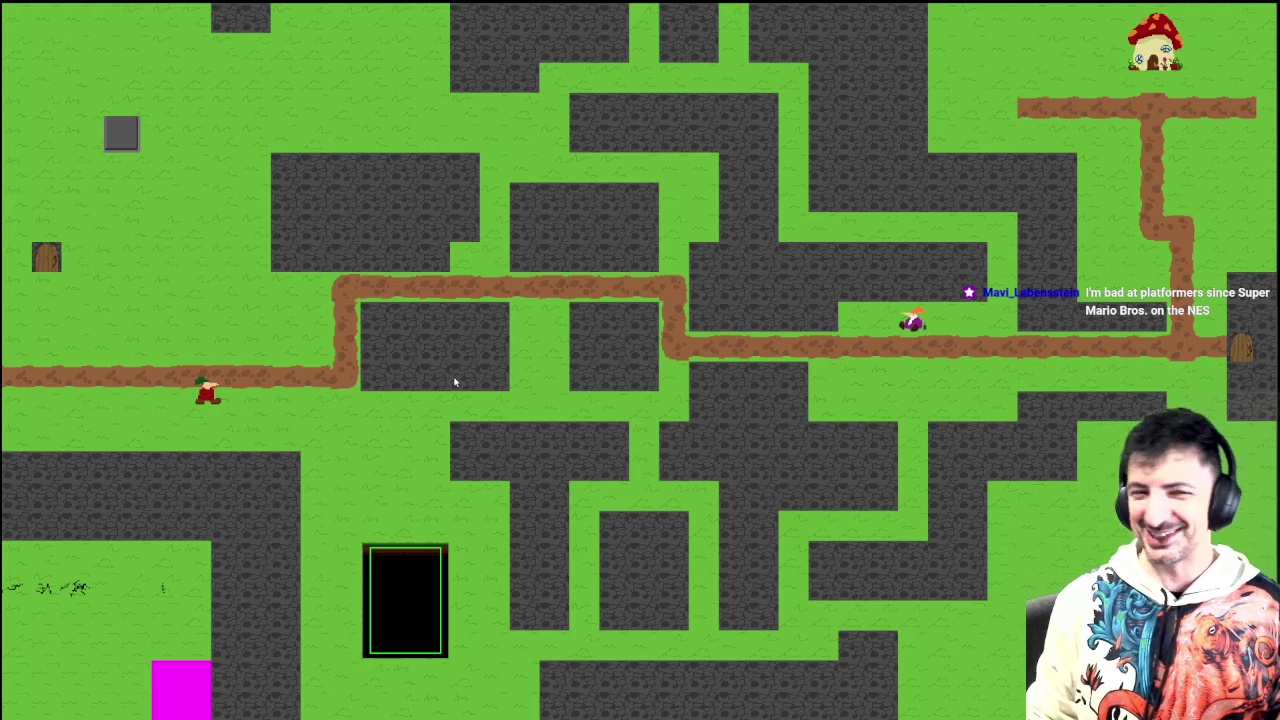
Step: Walk the elf left and right along the dirt path, then down beside the black pit
key(Left)
key(Right)
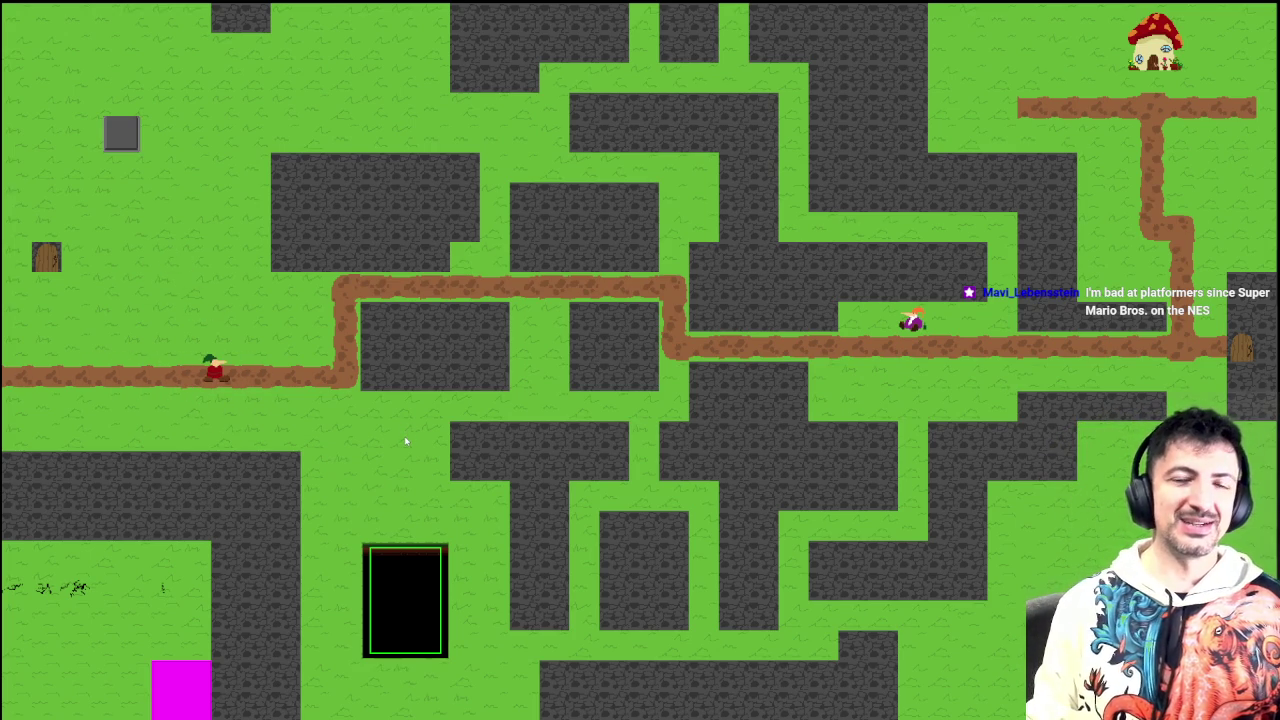
key(Left)
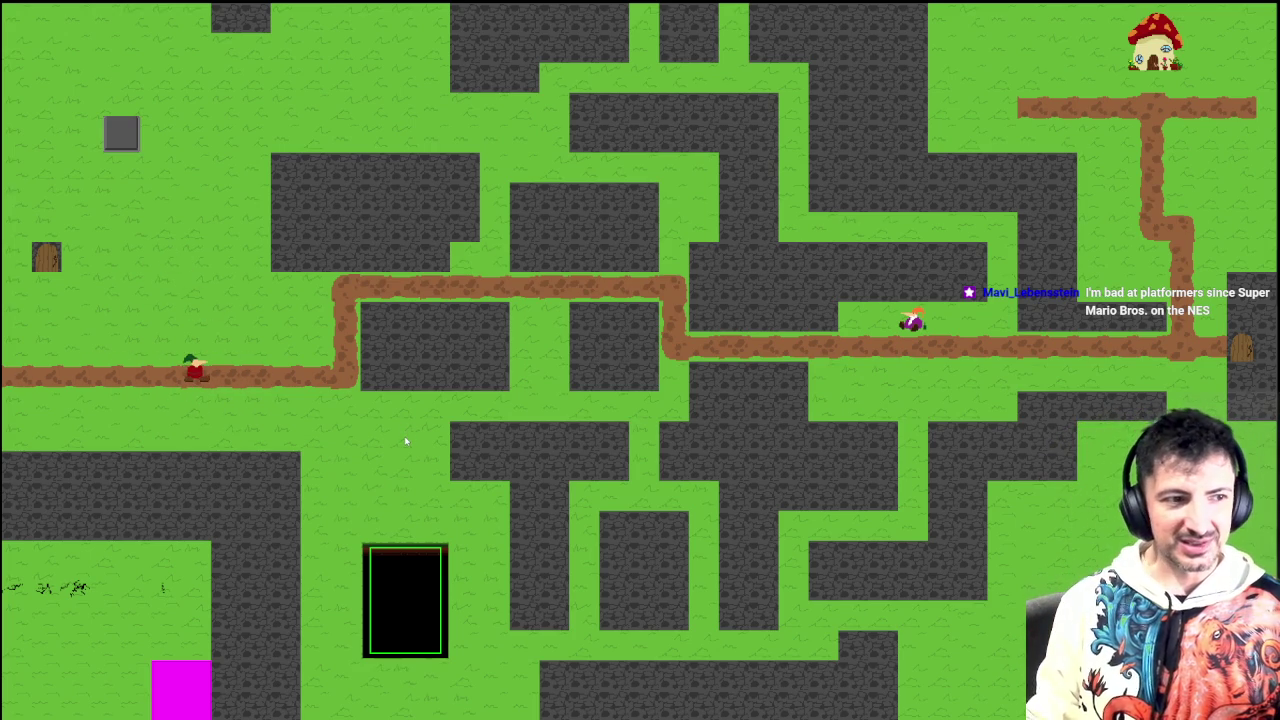
key(Up)
key(Right)
key(Down)
key(Right)
key(Down)
key(Left)
key(Down)
key(Down)
key(Up)
key(Right)
key(Right)
key(Right)
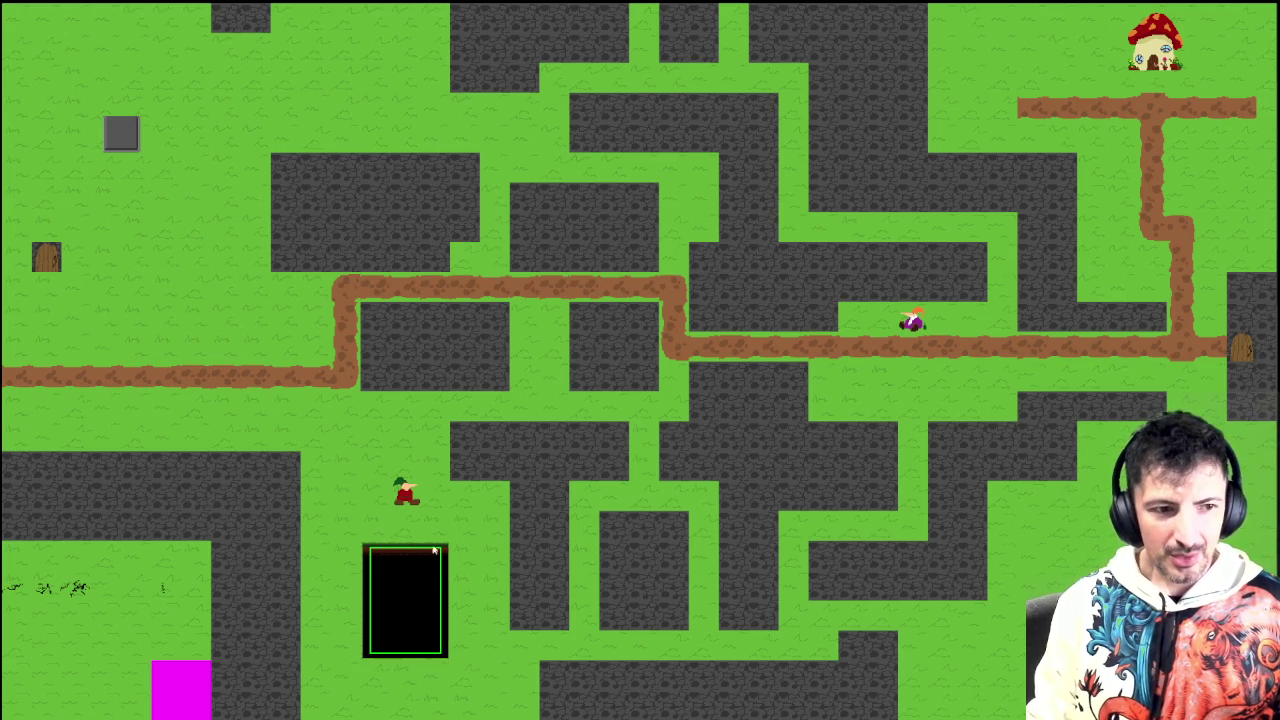
Step: Jump the elf into the black pit twice to test the knockback
key(Up)
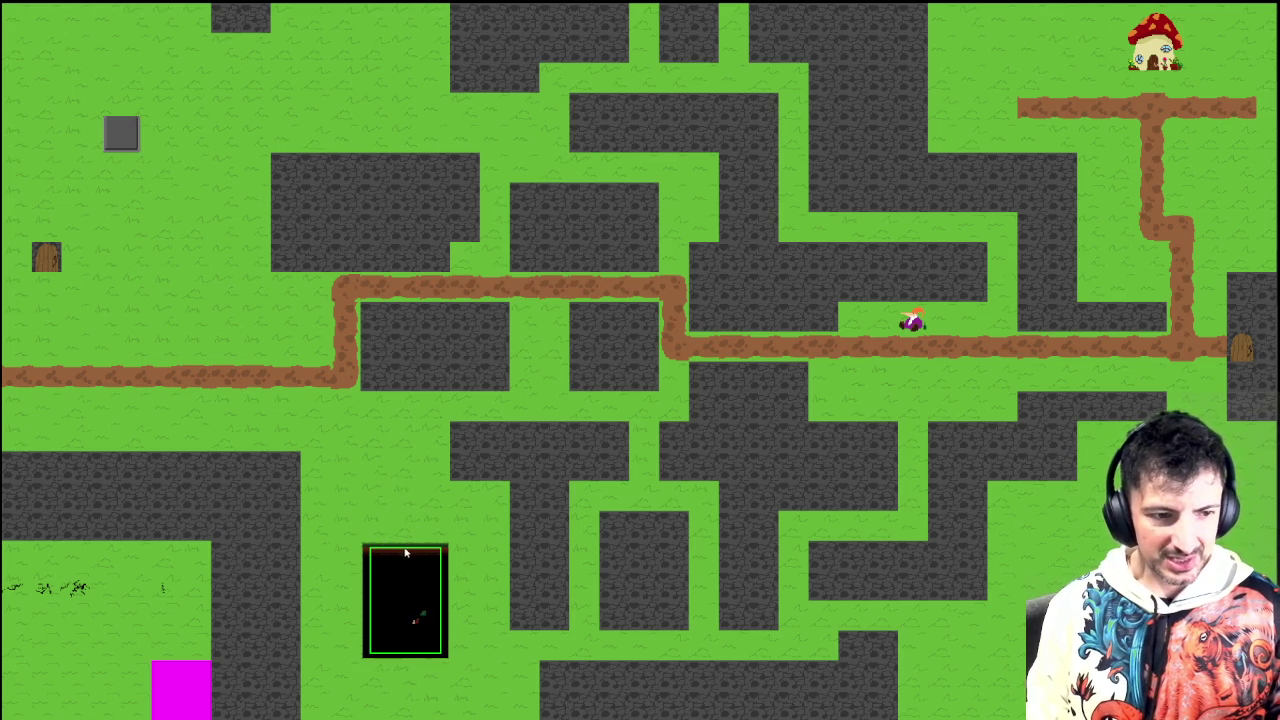
key(Left)
key(Down)
key(Left)
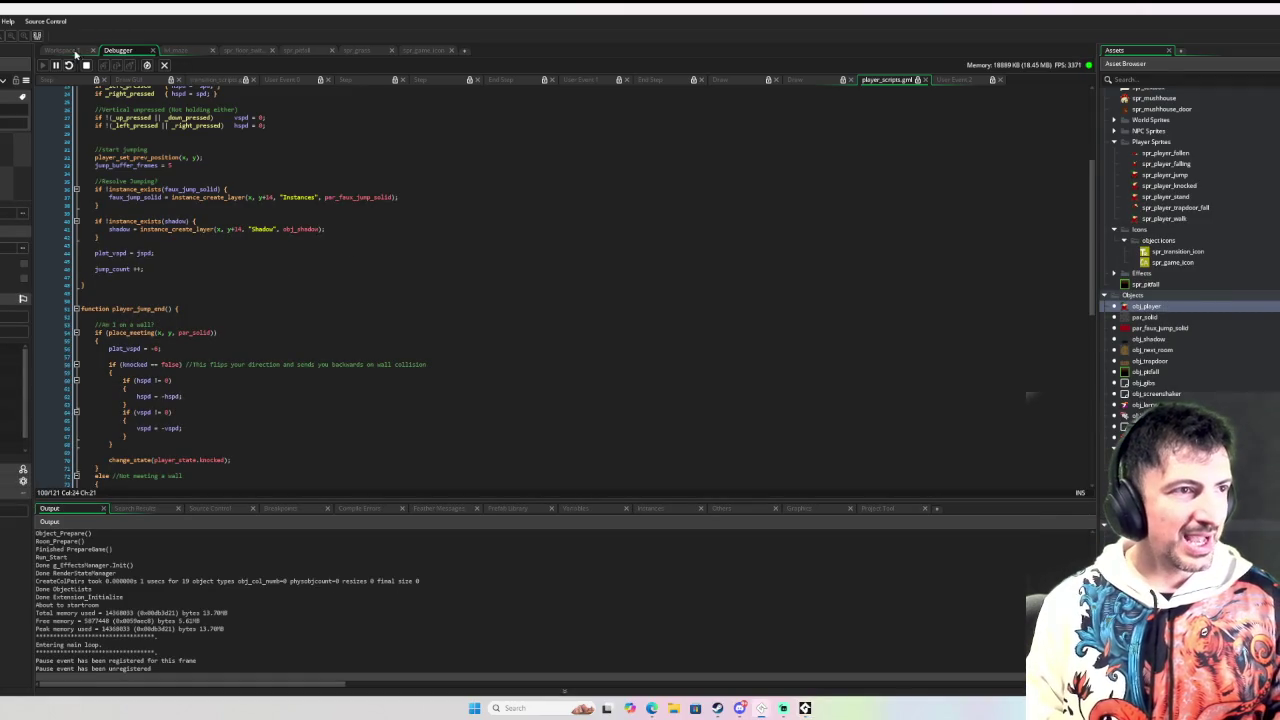
Step: Confirm obj_player's Create event sets jump_count_max to 2 and aerial_dash_count_max to 3, then resume the game
click(77, 52)
click(212, 170)
scroll(490, 335, down, 10)
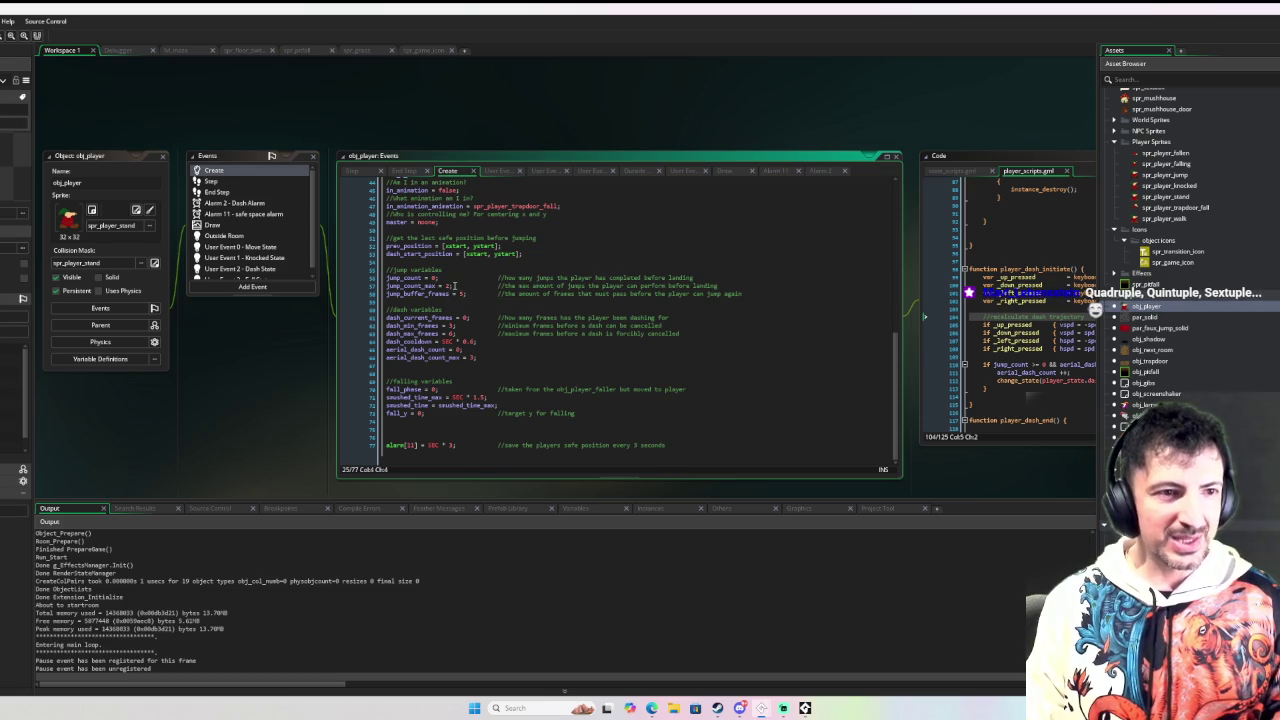
double_click(445, 286)
scroll(445, 290, up, 5)
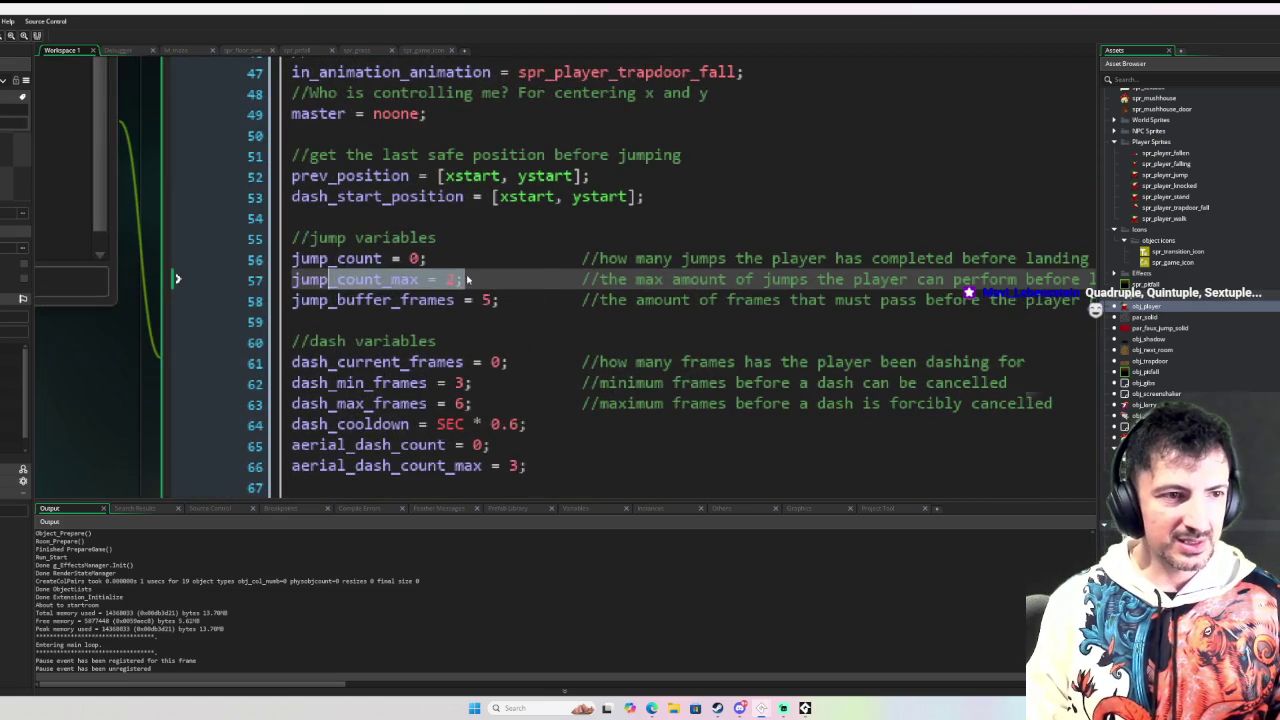
double_click(451, 282)
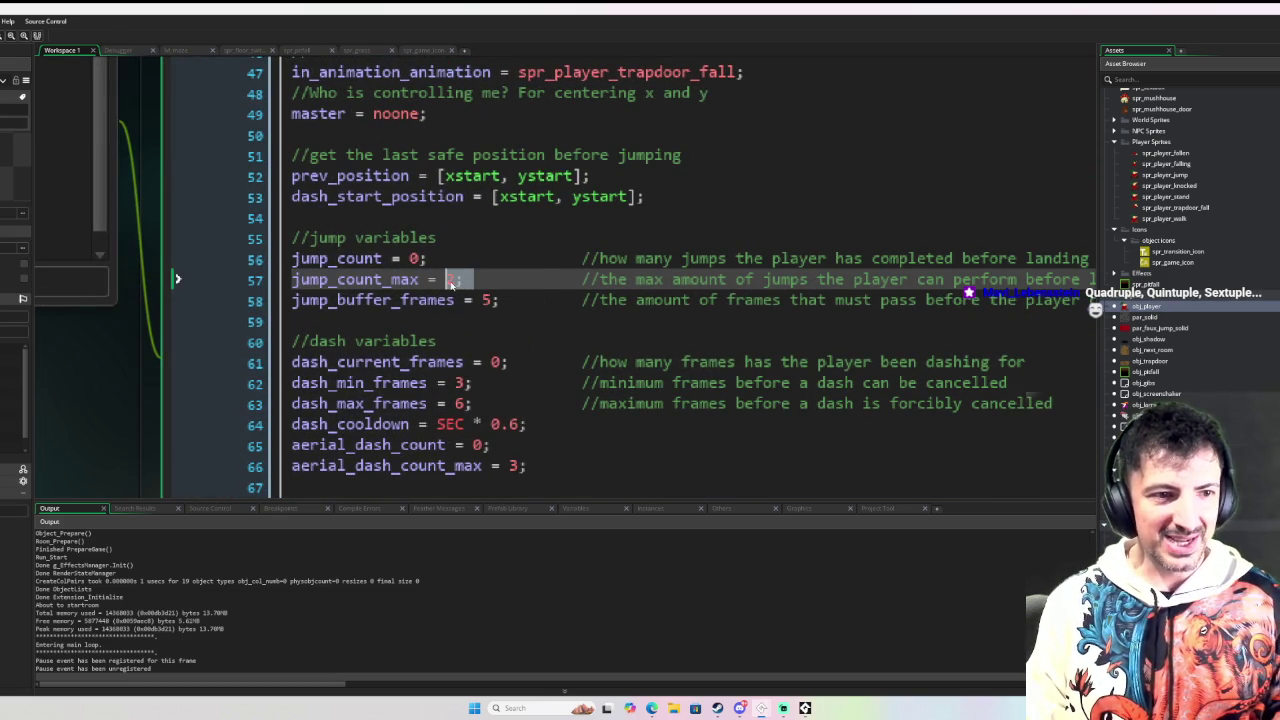
double_click(510, 466)
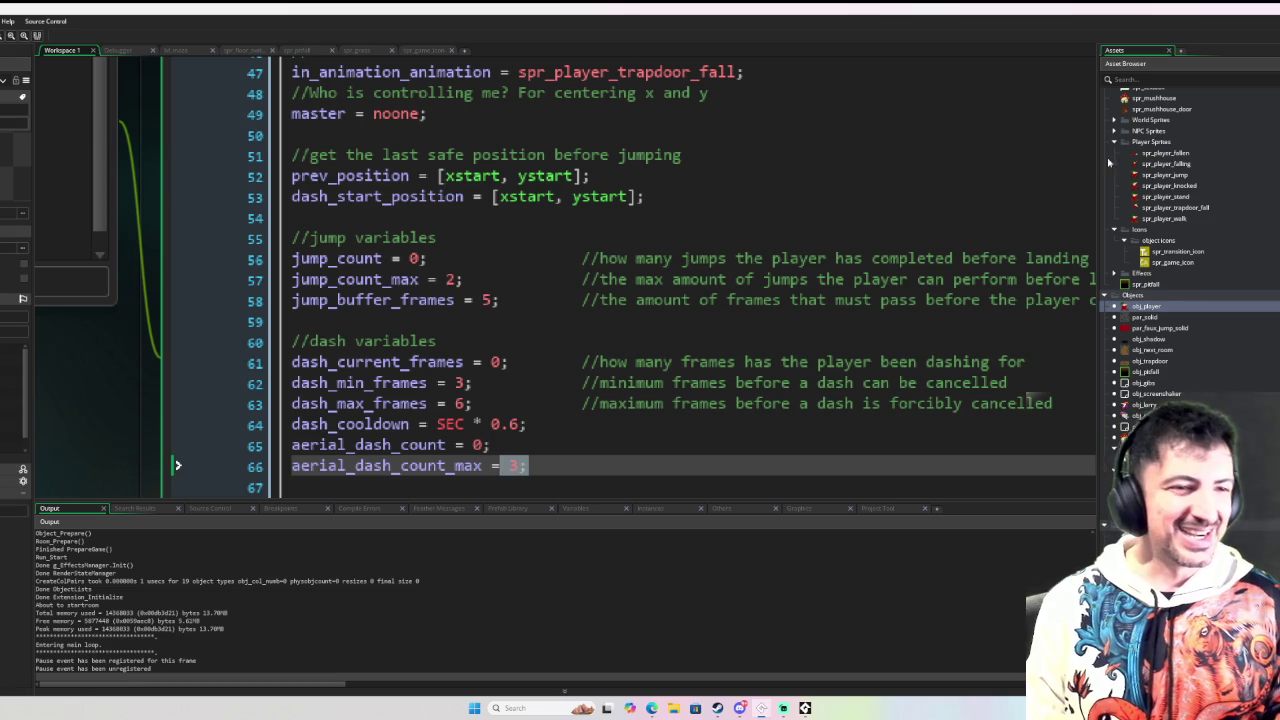
key(alt+Tab)
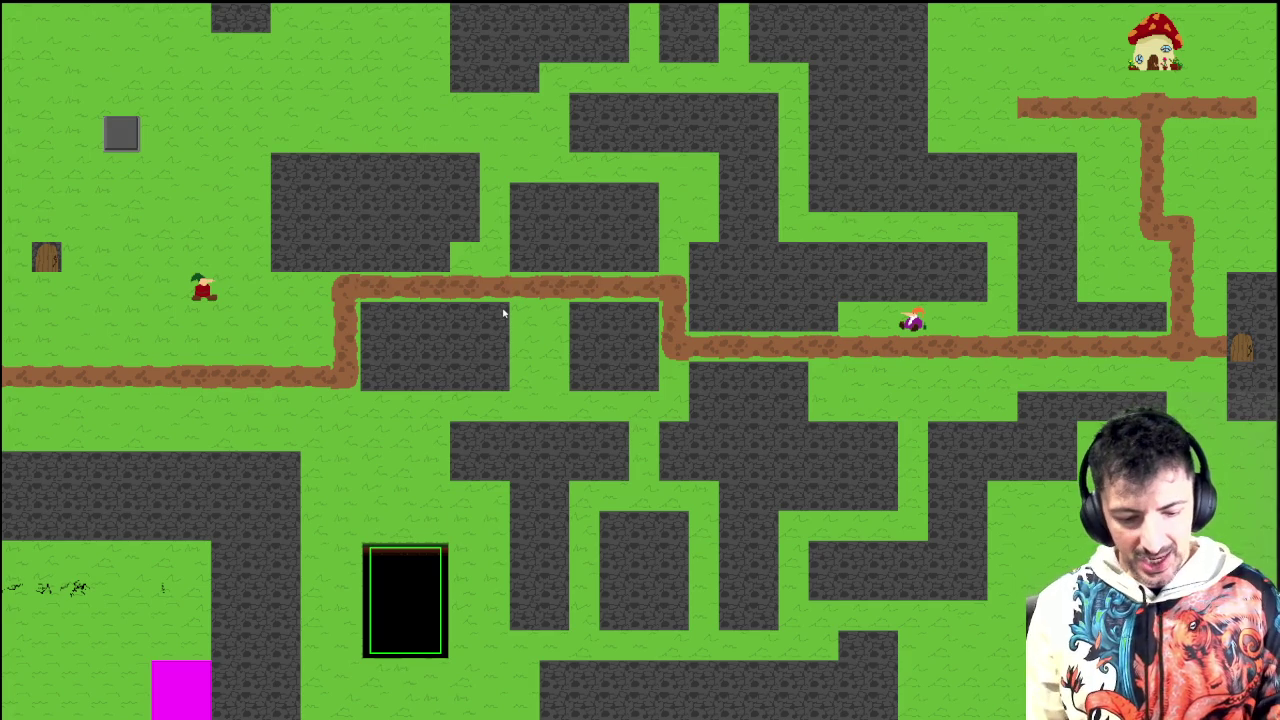
Step: Walk the elf down onto the dirt path and along it toward the gnome
key(Left)
key(Down)
key(Right)
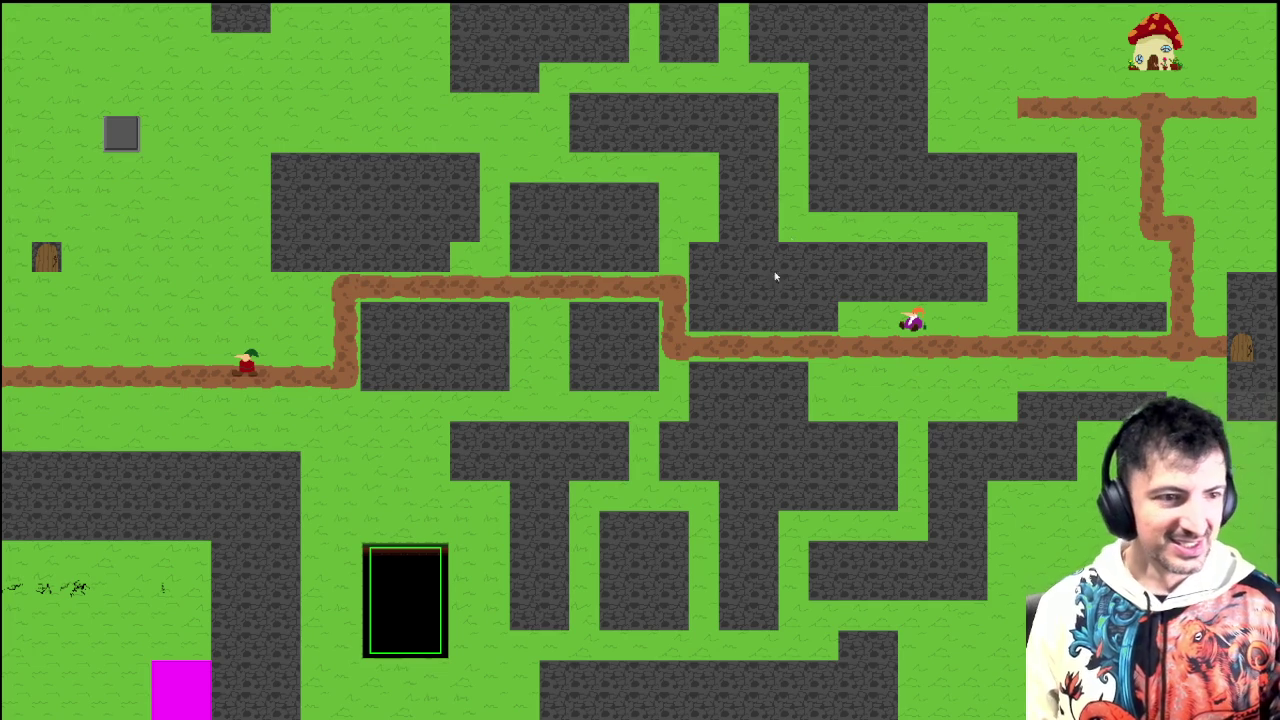
click(718, 355)
Step: Stop the running game with Escape and return to the editor
key(Escape)
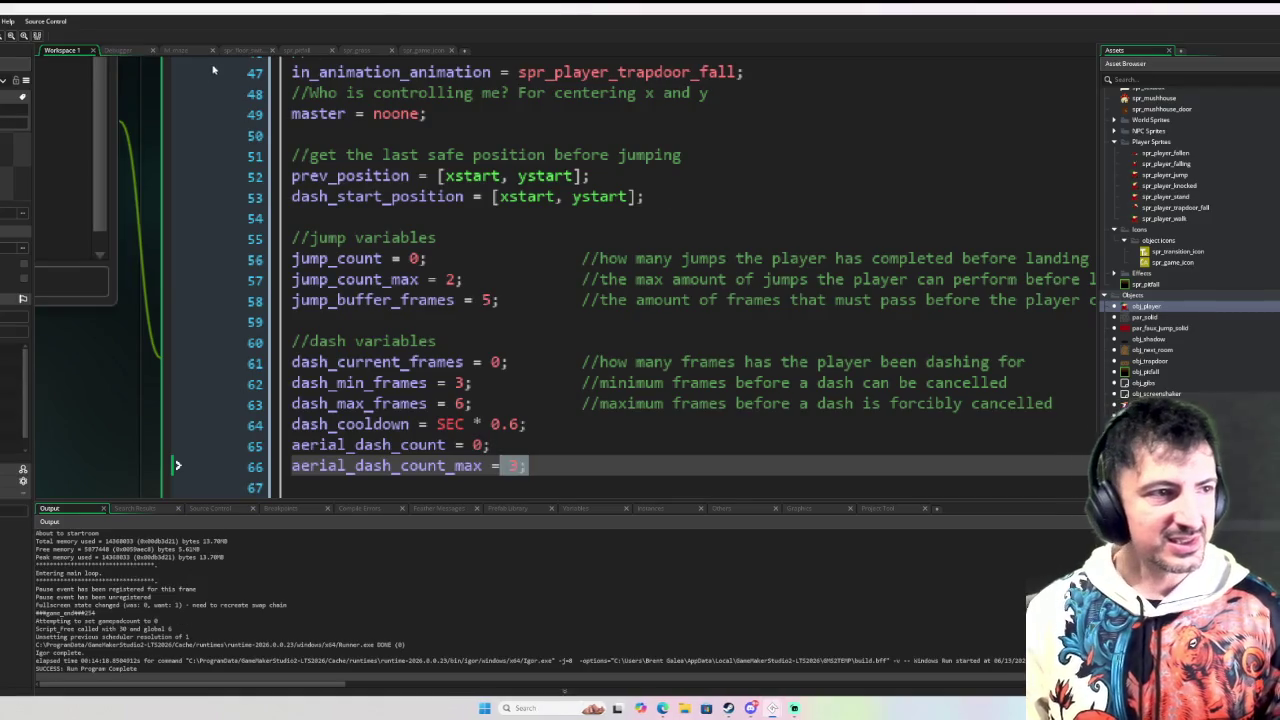
scroll(308, 360, down, 3)
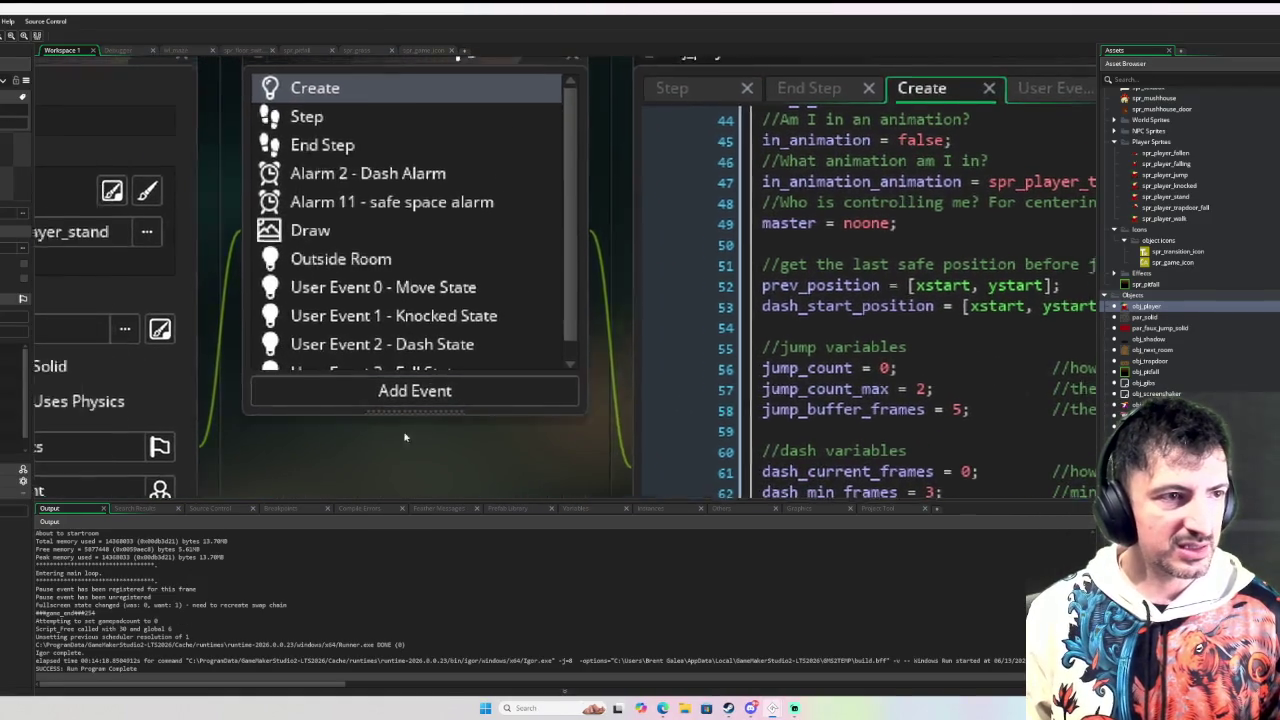
scroll(522, 333, down, 1)
scroll(522, 333, up, 1)
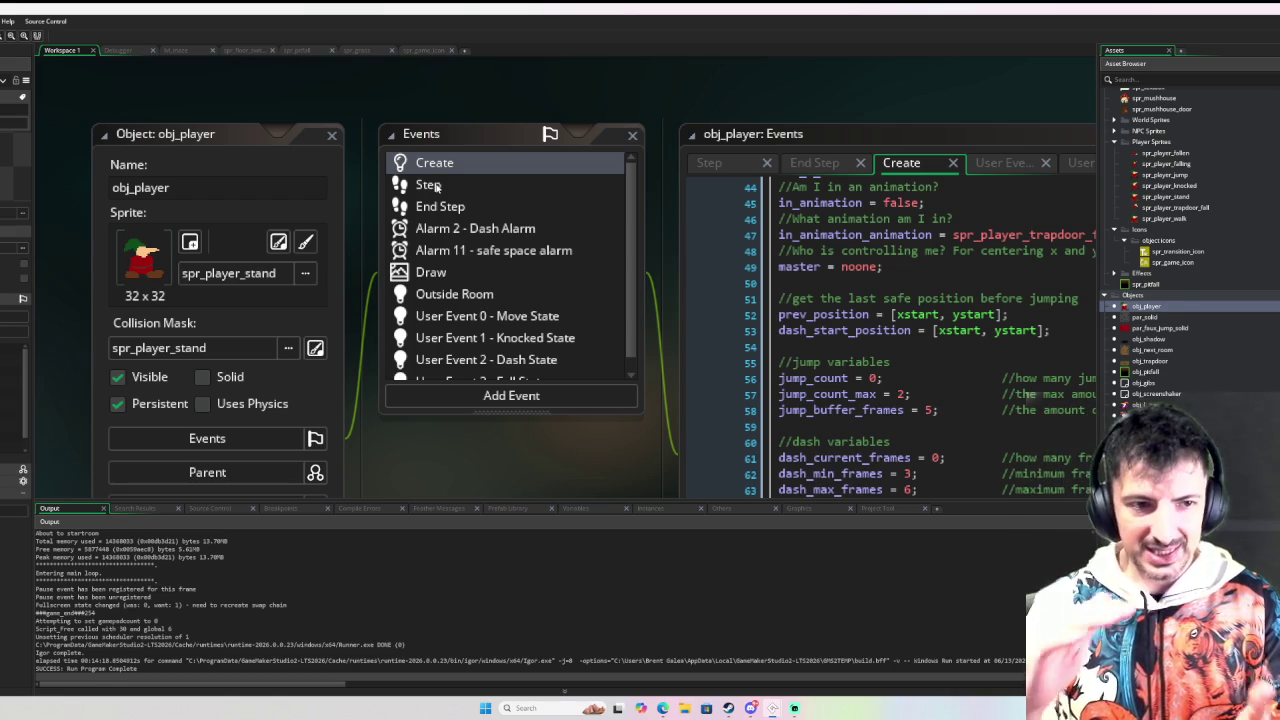
Step: Show obj_player's Create event code scrolled to its first line
scroll(540, 280, down, 1)
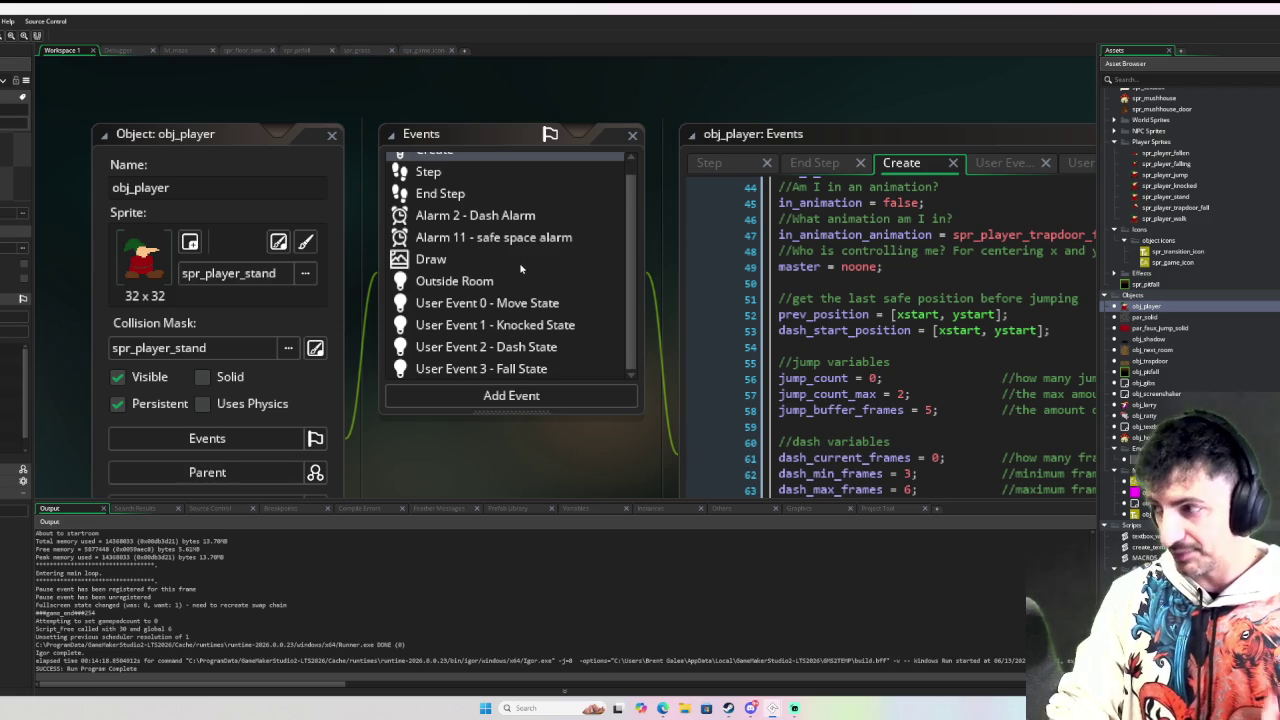
scroll(503, 214, up, 1)
click(498, 168)
scroll(926, 282, up, 8)
scroll(926, 282, up, 6)
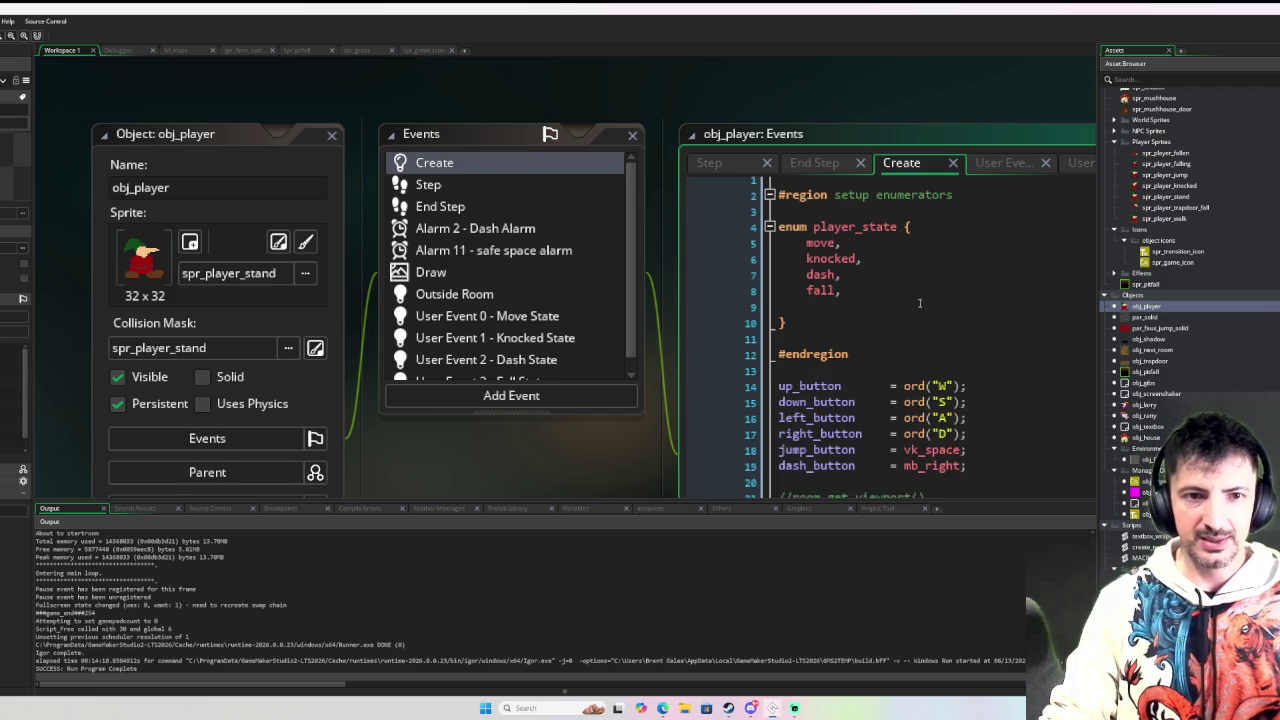
Step: Delete the empty line 9 after fall in the player_state enum
drag(924, 119, 626, 95)
click(383, 335)
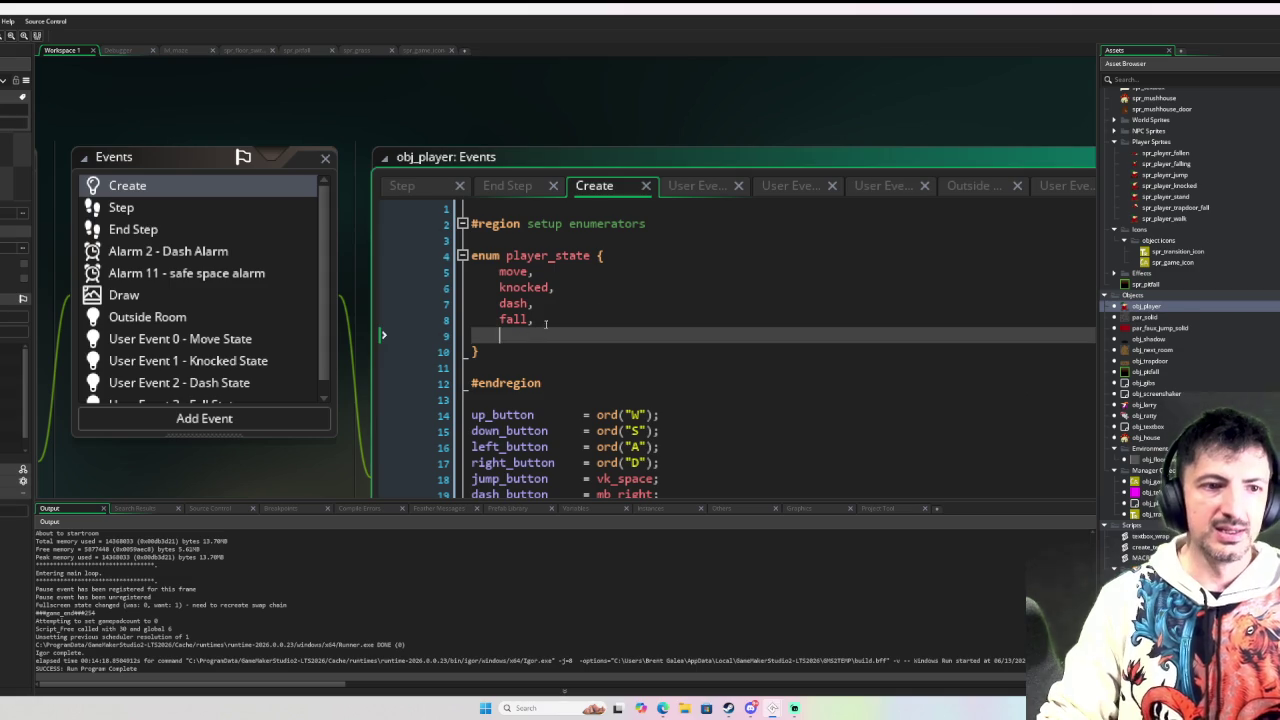
key(BackSpace)
key(BackSpace)
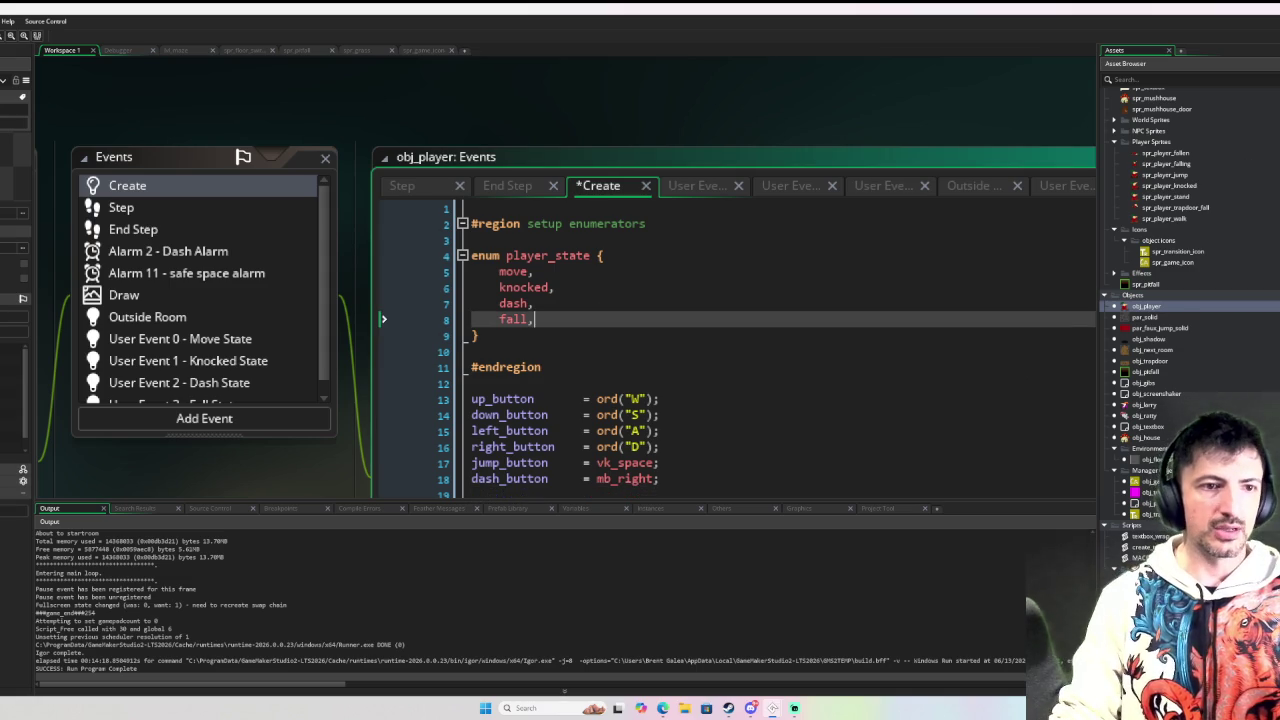
Step: Review the move, knocked, dash and fall entries, then switch to the Step event code
click(534, 271)
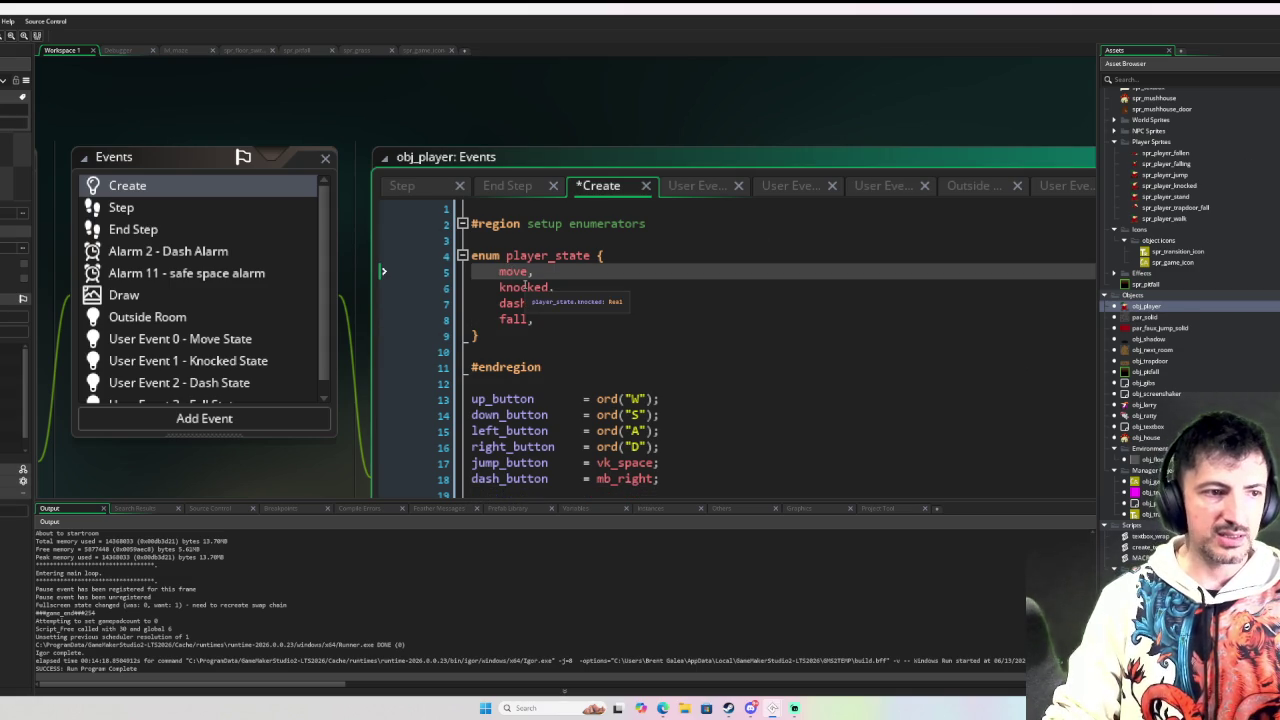
click(527, 287)
click(516, 303)
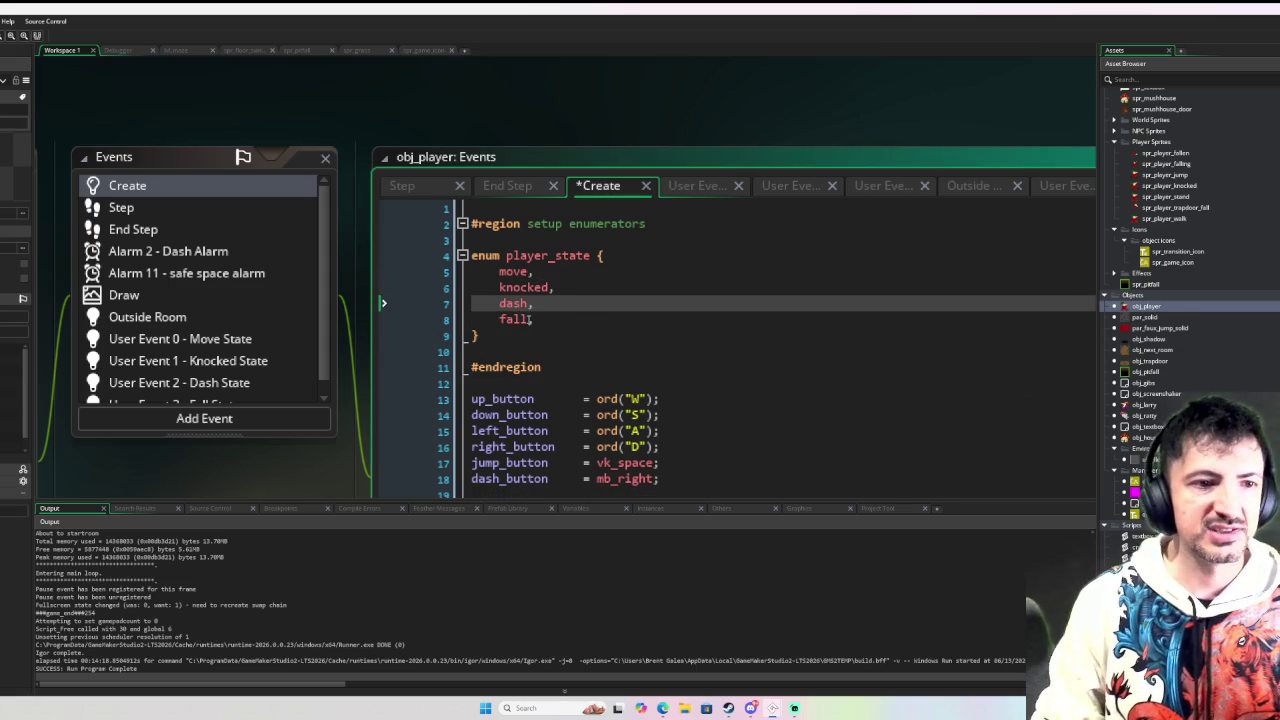
click(520, 319)
scroll(300, 275, down, 1)
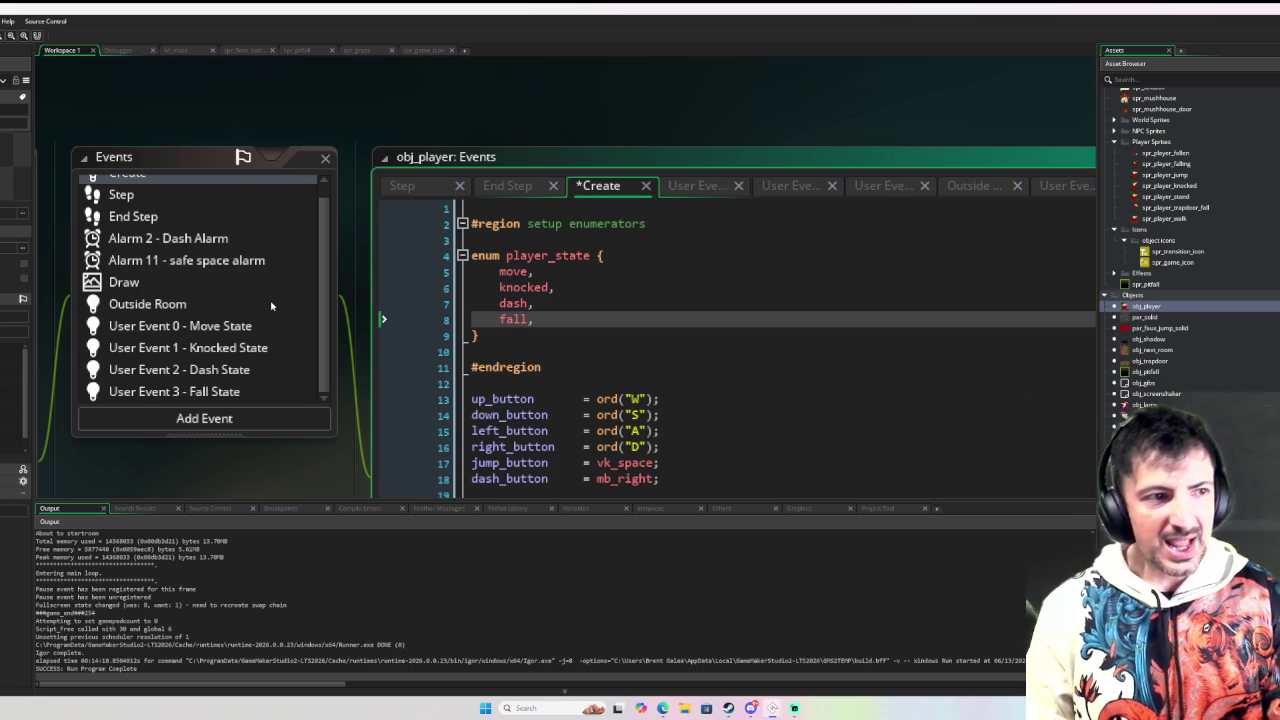
scroll(274, 305, up, 1)
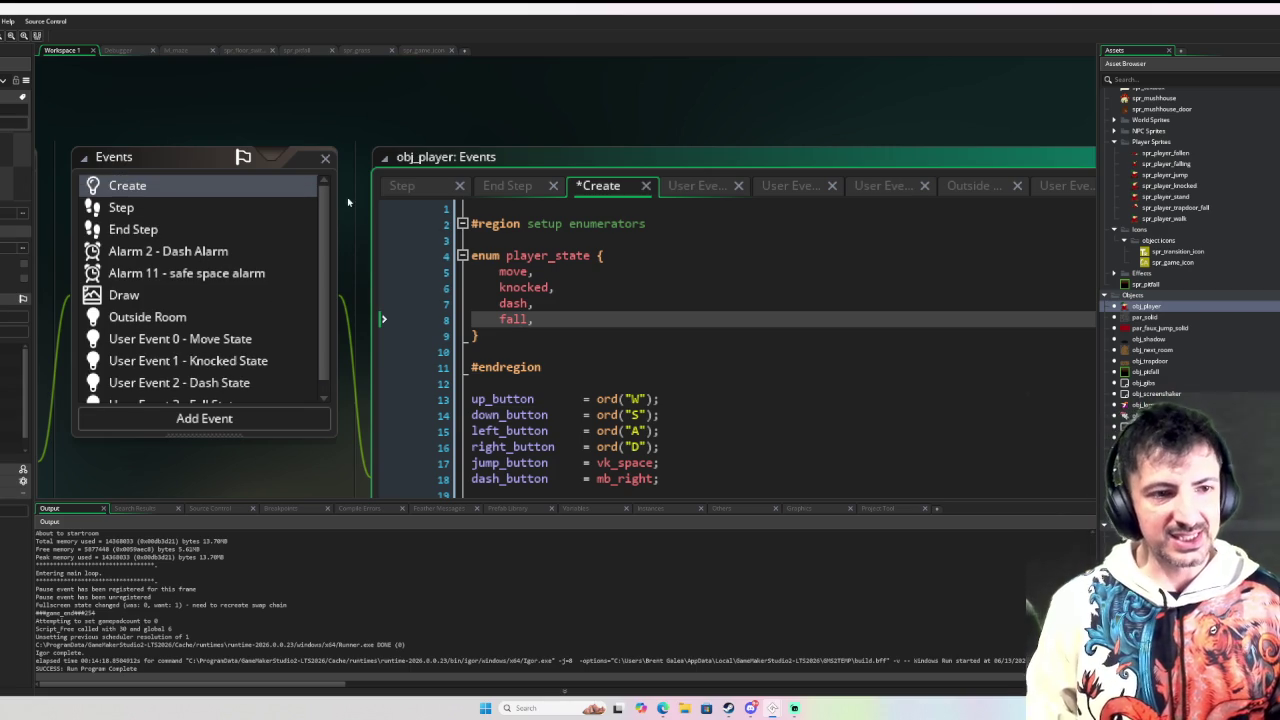
click(186, 211)
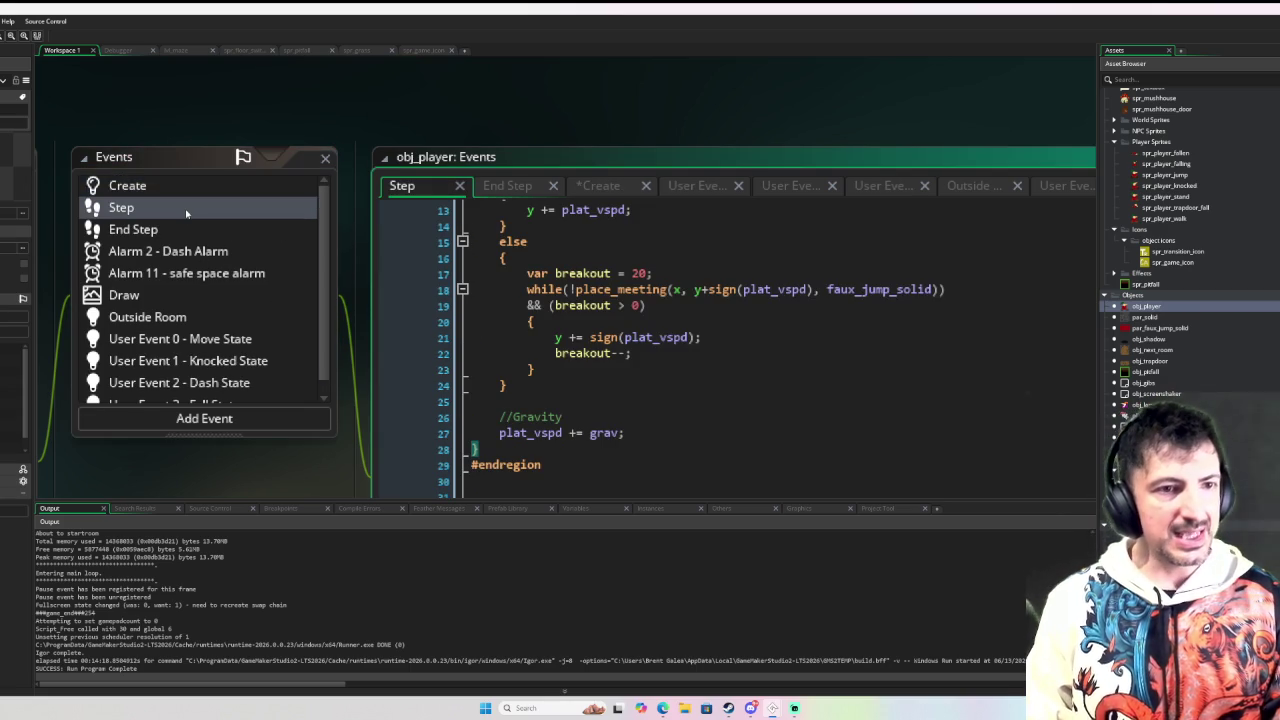
Step: Collapse the Step event's regions before and after the running-states lines 33–34
scroll(675, 311, up, 4)
click(462, 240)
click(462, 399)
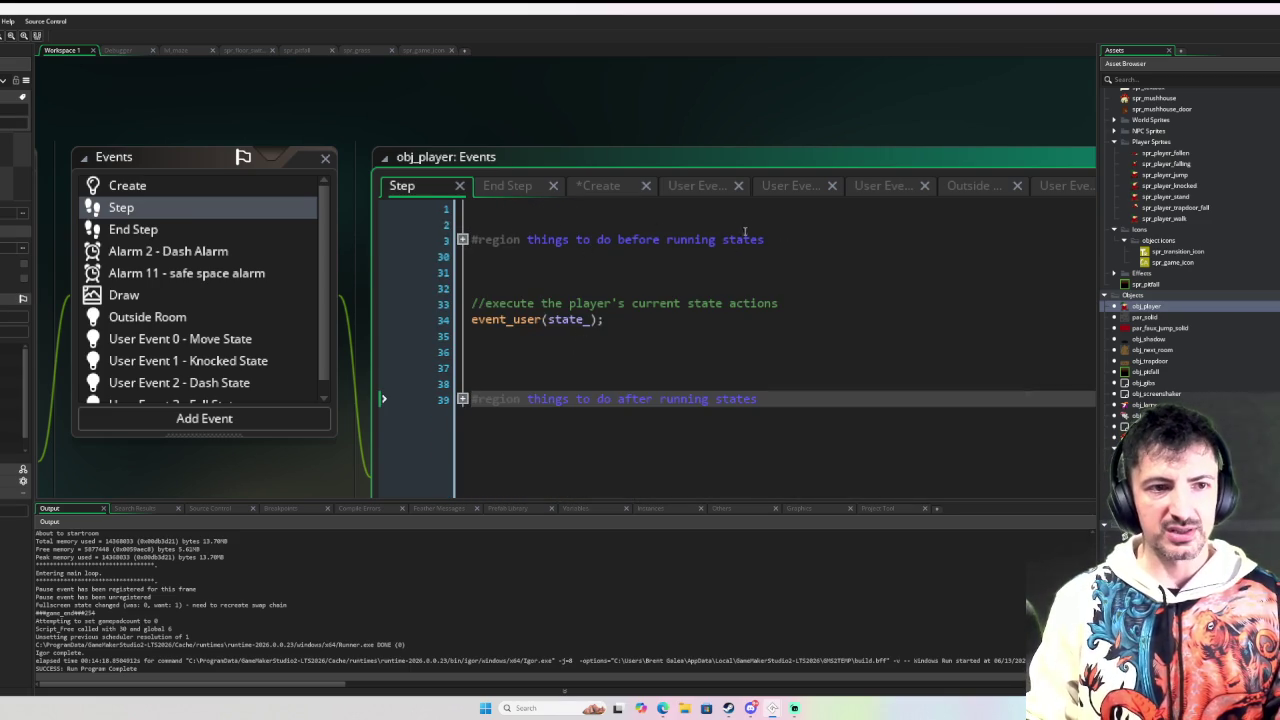
drag(788, 243, 445, 237)
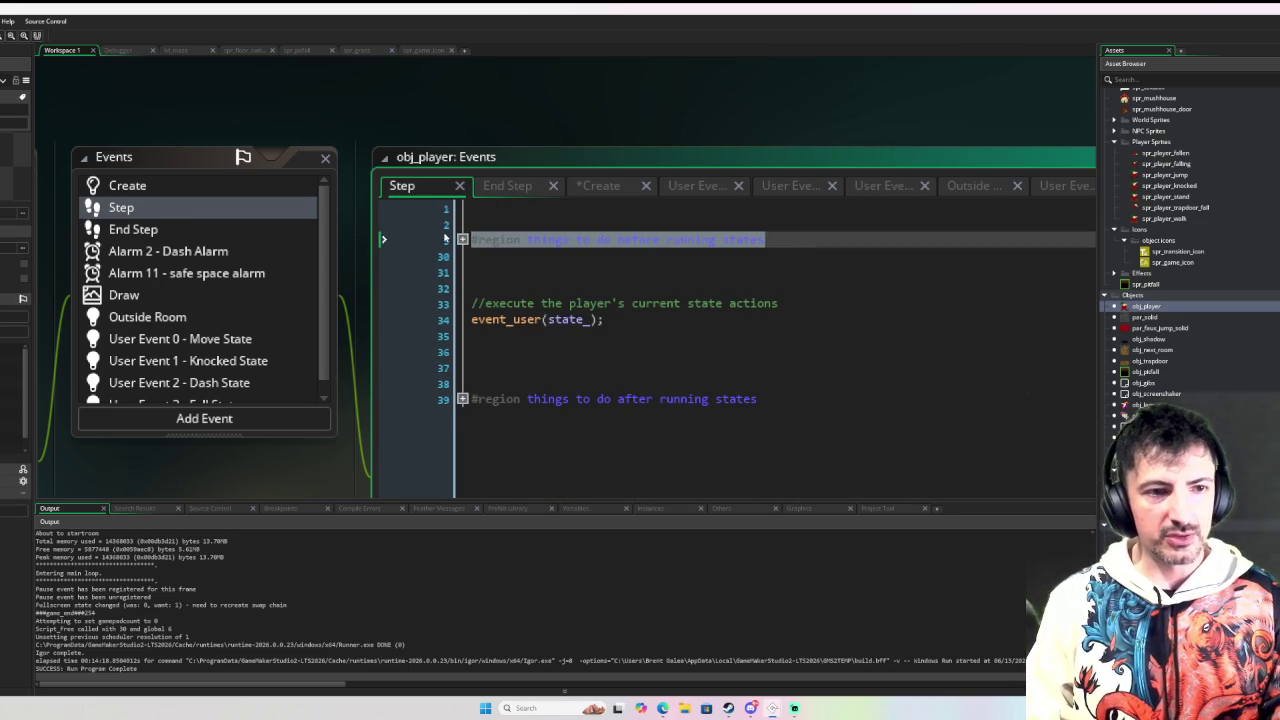
drag(656, 320, 435, 295)
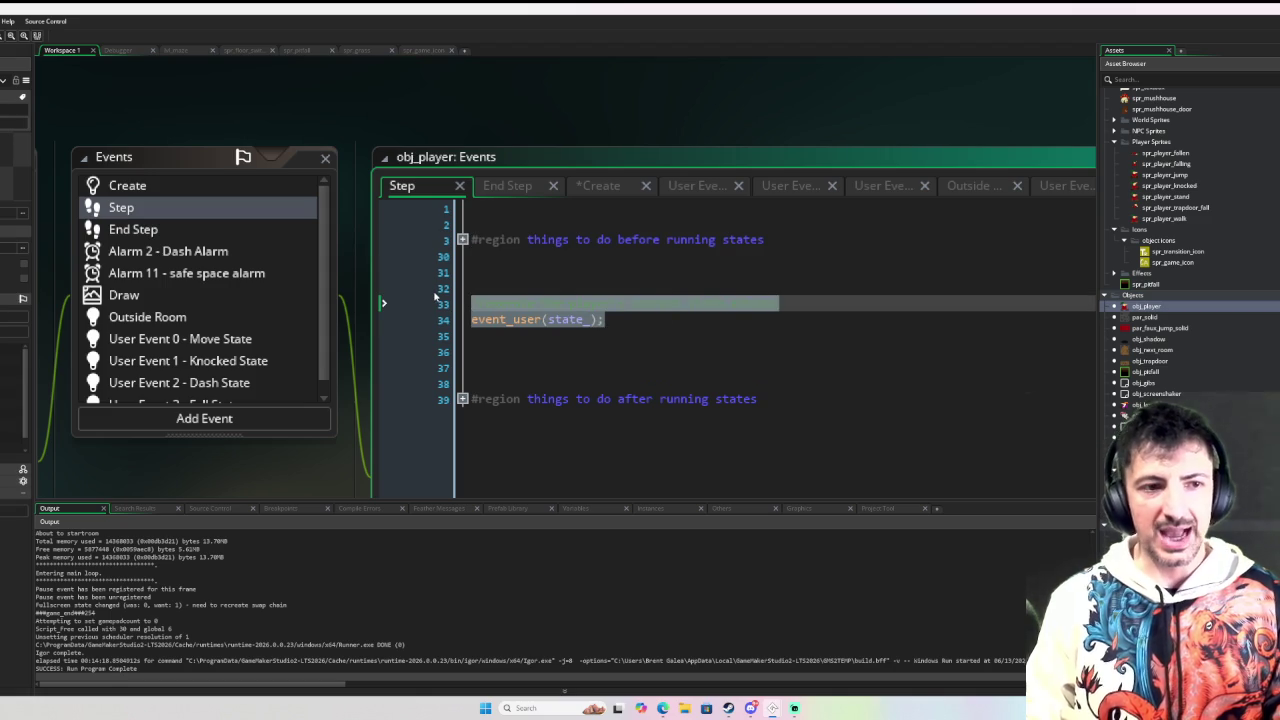
drag(758, 399, 411, 398)
click(649, 352)
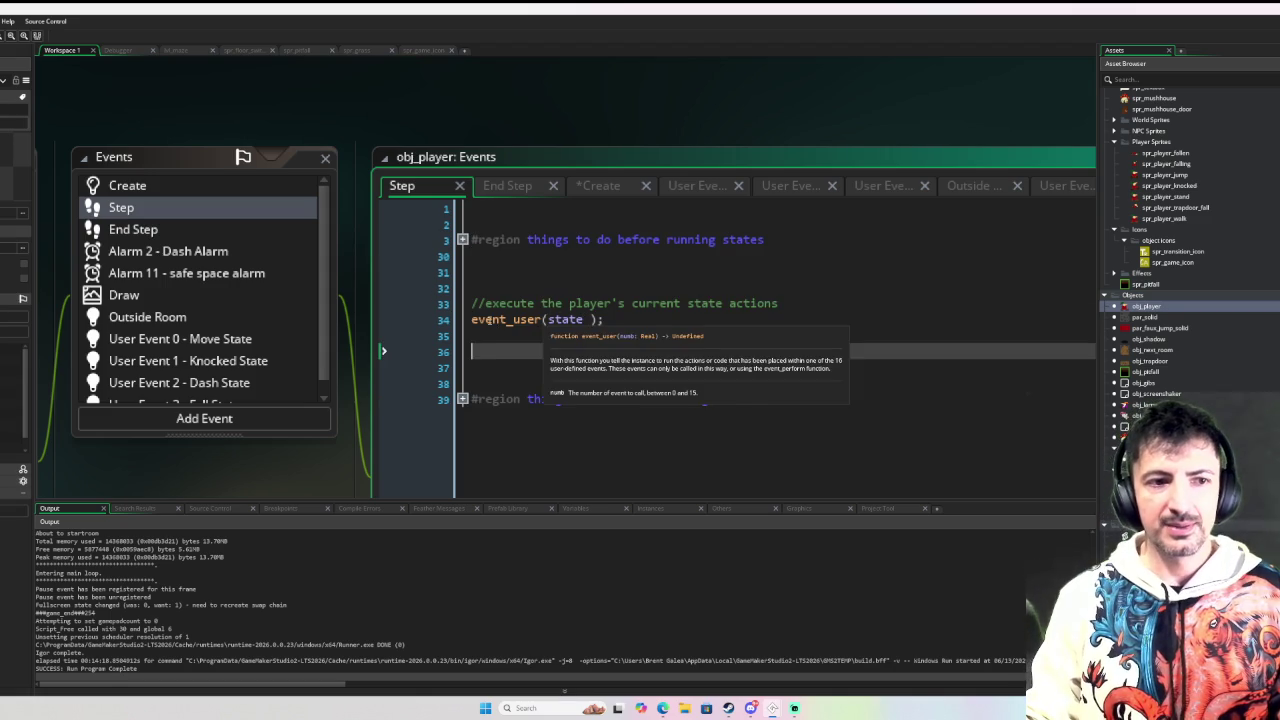
Step: Highlight the state_ argument of the event_user(state_) call on line 34
double_click(540, 319)
mouse_move(527, 321)
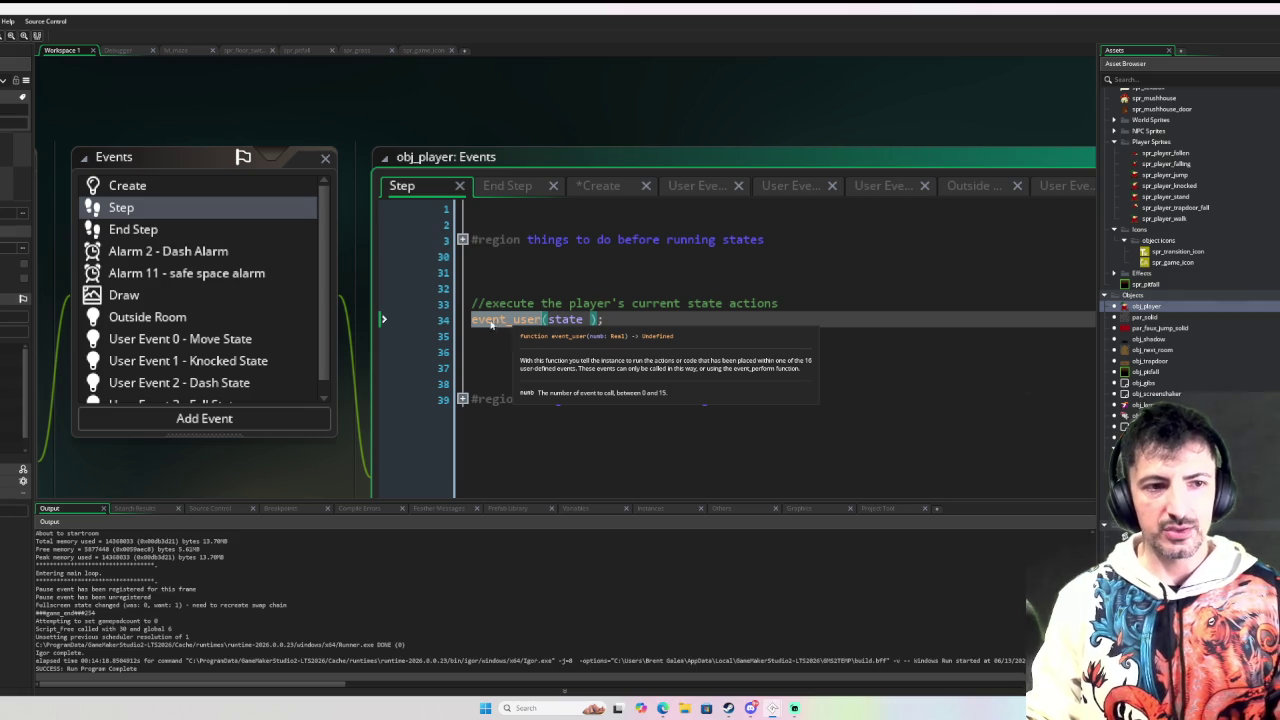
scroll(188, 354, down, 1)
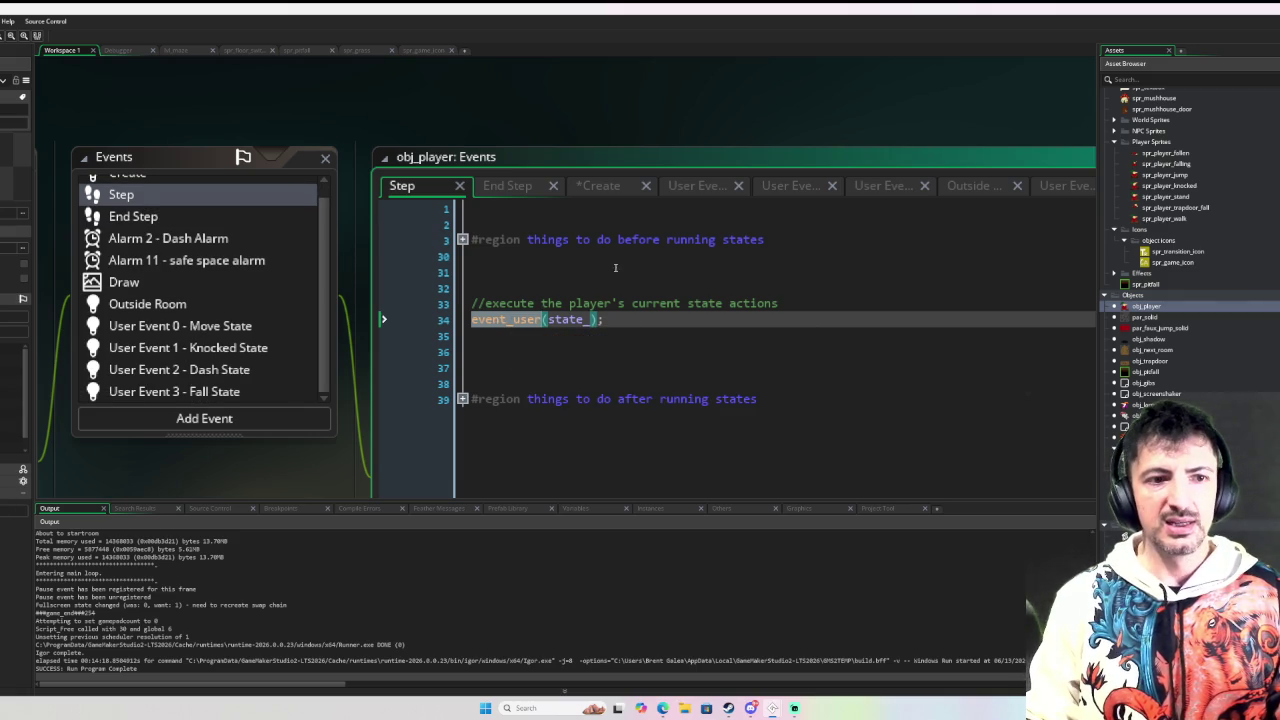
double_click(565, 321)
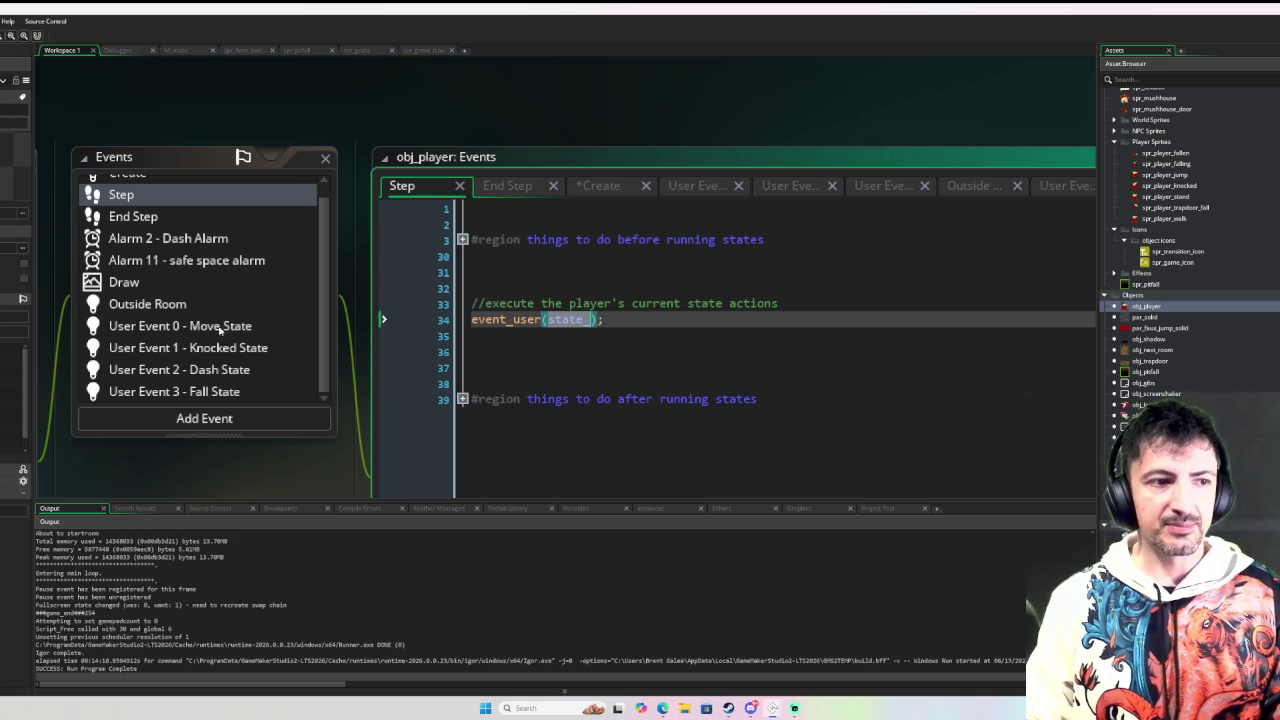
scroll(180, 190, up, 1)
Step: In the Create event, highlight state_'s initial value player_state.move
click(180, 188)
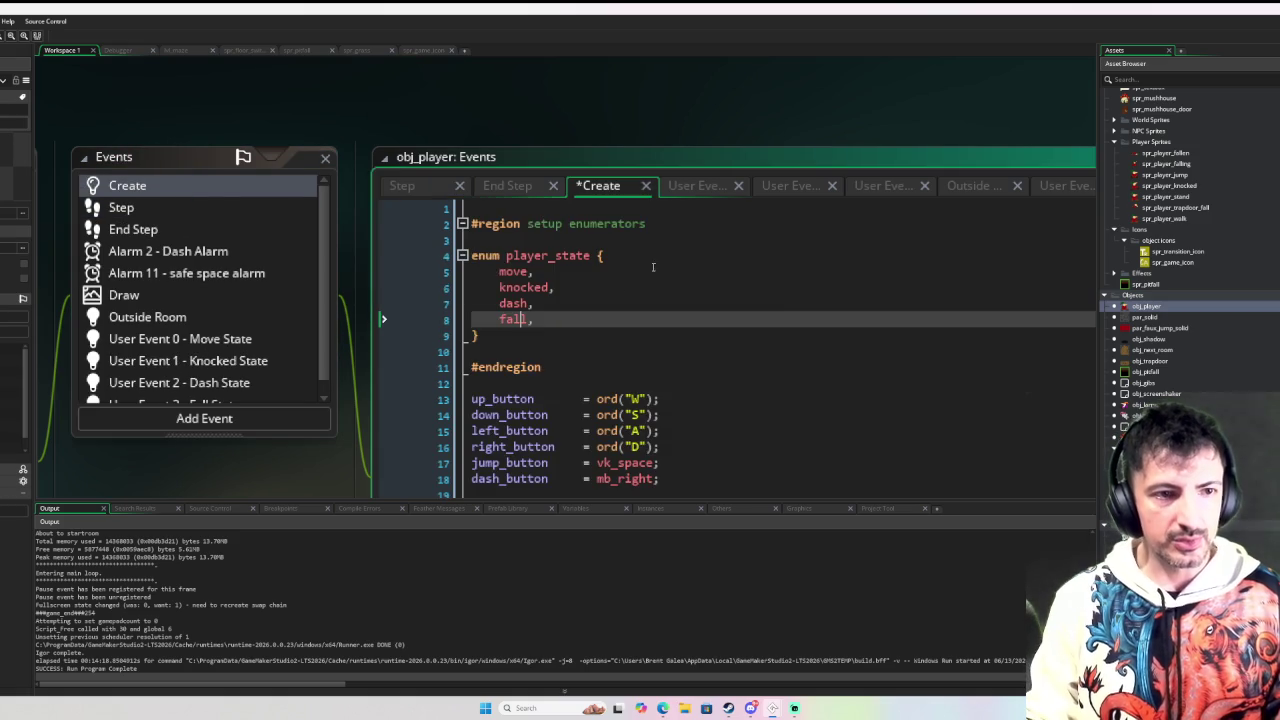
scroll(545, 354, down, 5)
drag(533, 287, 655, 288)
click(655, 288)
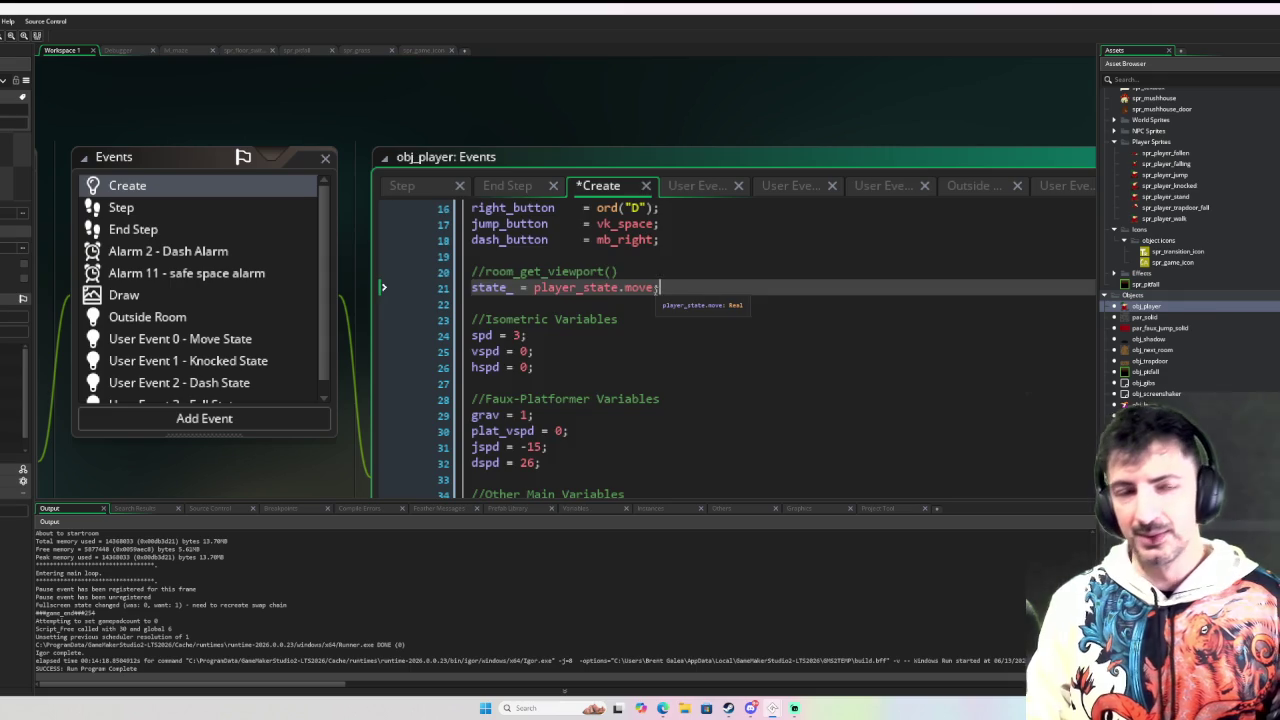
Step: Append //0, //1, //2 and //3 comments after move, knocked, dash and fall
scroll(670, 289, up, 5)
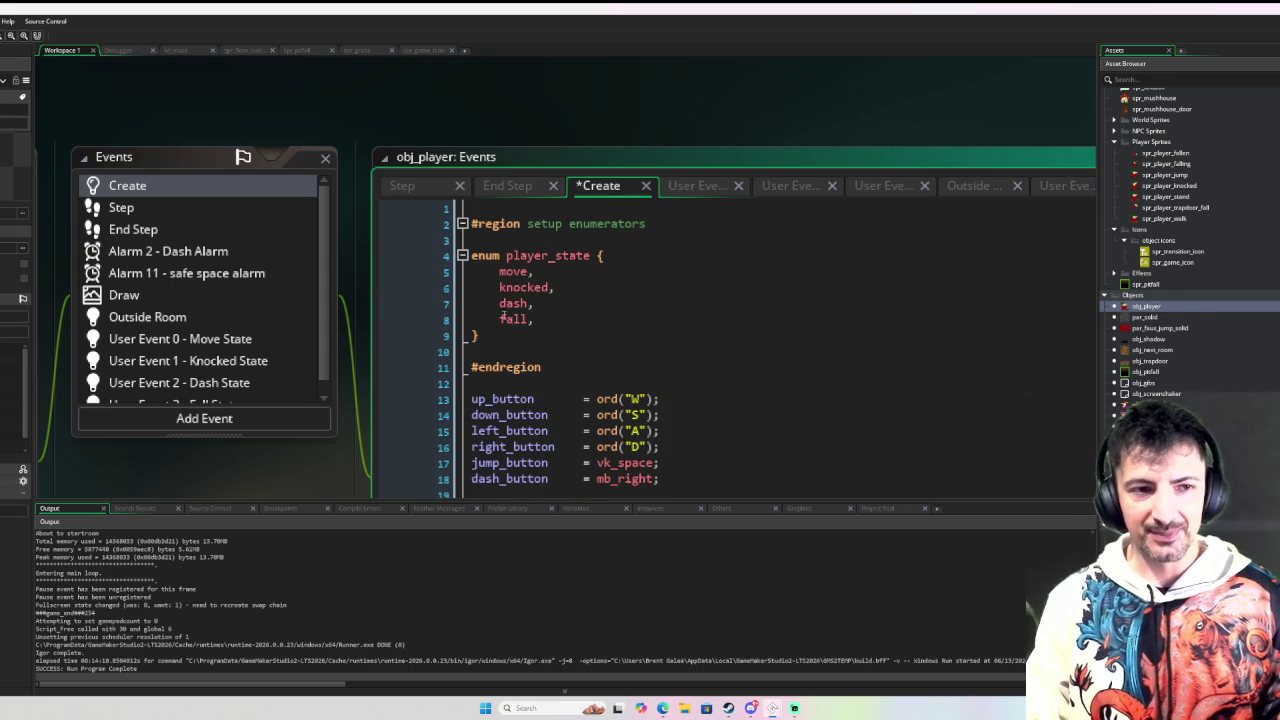
click(593, 269)
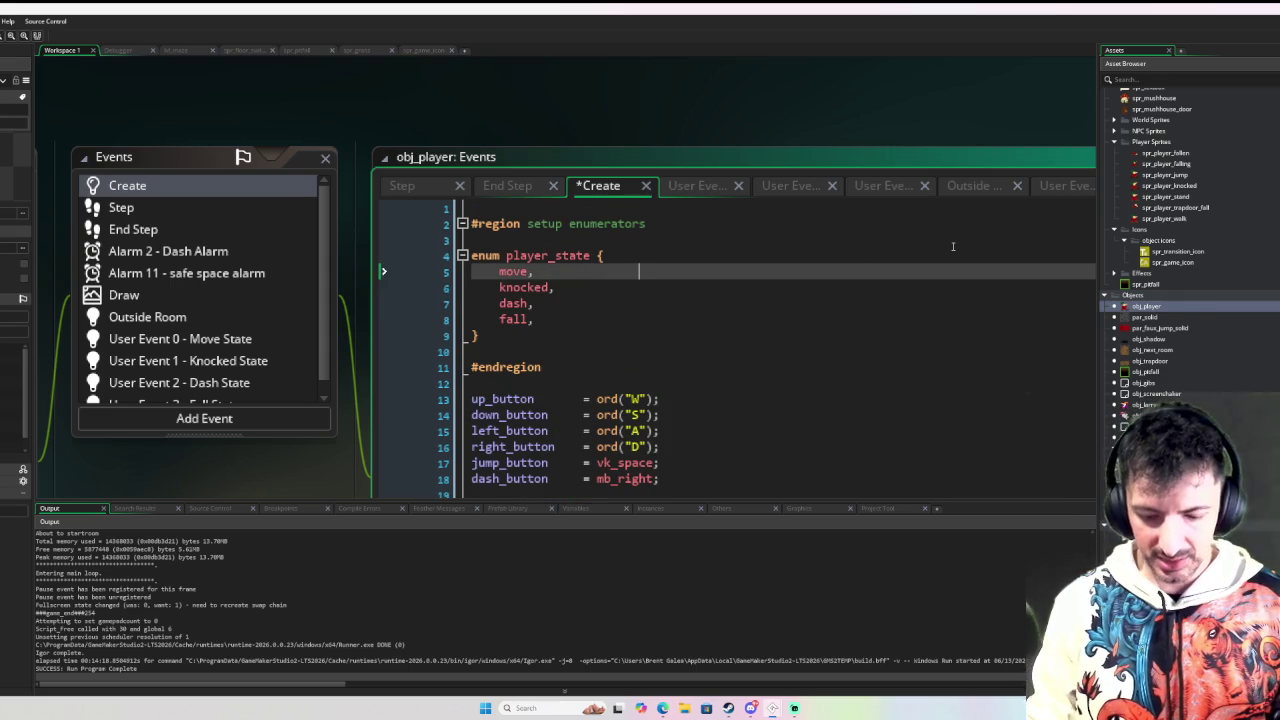
text(//0)
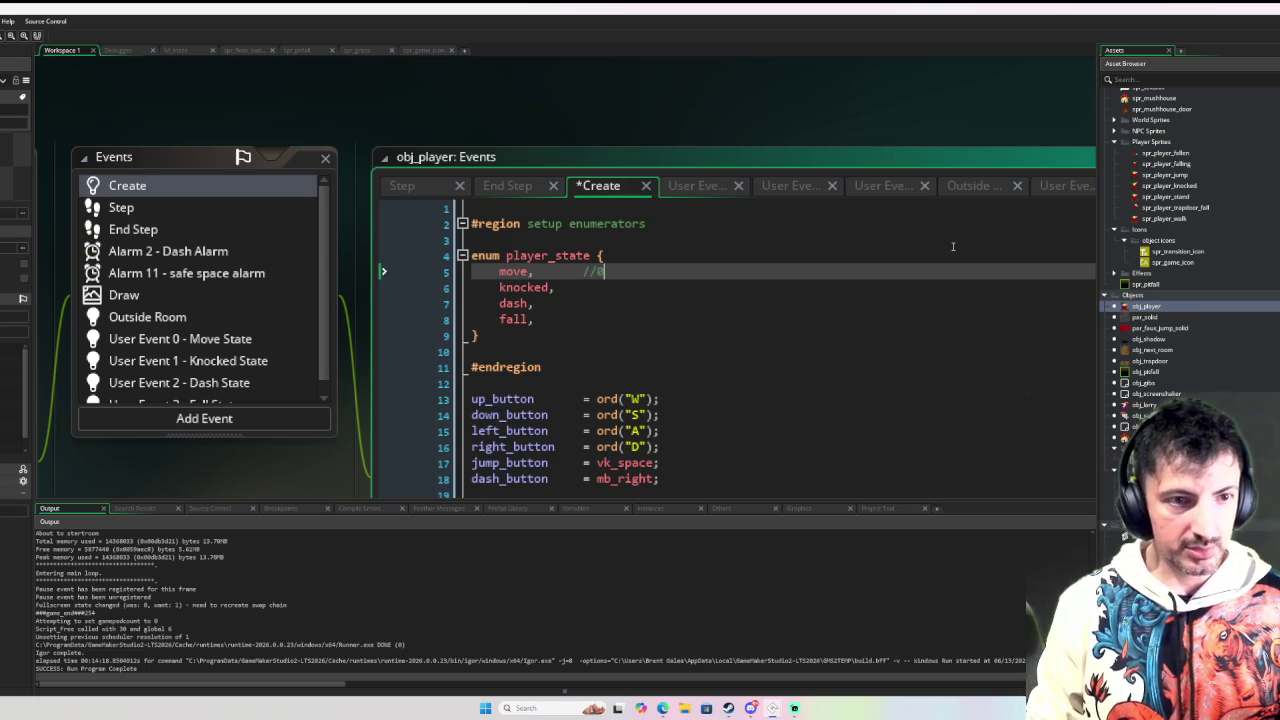
key(Down)
text(1)
key(Down)
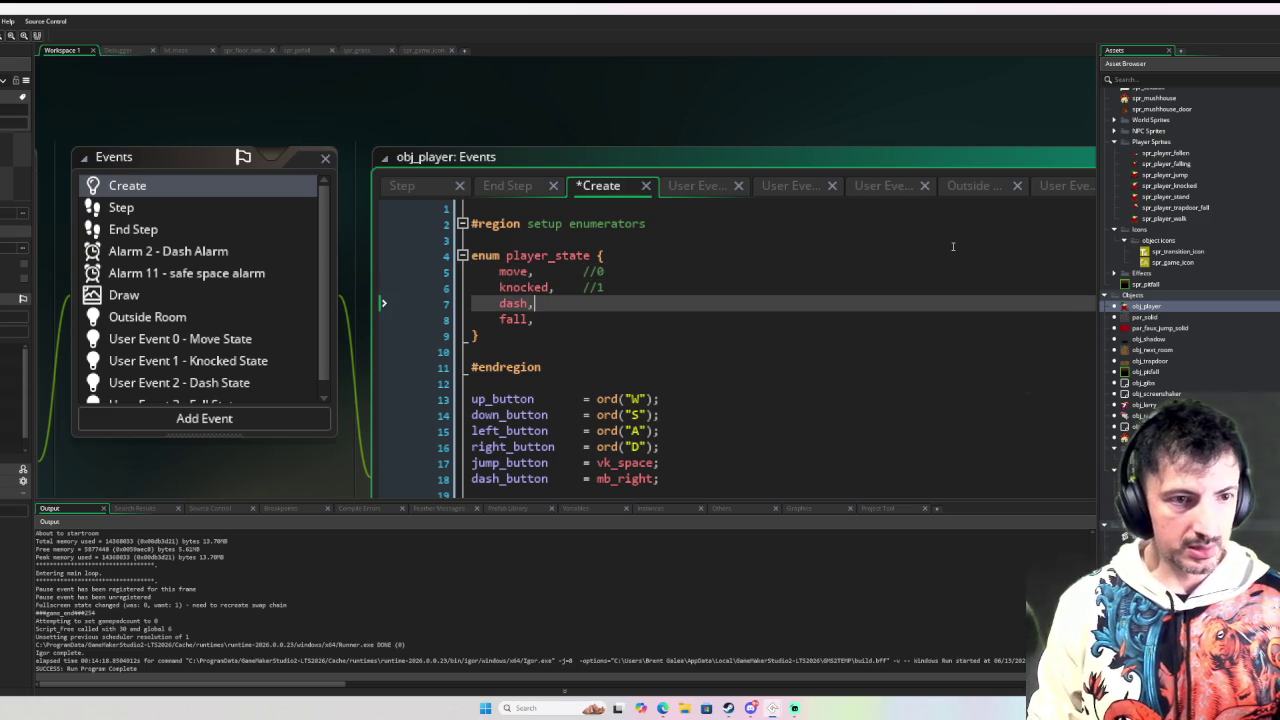
text(//2)
key(Down)
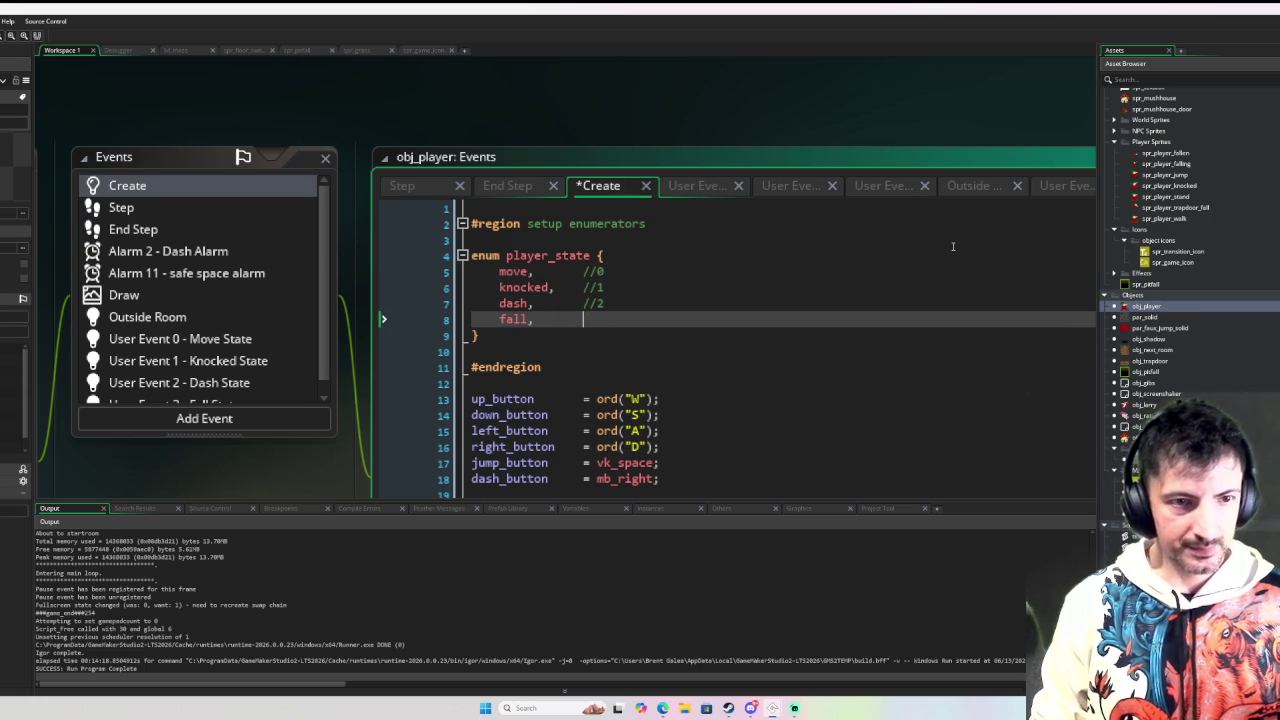
text(//3)
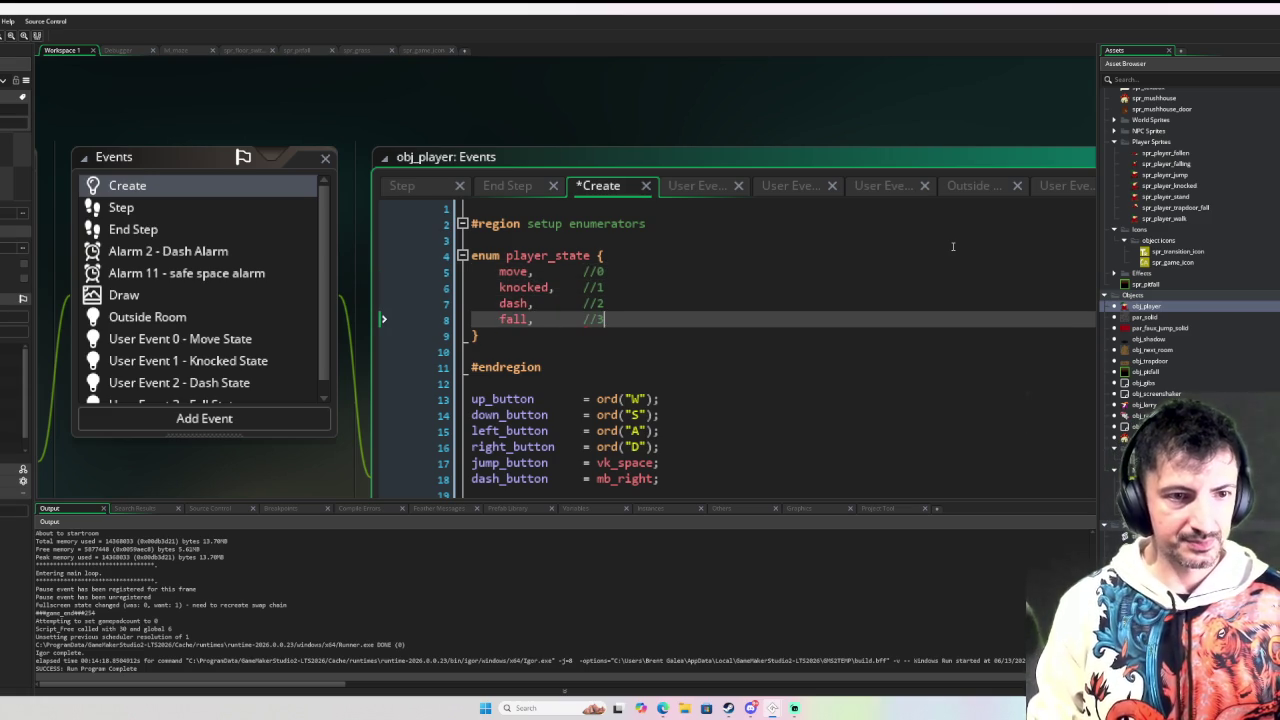
Step: Return to obj_player's Step event with the event_user(state_) call
scroll(900, 255, down, 2)
scroll(838, 266, up, 2)
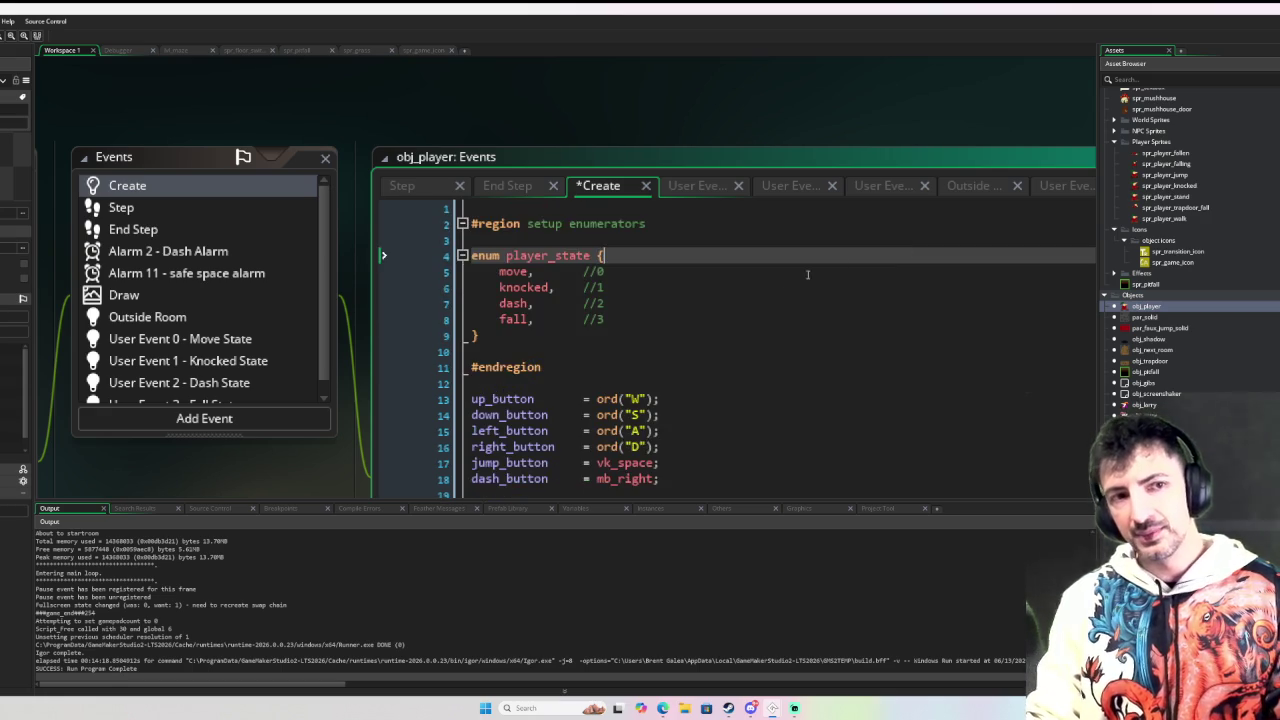
scroll(600, 268, down, 1)
click(185, 209)
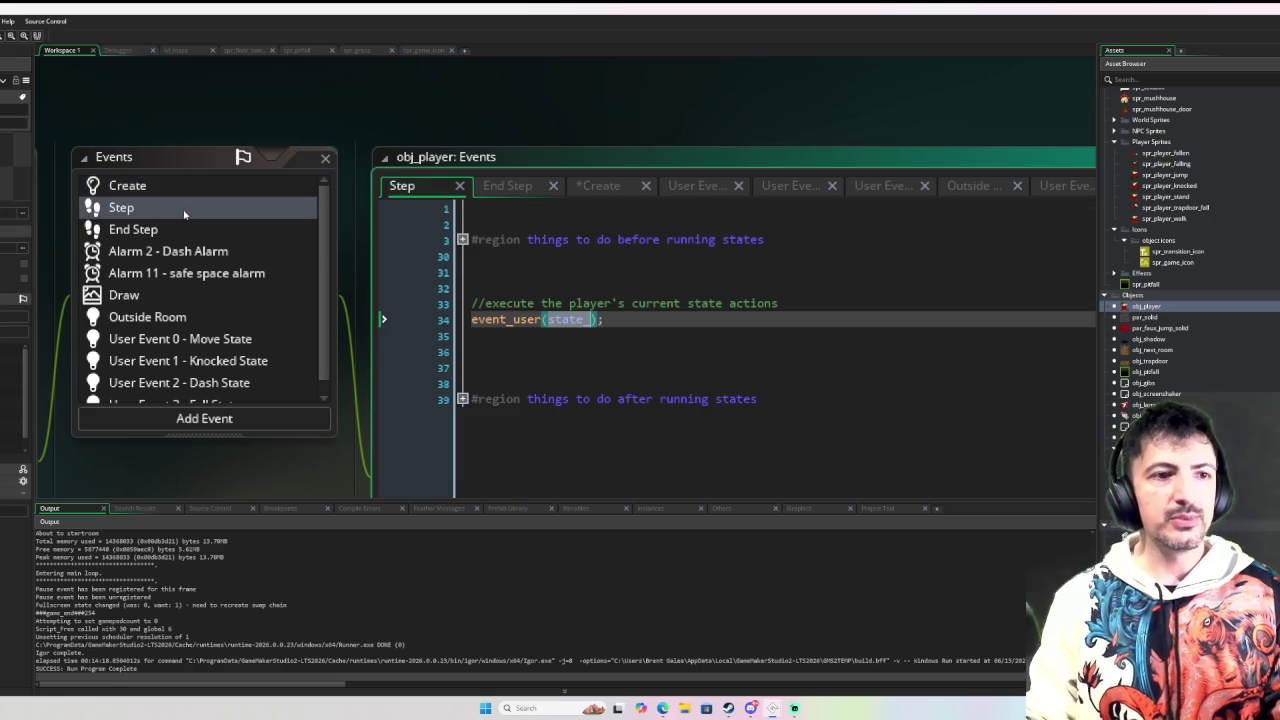
Step: Check event_user(state_), then open User Event 0 Move State and highlight its four direction inputs
click(538, 319)
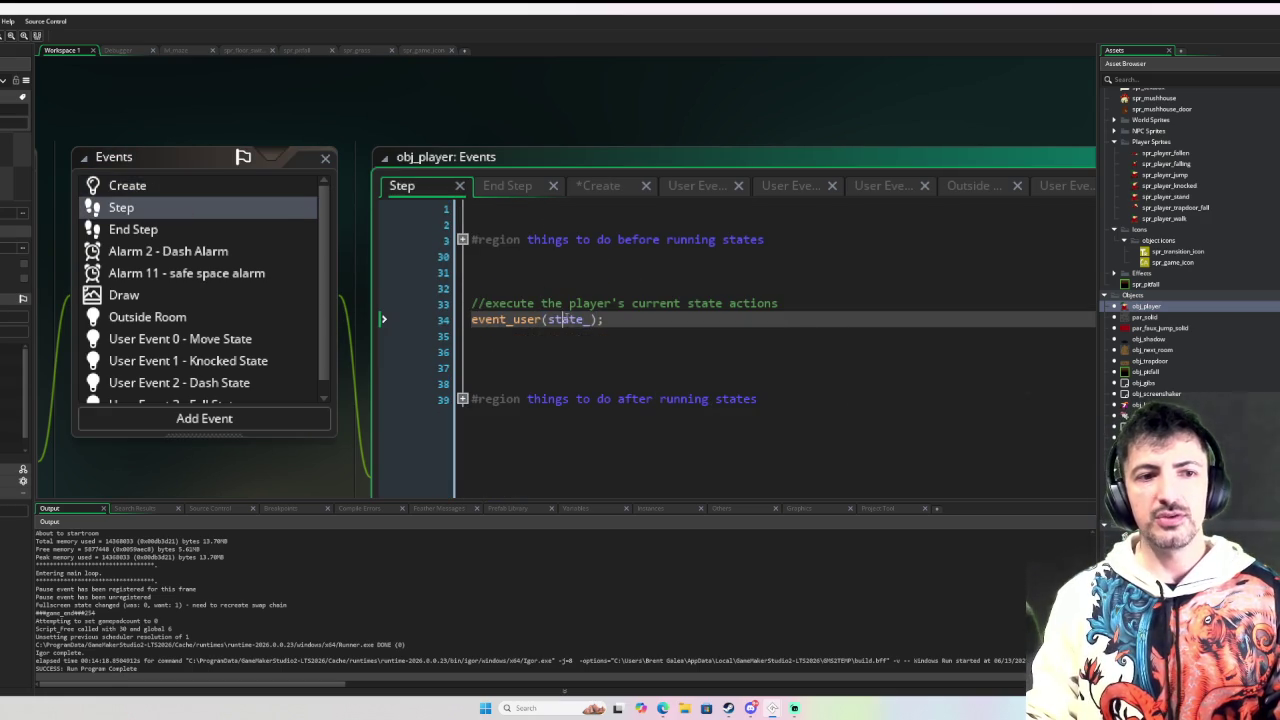
double_click(568, 319)
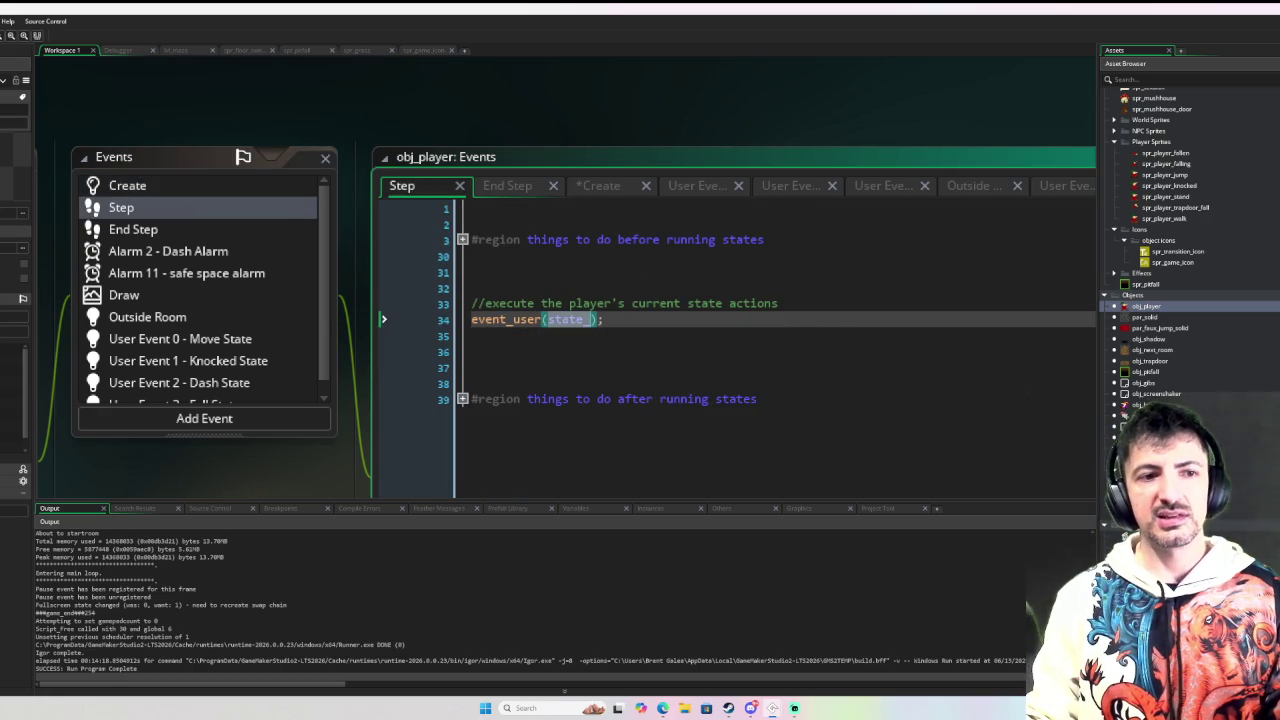
click(196, 338)
scroll(417, 290, up, 10)
drag(471, 239, 856, 287)
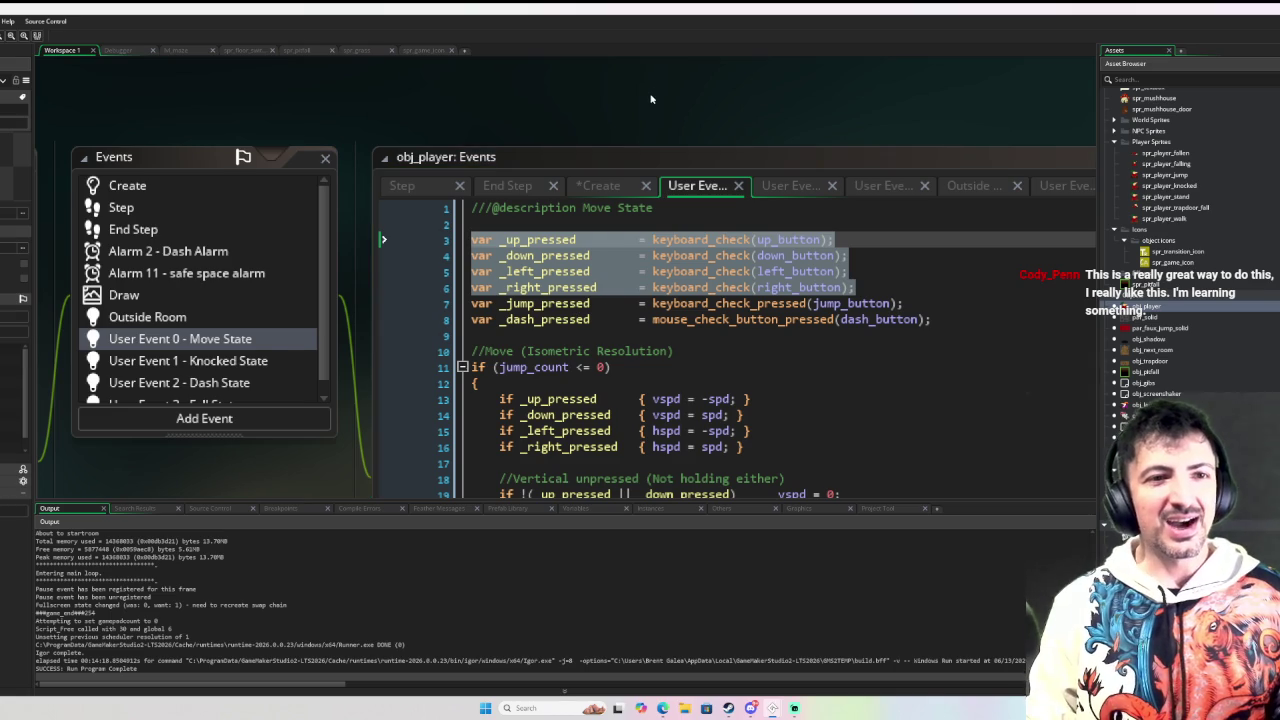
scroll(751, 125, down, 1)
mouse_move(751, 117)
mouse_down()
mouse_move(593, 137)
mouse_move(490, 113)
mouse_move(509, 123)
mouse_up()
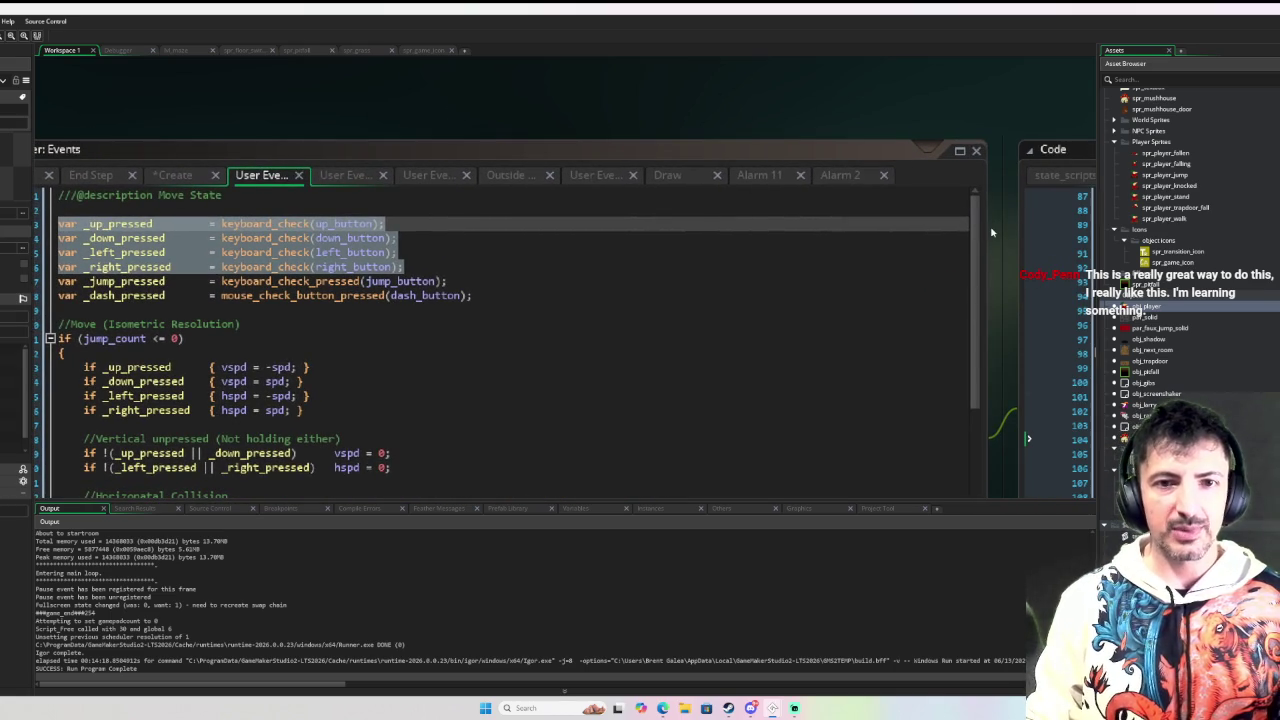
drag(987, 224, 768, 224)
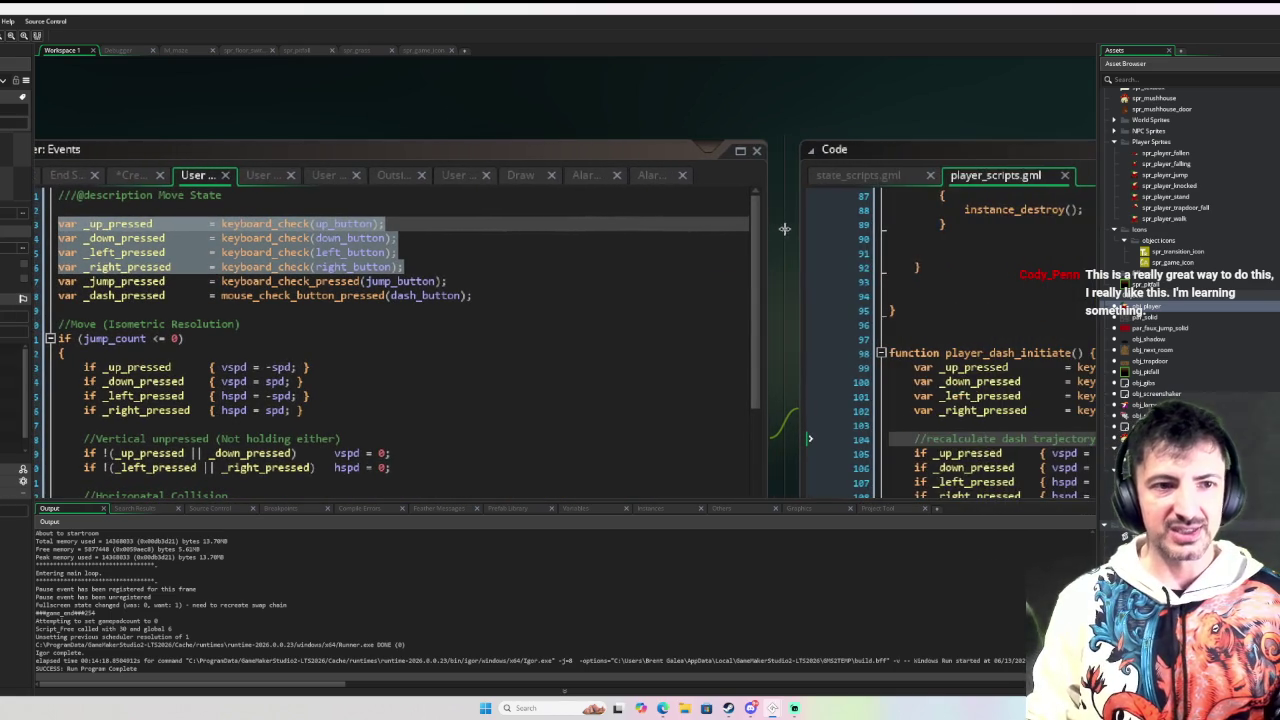
drag(600, 123, 928, 79)
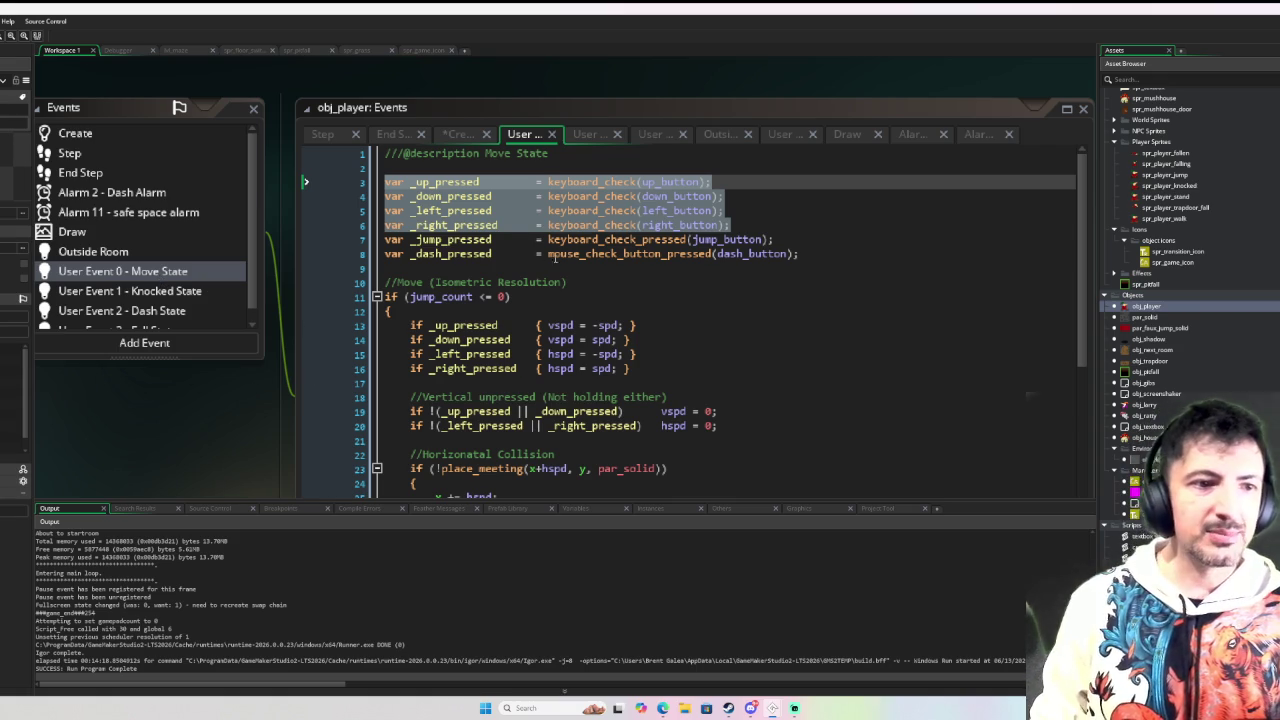
click(551, 254)
mouse_move(853, 256)
mouse_down()
mouse_move(740, 254)
mouse_move(385, 176)
mouse_up()
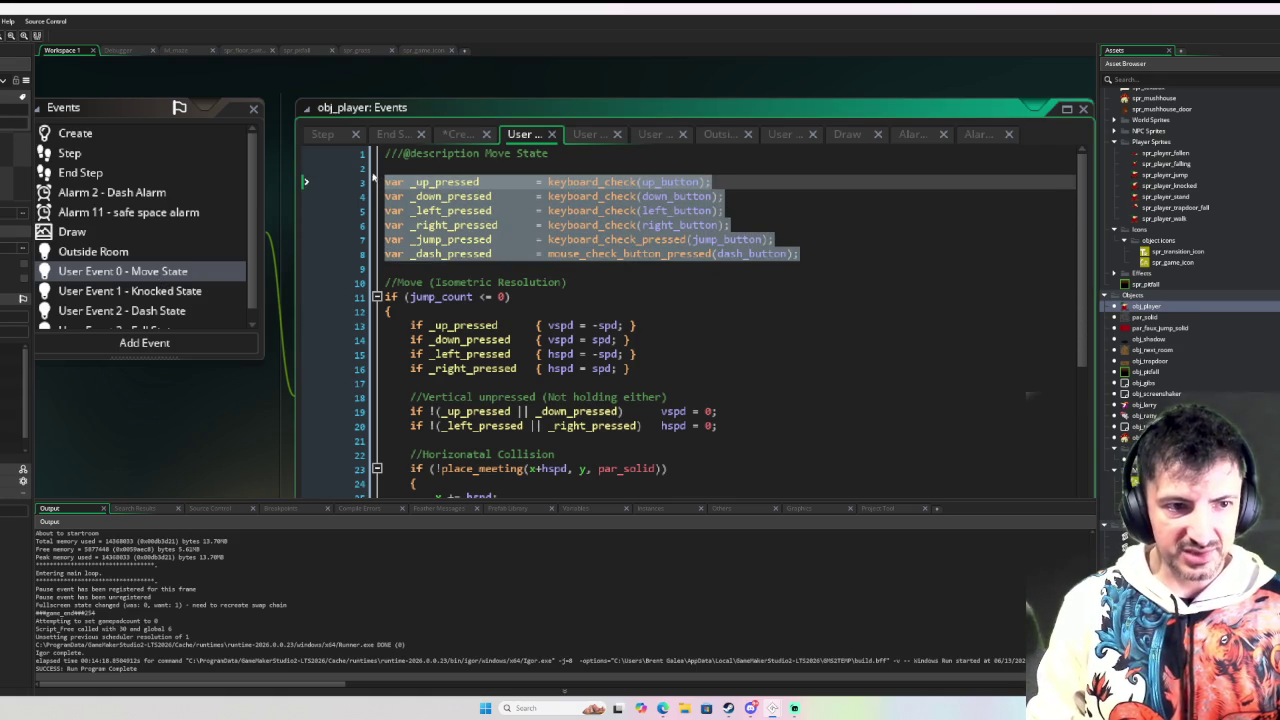
click(530, 282)
scroll(551, 382, down, 3)
scroll(508, 321, up, 3)
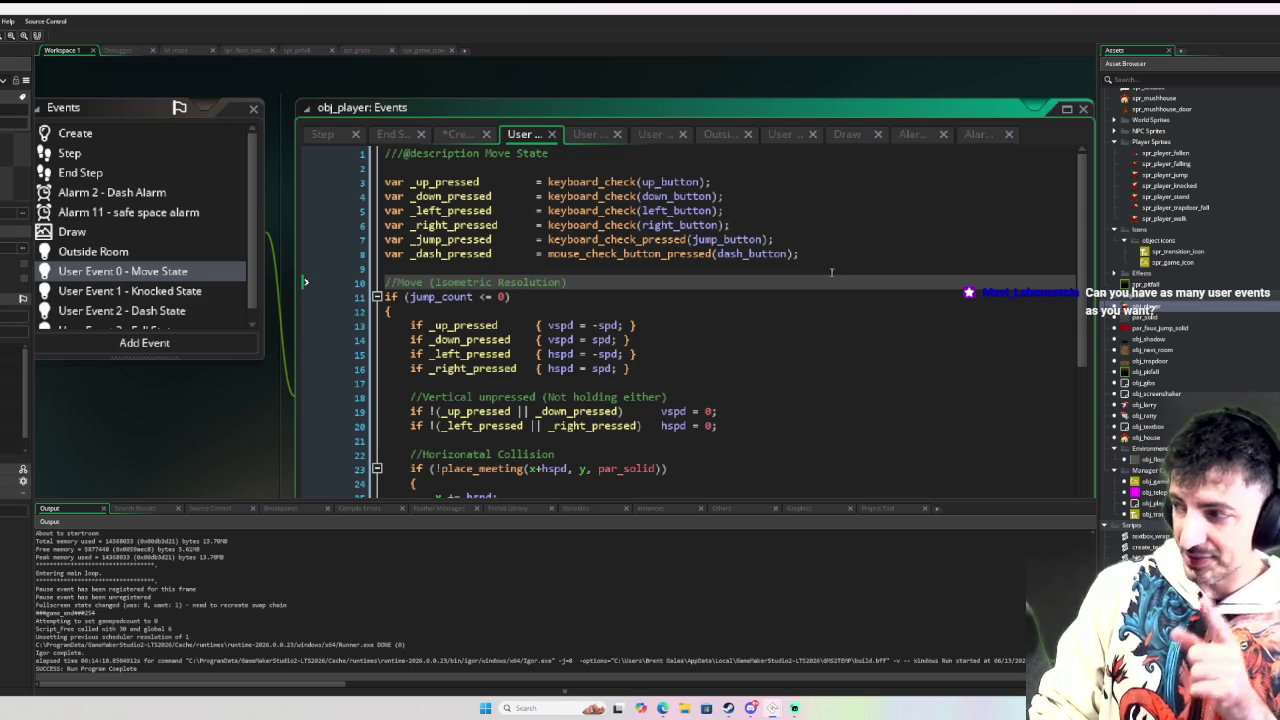
drag(179, 353, 262, 366)
Step: Browse Add Event > Other > User Events slots 0–15 without adding one, then reopen the Step event
scroll(262, 340, down, 1)
click(268, 358)
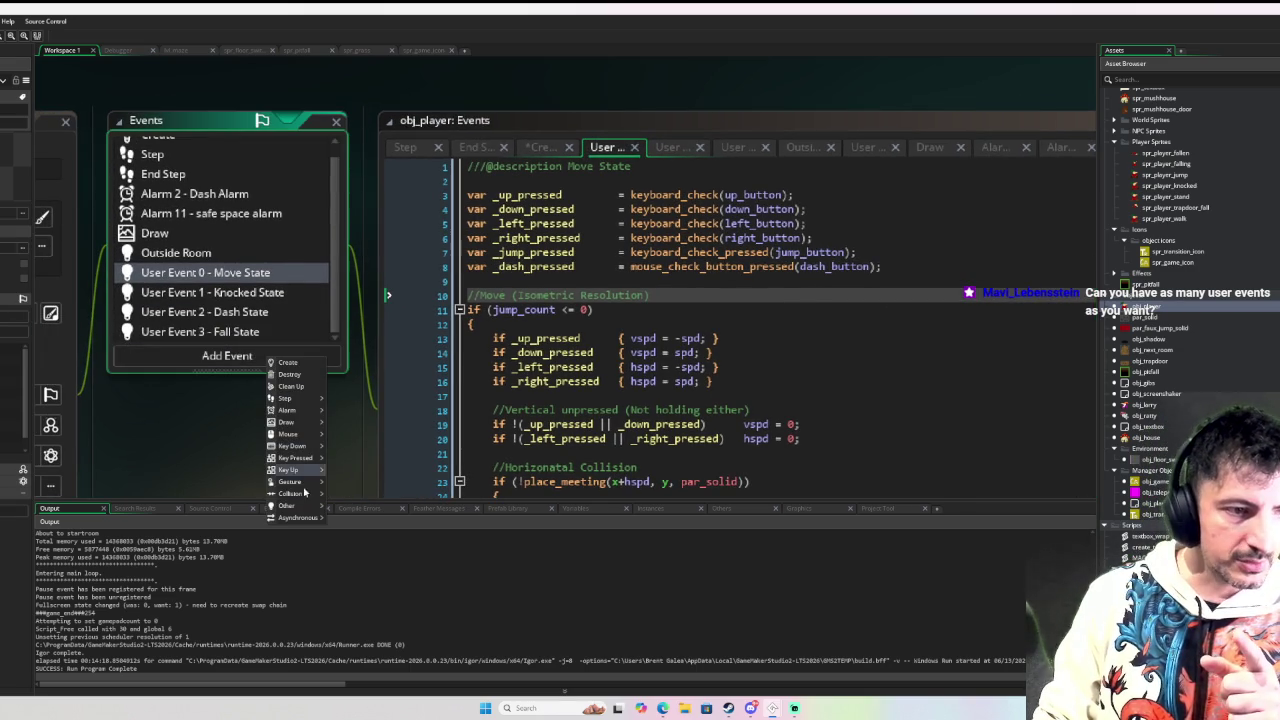
mouse_move(308, 505)
mouse_move(365, 627)
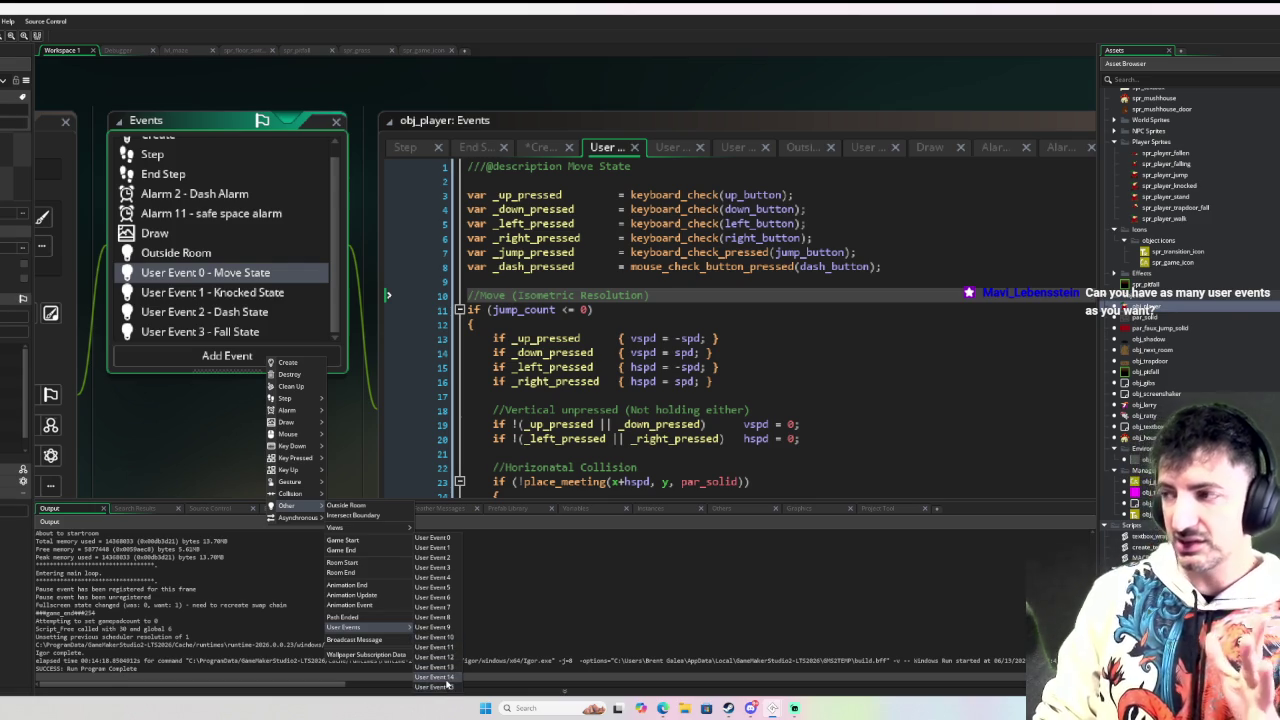
click(174, 425)
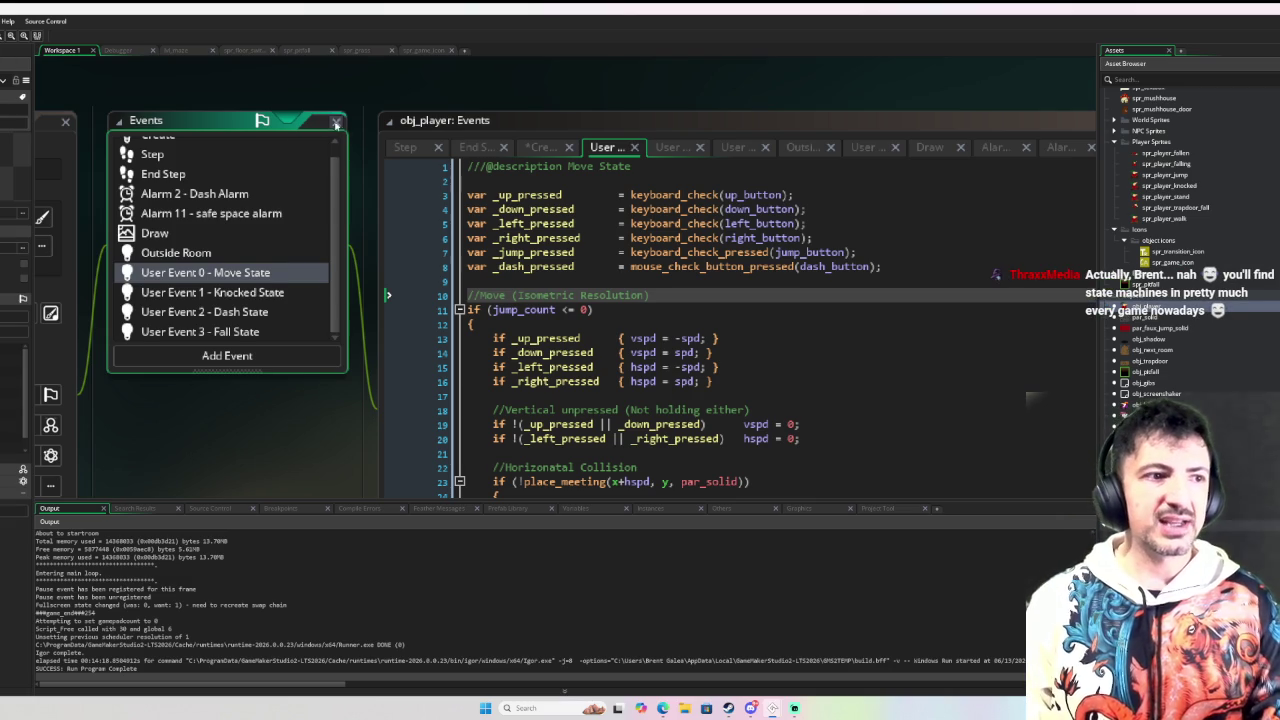
scroll(263, 168, up, 1)
click(263, 166)
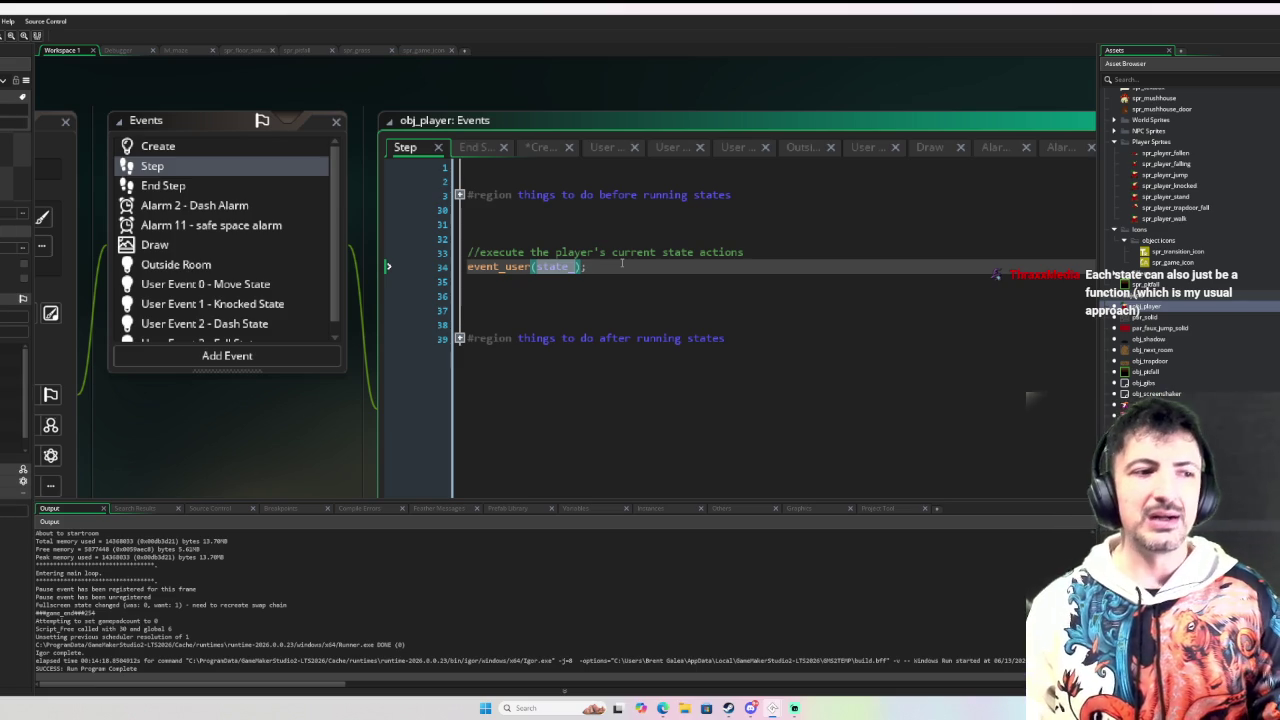
Step: Enlarge the Events window to list everything down to User Event 3 - Fall State, then show obj_player's settings
scroll(298, 285, down, 1)
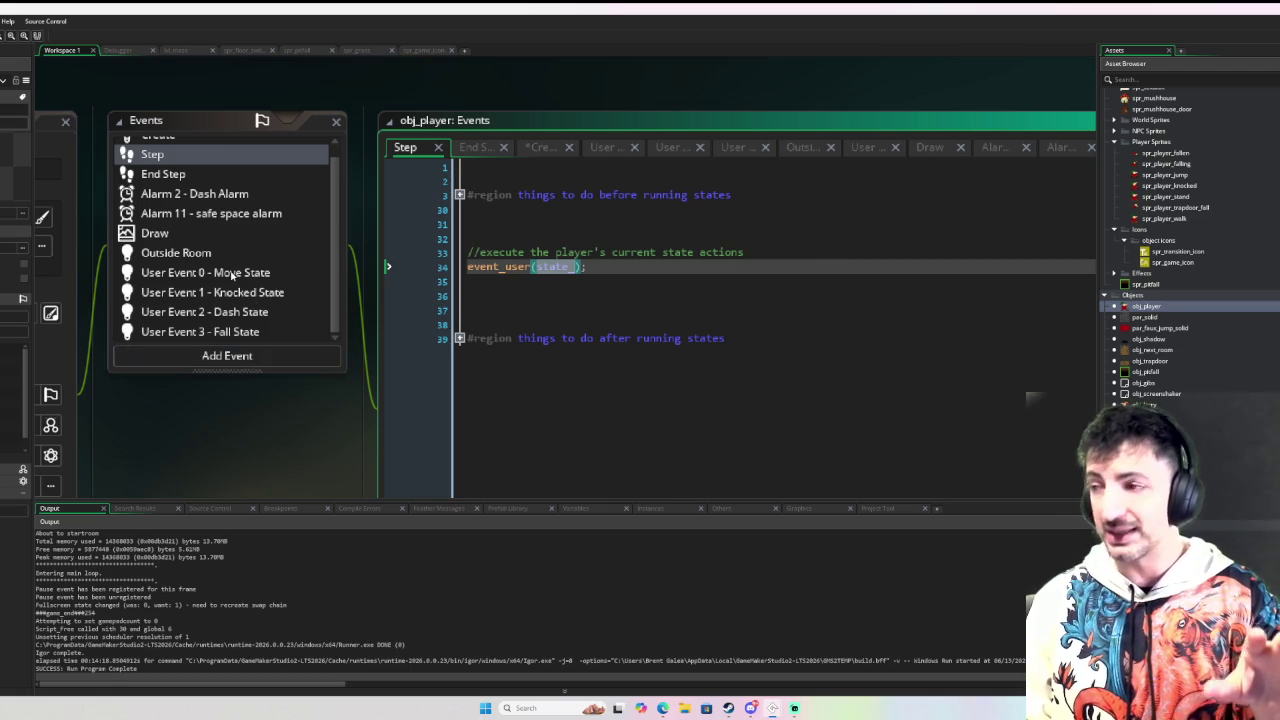
scroll(230, 270, up, 1)
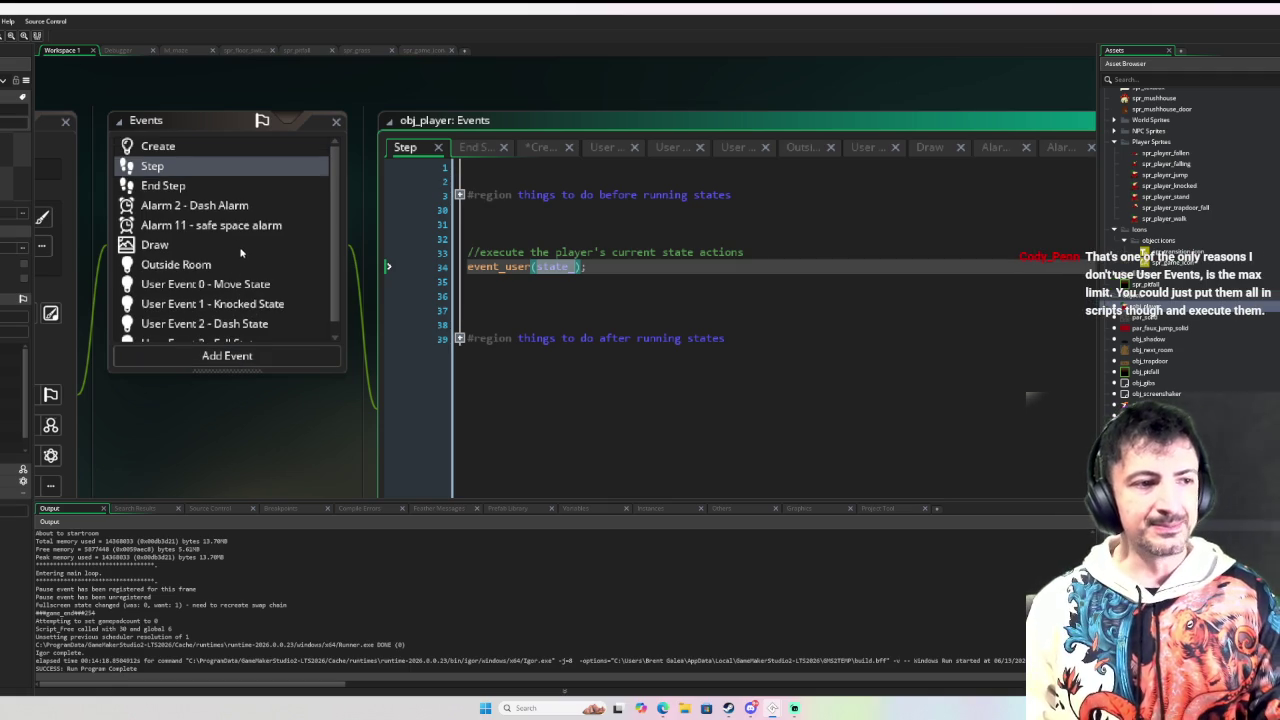
scroll(240, 250, down, 1)
drag(251, 370, 251, 443)
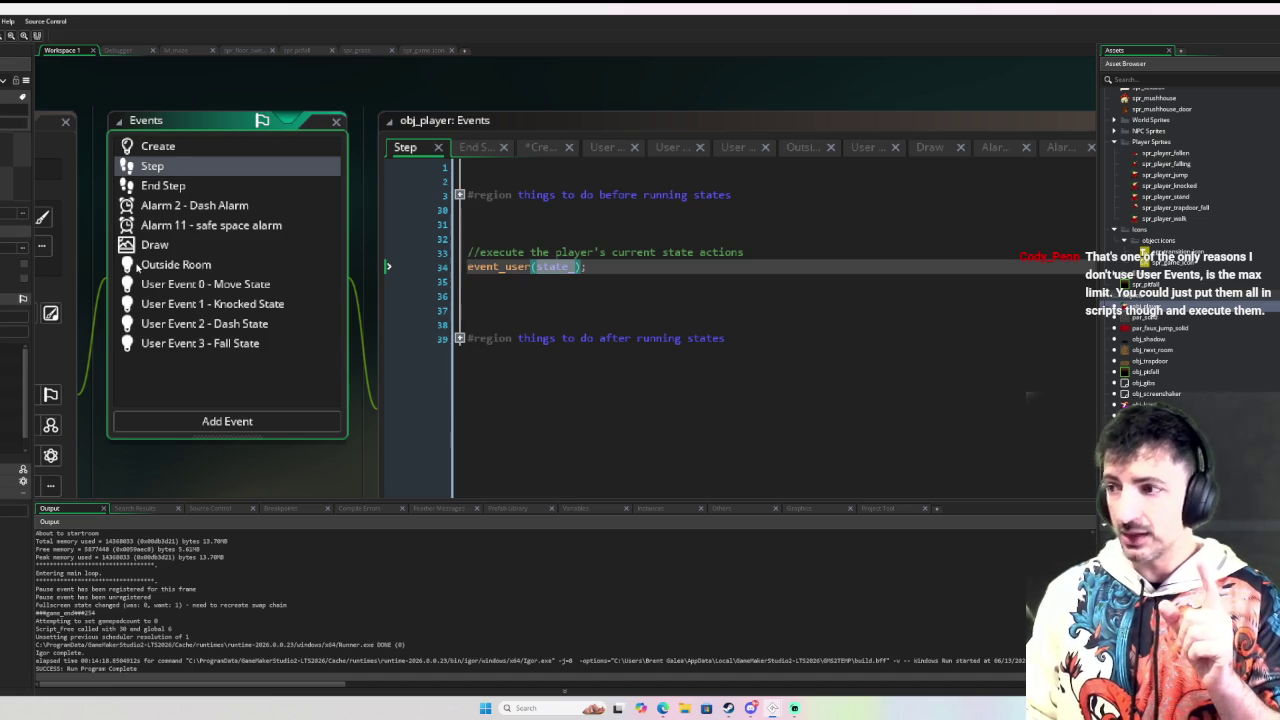
click(147, 308)
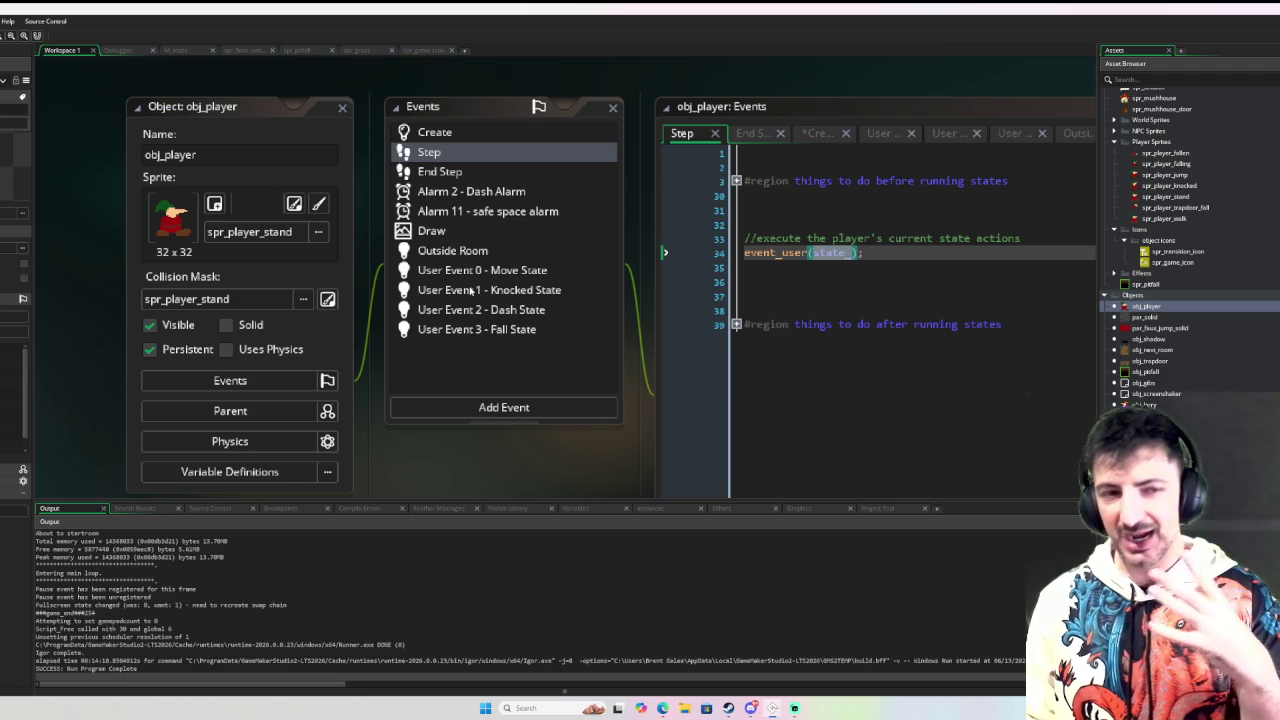
click(480, 278)
click(489, 290)
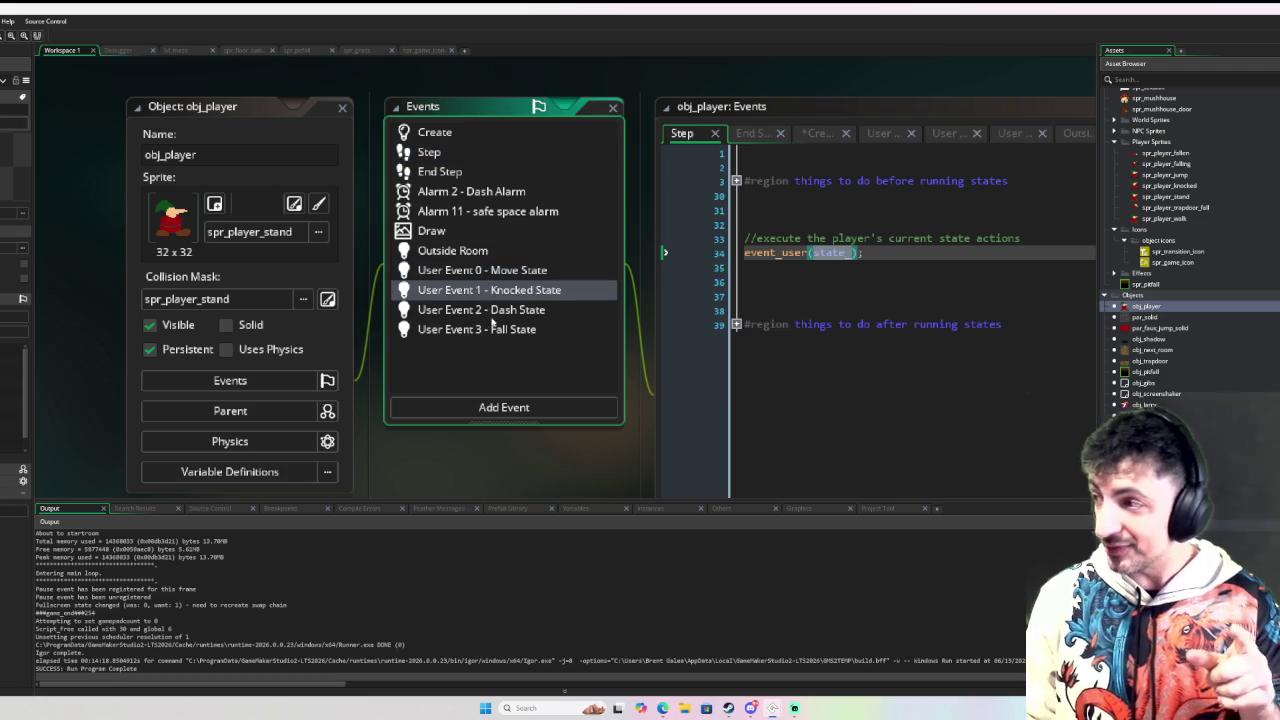
click(492, 329)
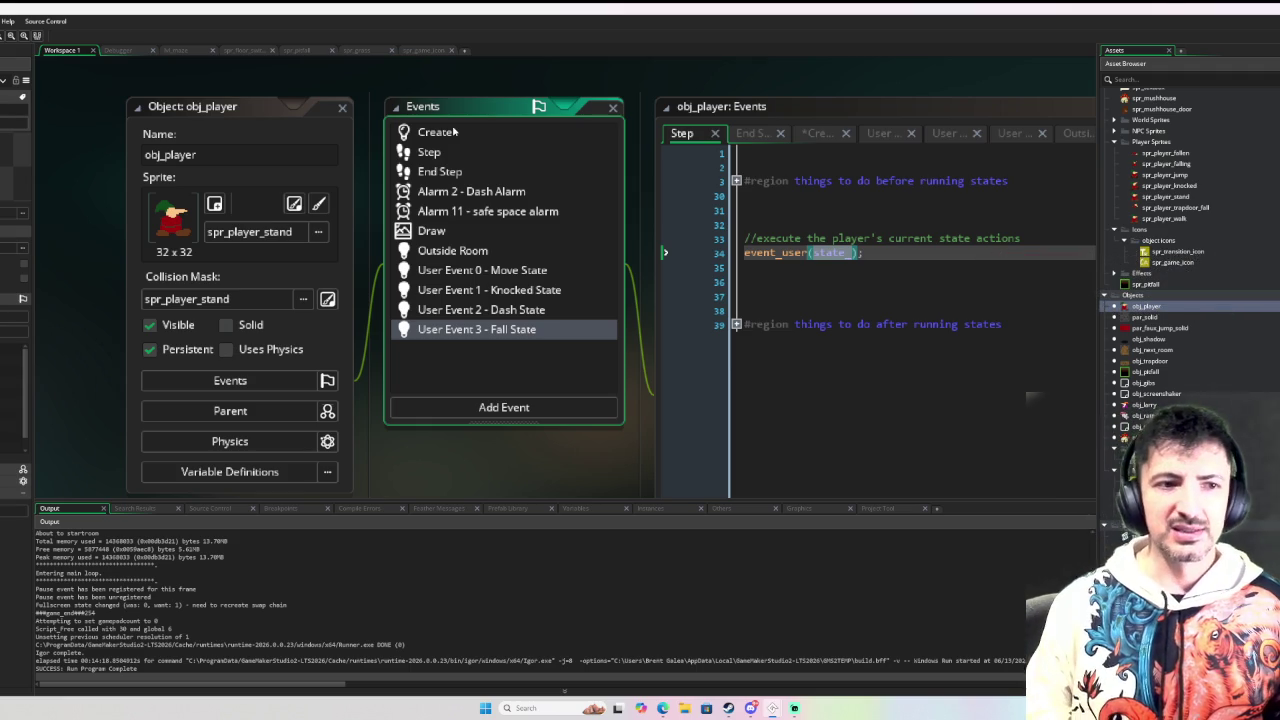
Step: In obj_player's Move State code, add an event_inherited() call on line 2, then delete it
double_click(545, 273)
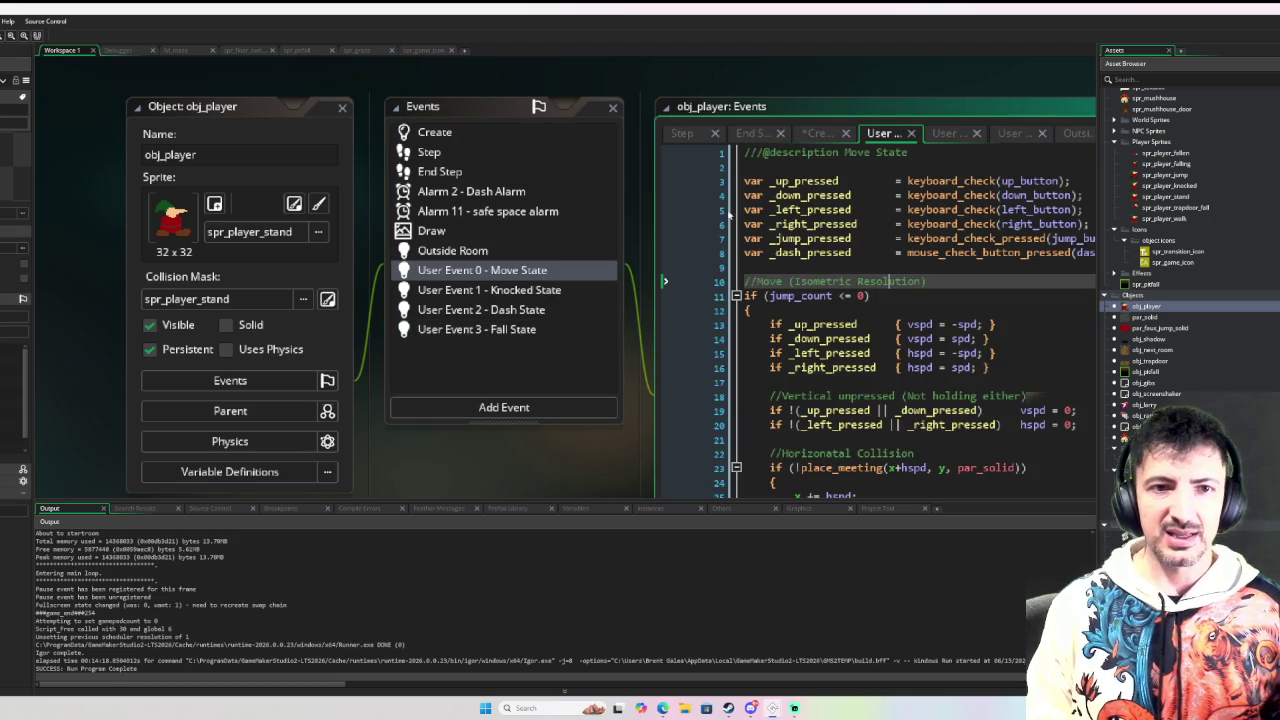
click(769, 167)
text(event)
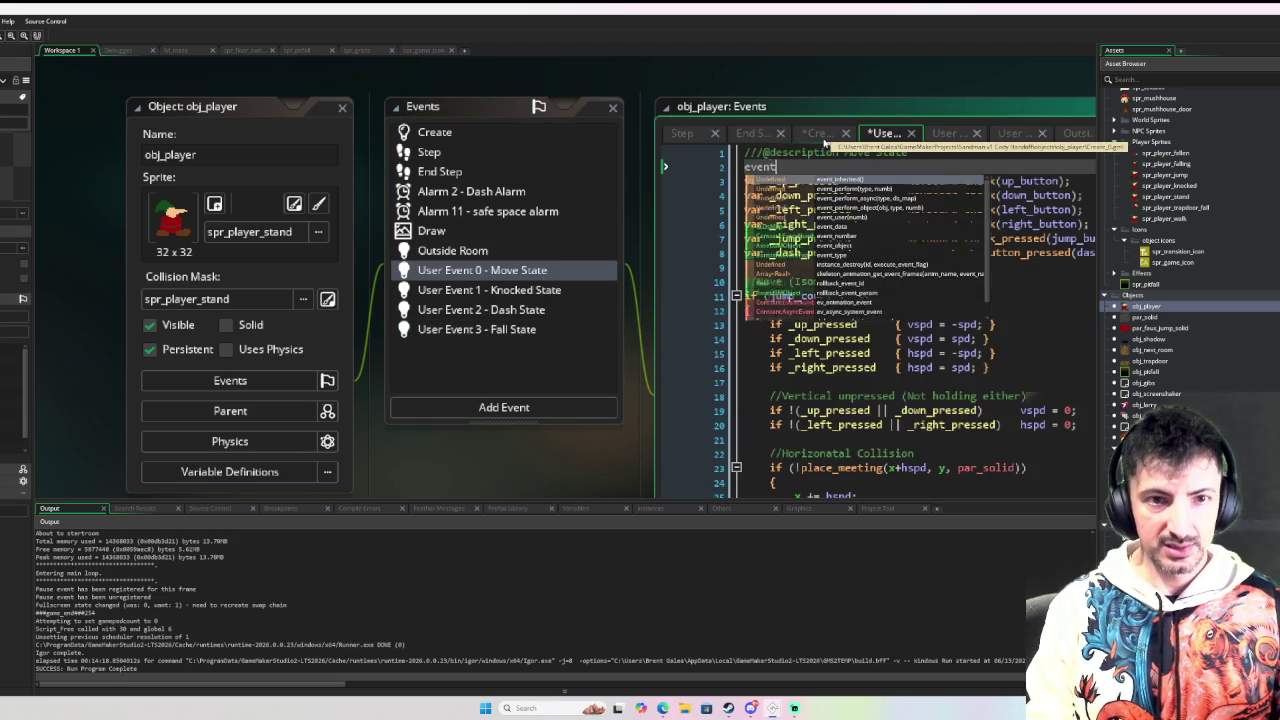
text(_in)
key(Return)
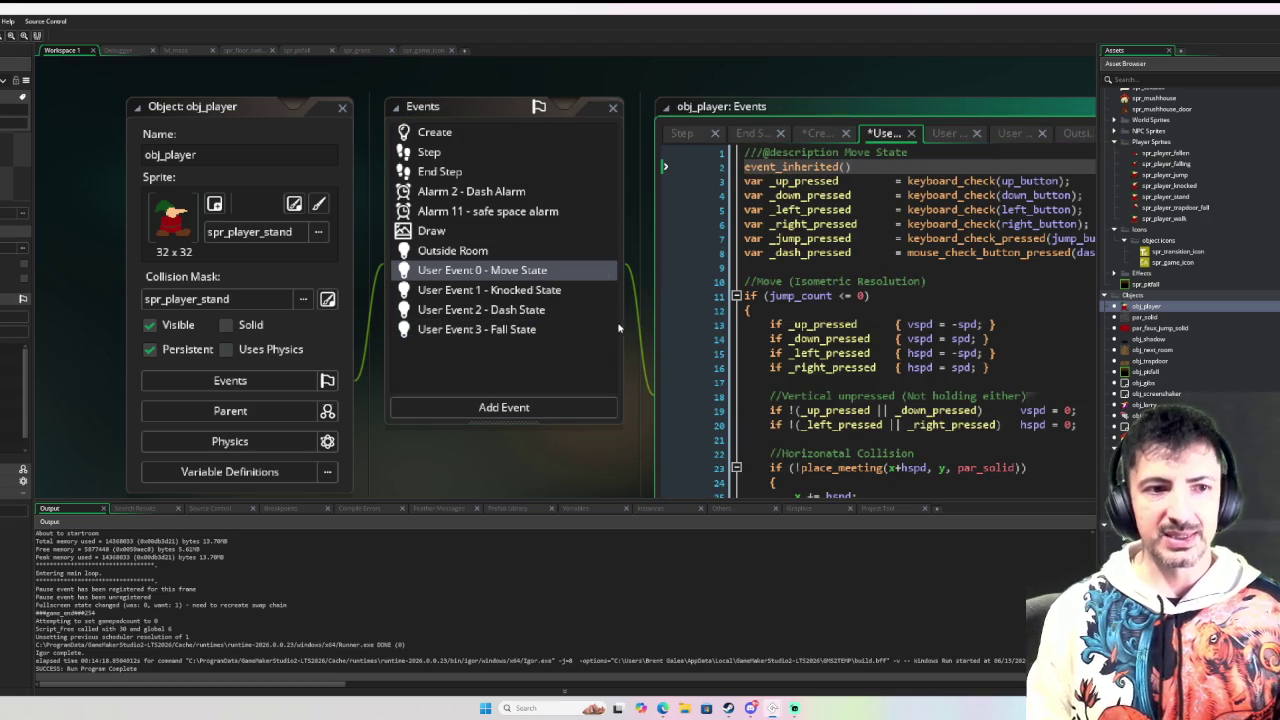
drag(874, 167, 737, 178)
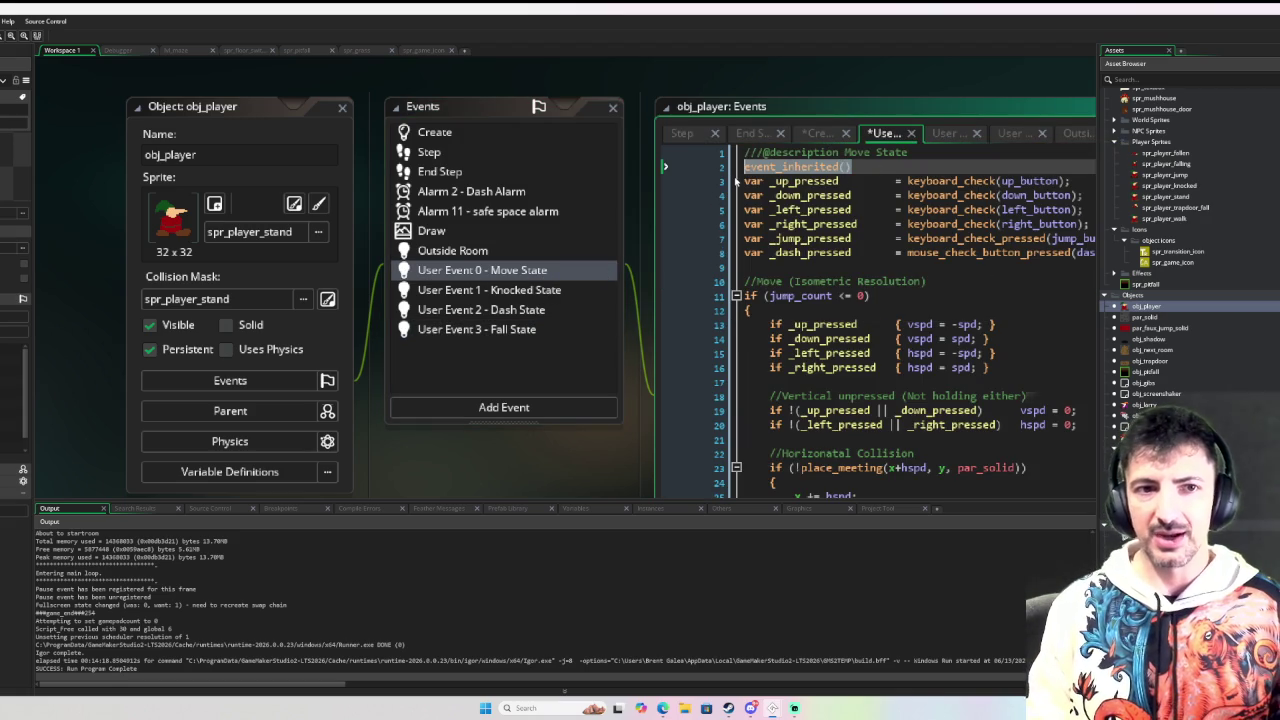
key(BackSpace)
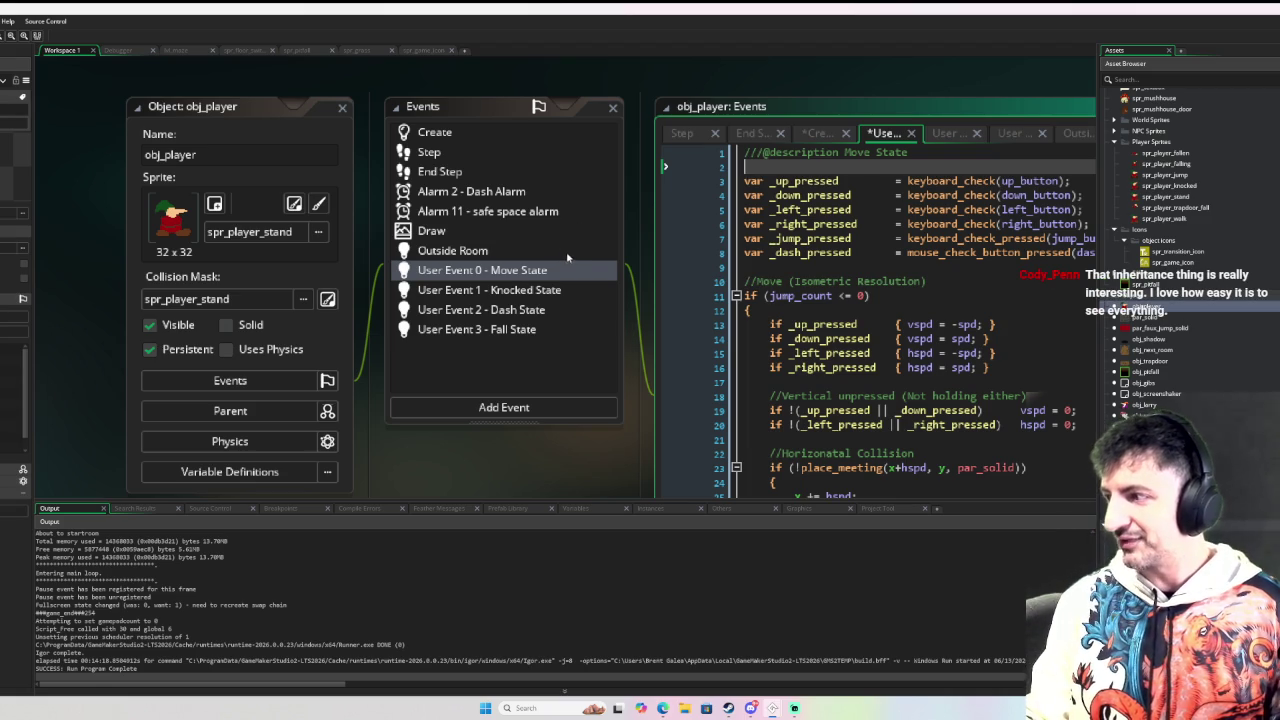
mouse_move(664, 368)
mouse_down()
mouse_move(618, 338)
mouse_move(498, 322)
mouse_up()
Step: Drag the Output panel's top edge down to shorten it, then look through the Move State code
scroll(498, 322, down, 4)
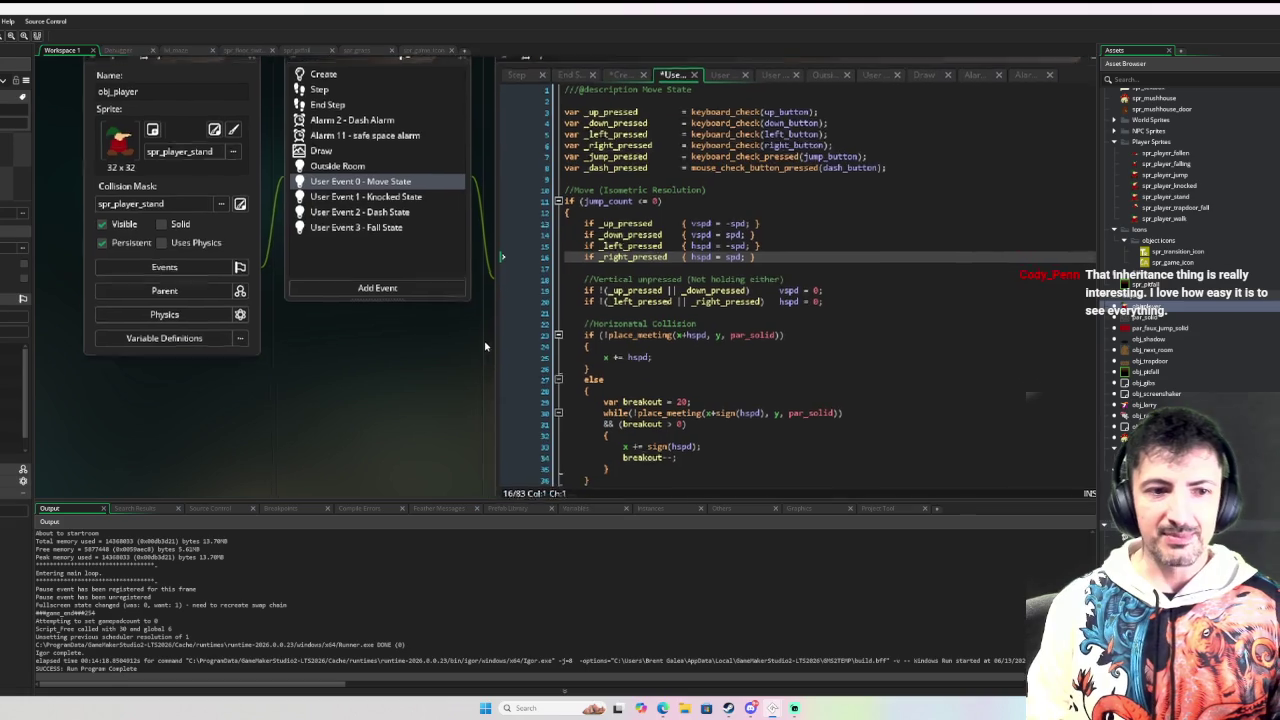
drag(493, 501, 495, 534)
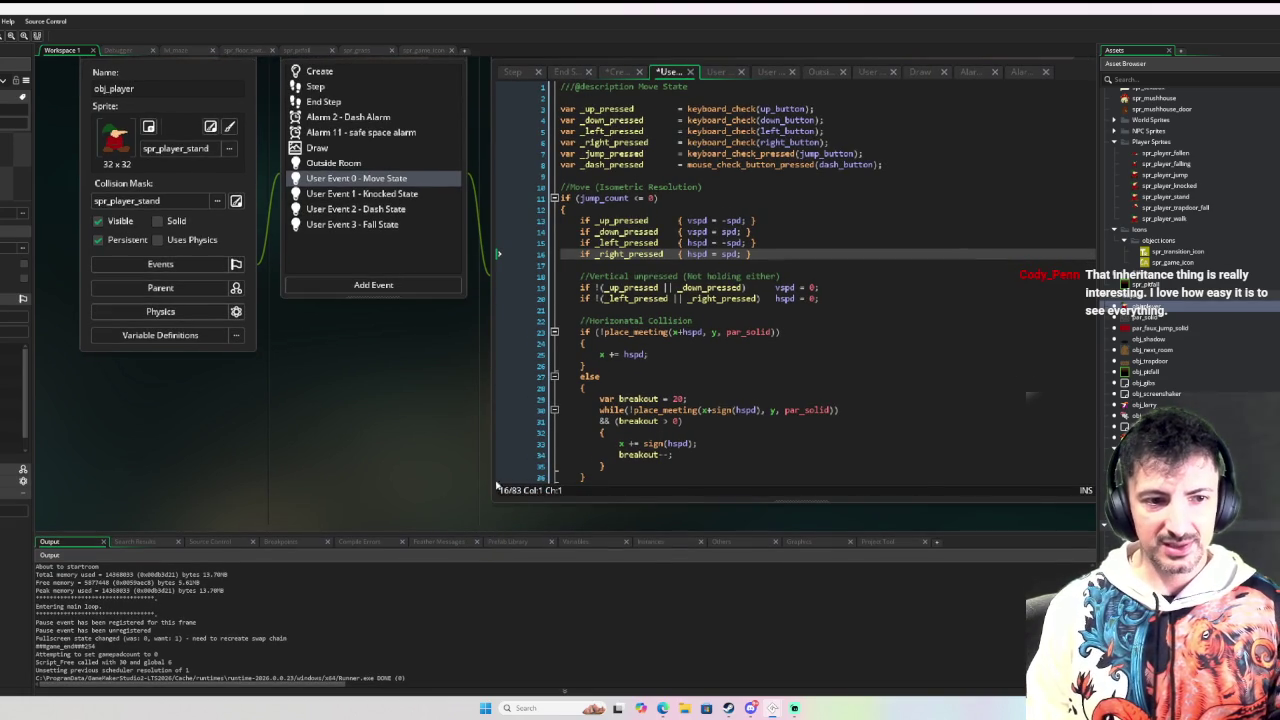
scroll(473, 440, up, 1)
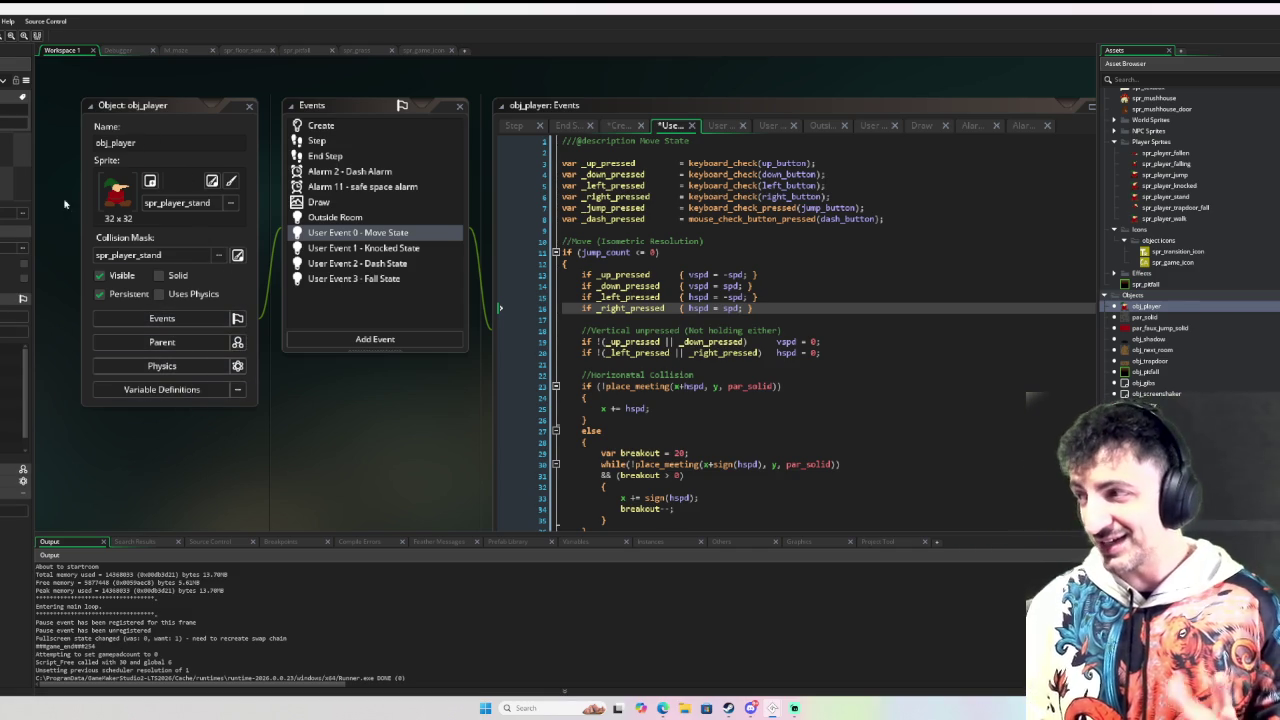
scroll(400, 420, down, 2)
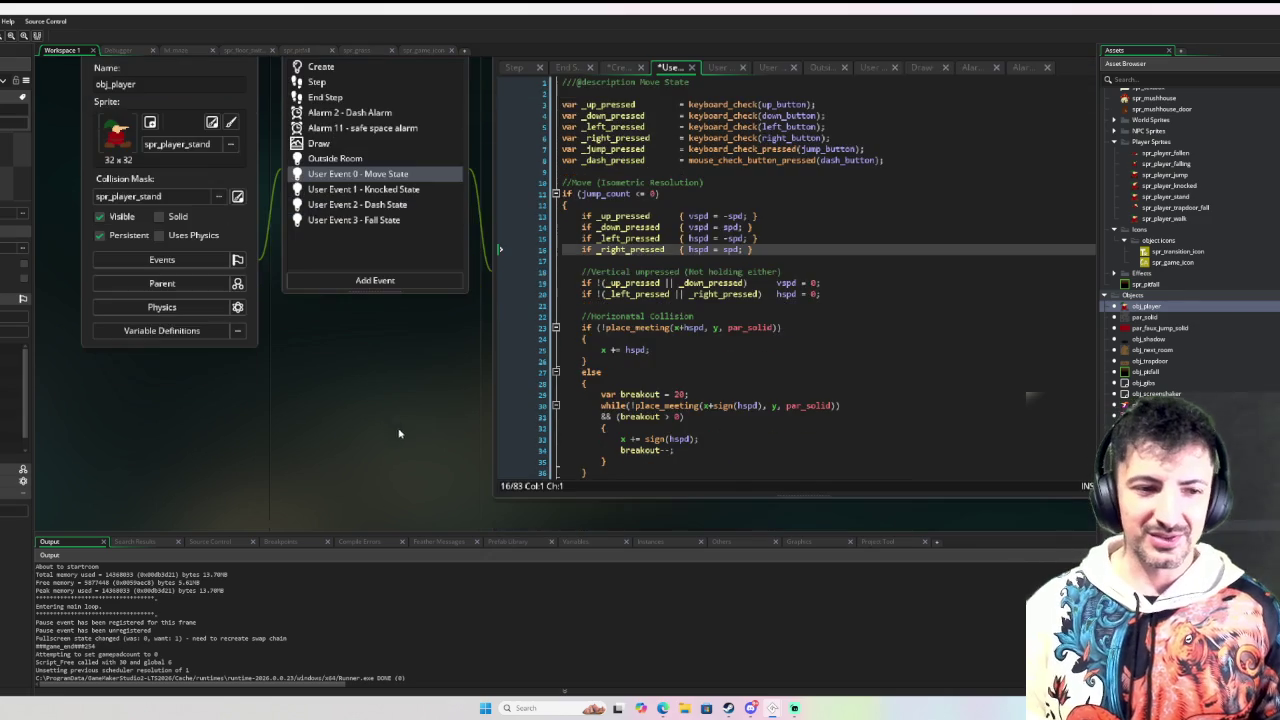
scroll(440, 473, up, 2)
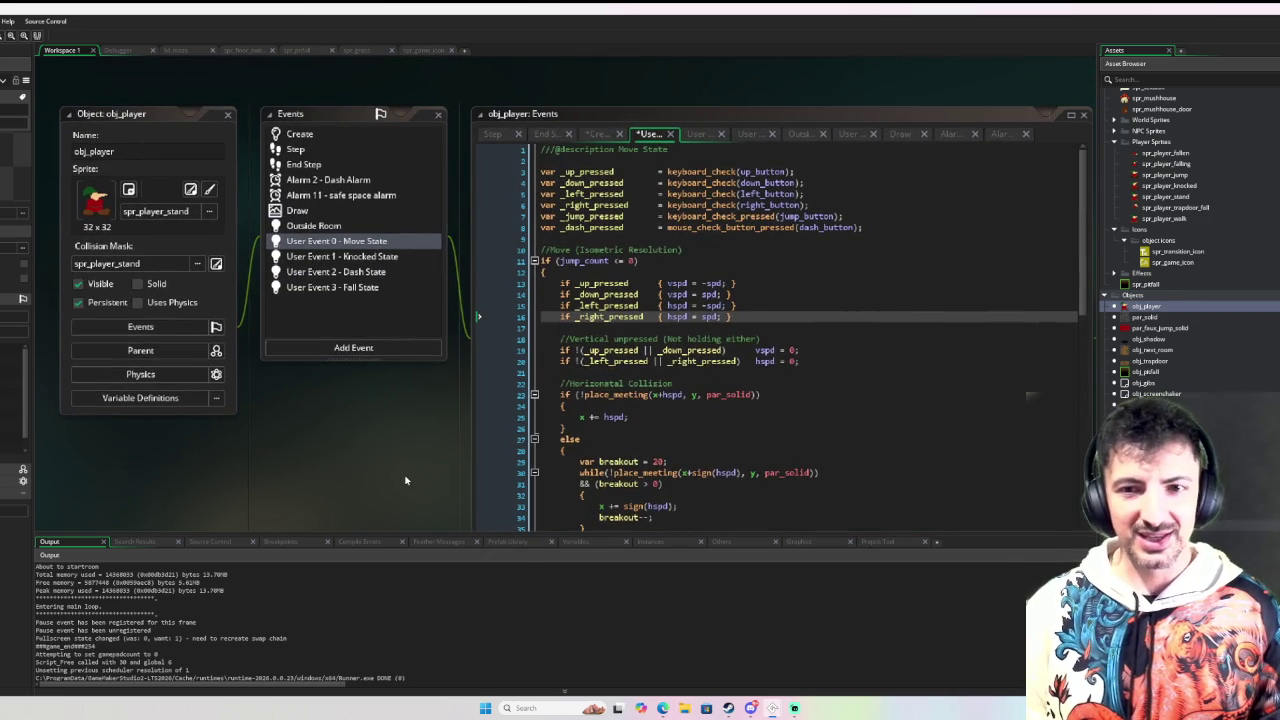
scroll(404, 478, up, 1)
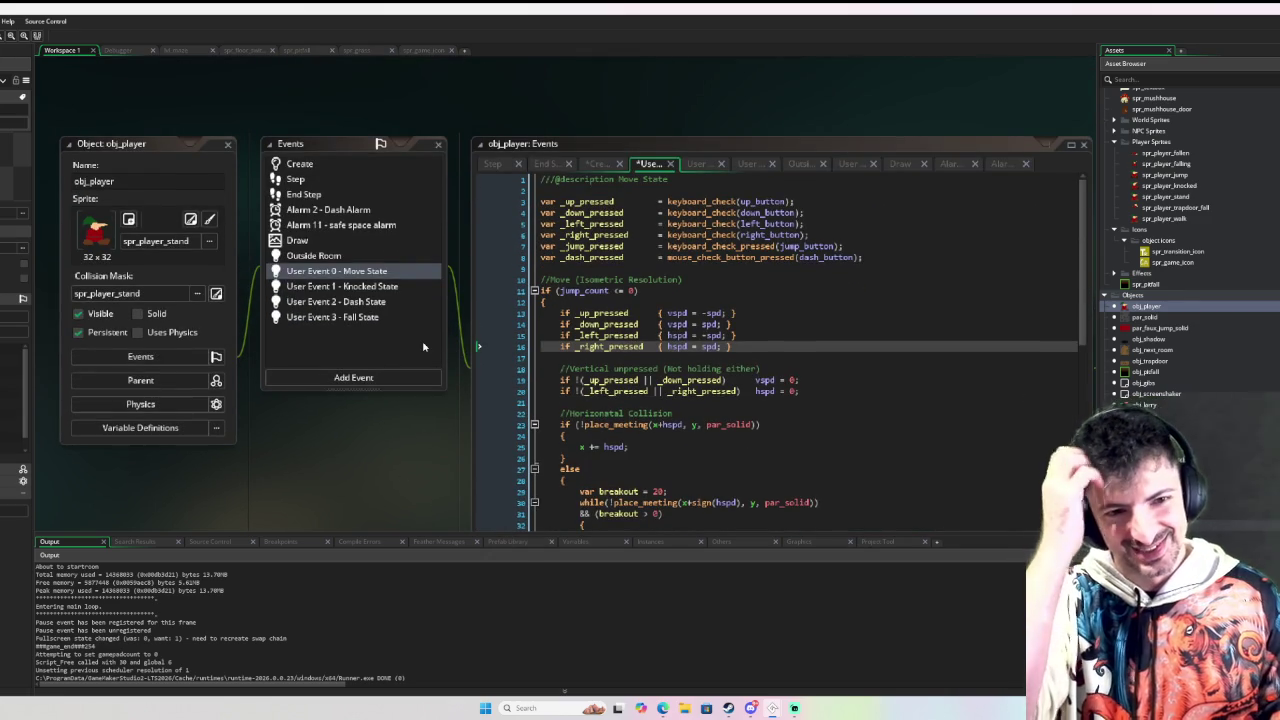
scroll(424, 350, down, 1)
scroll(422, 358, up, 1)
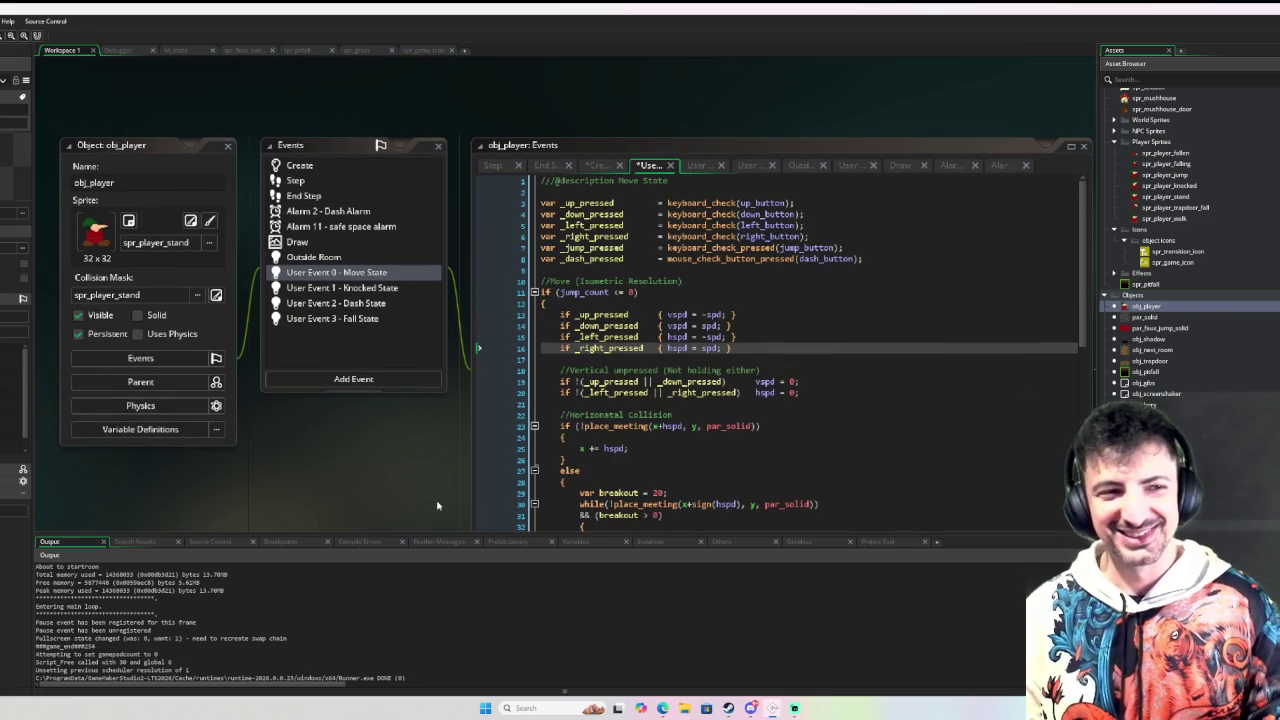
scroll(437, 505, up, 1)
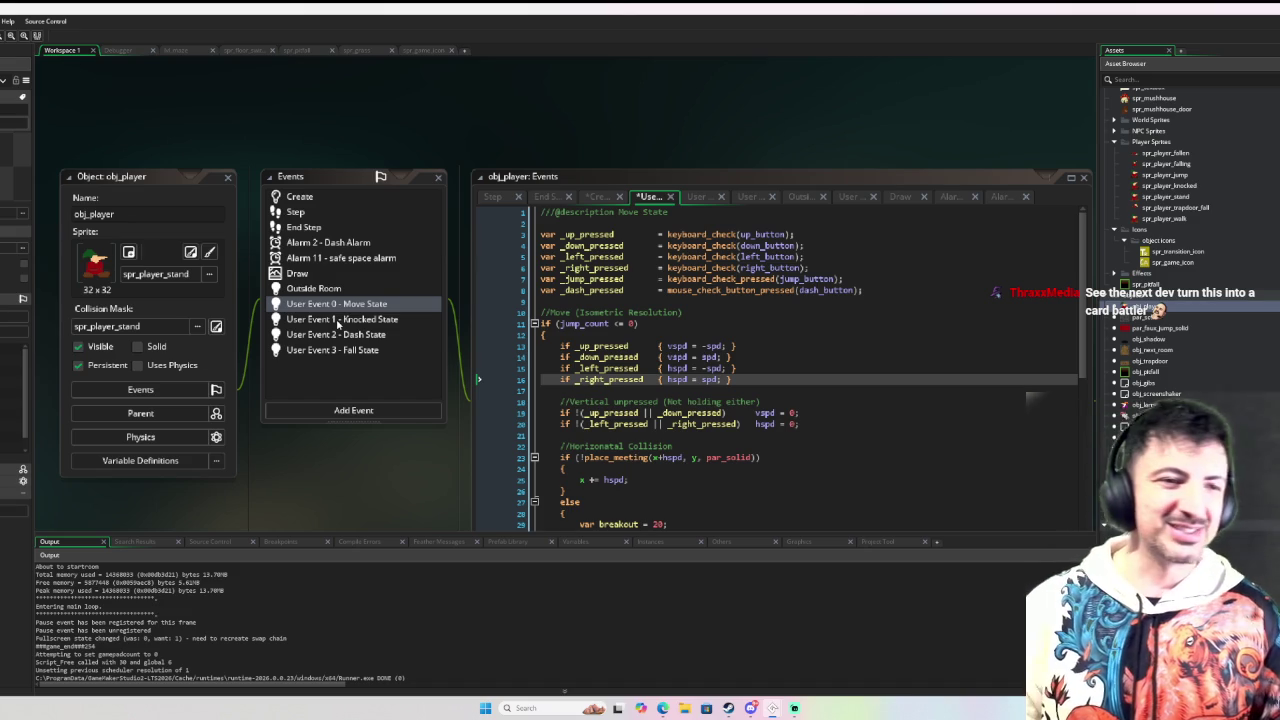
drag(567, 156, 589, 115)
Step: Shrink the Output panel further and shift the object, events and code windows left
mouse_move(455, 459)
mouse_down()
mouse_move(450, 375)
mouse_move(385, 370)
mouse_up()
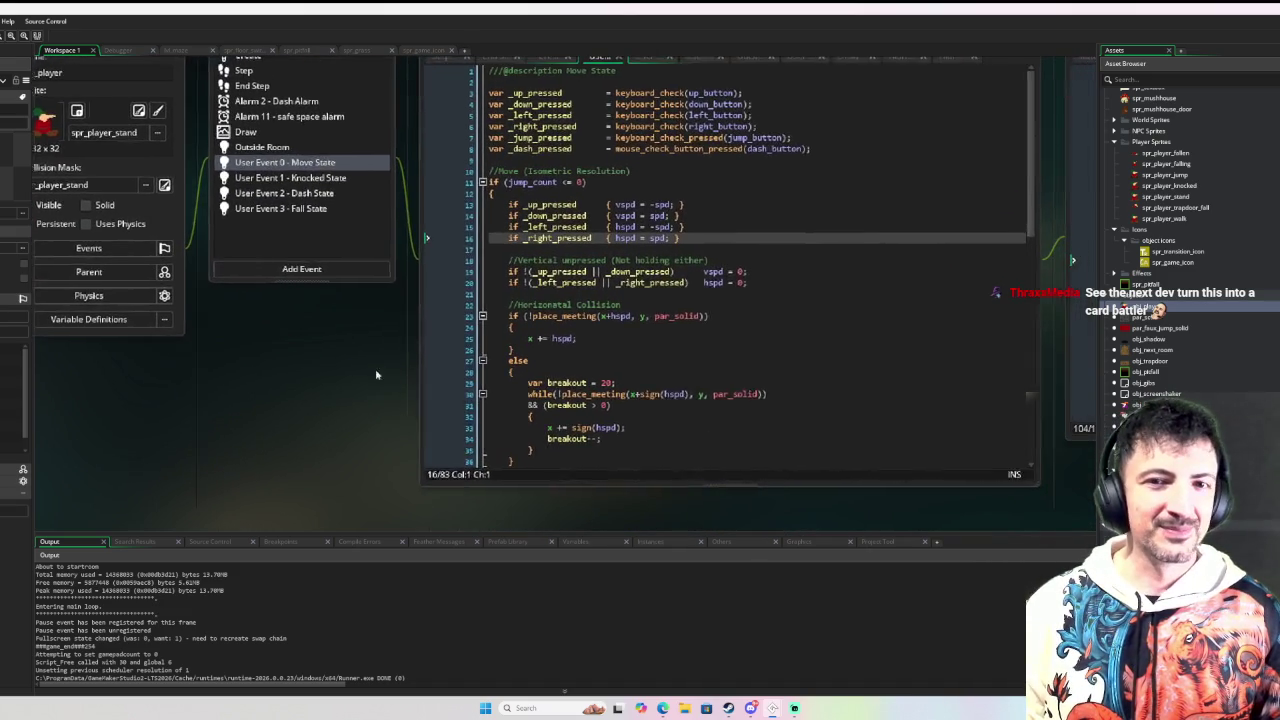
mouse_move(388, 531)
mouse_down()
mouse_move(396, 587)
mouse_move(596, 629)
mouse_up()
drag(503, 484, 354, 496)
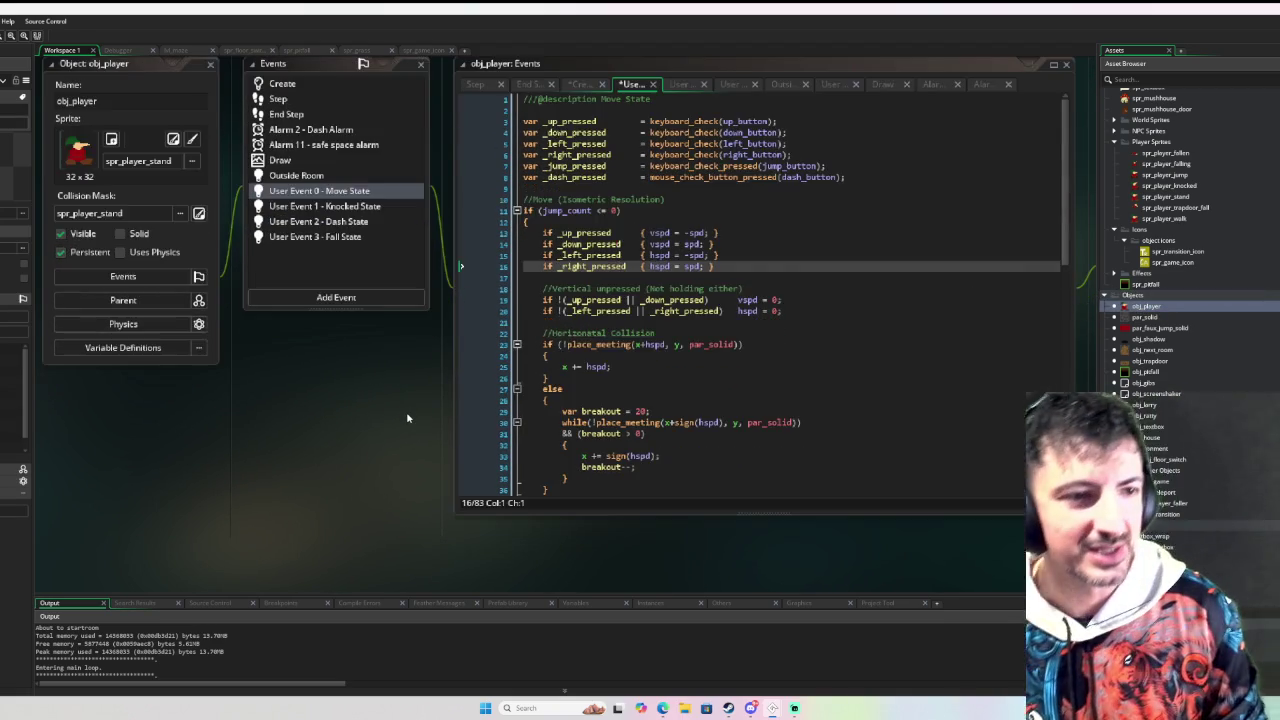
scroll(409, 417, up, 3)
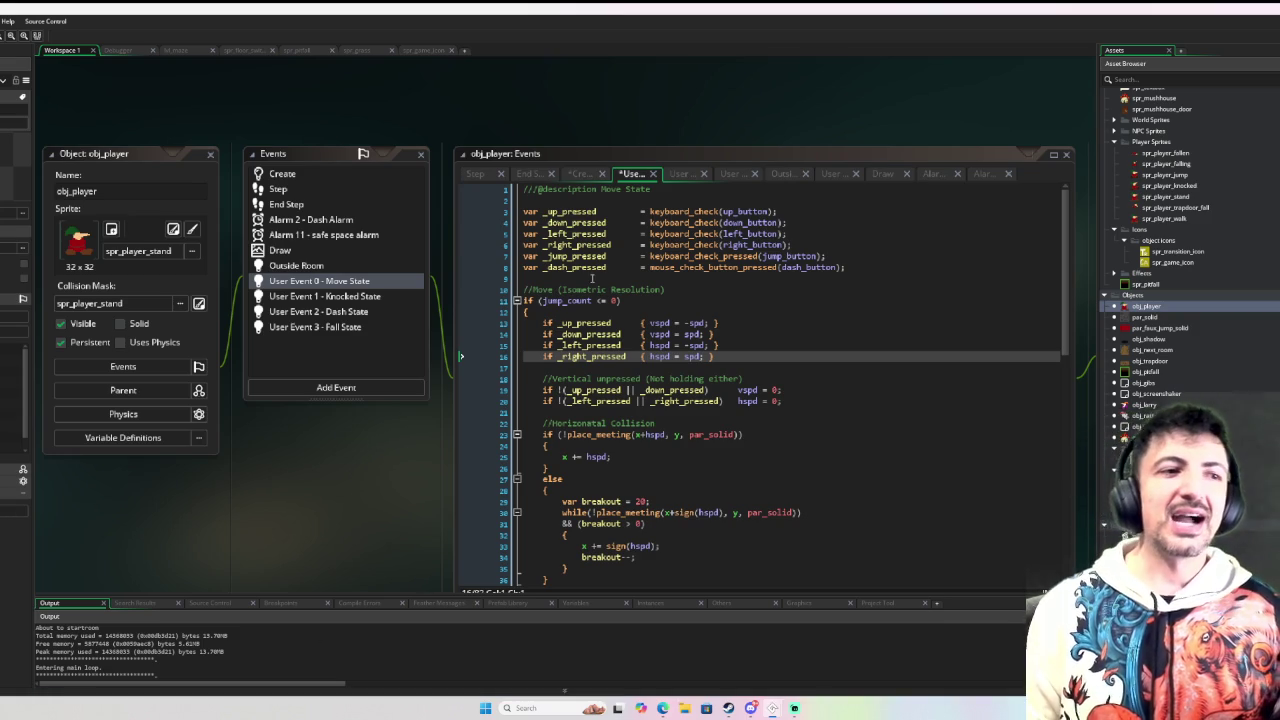
mouse_move(523, 211)
mouse_down()
mouse_move(781, 229)
mouse_move(881, 271)
mouse_up()
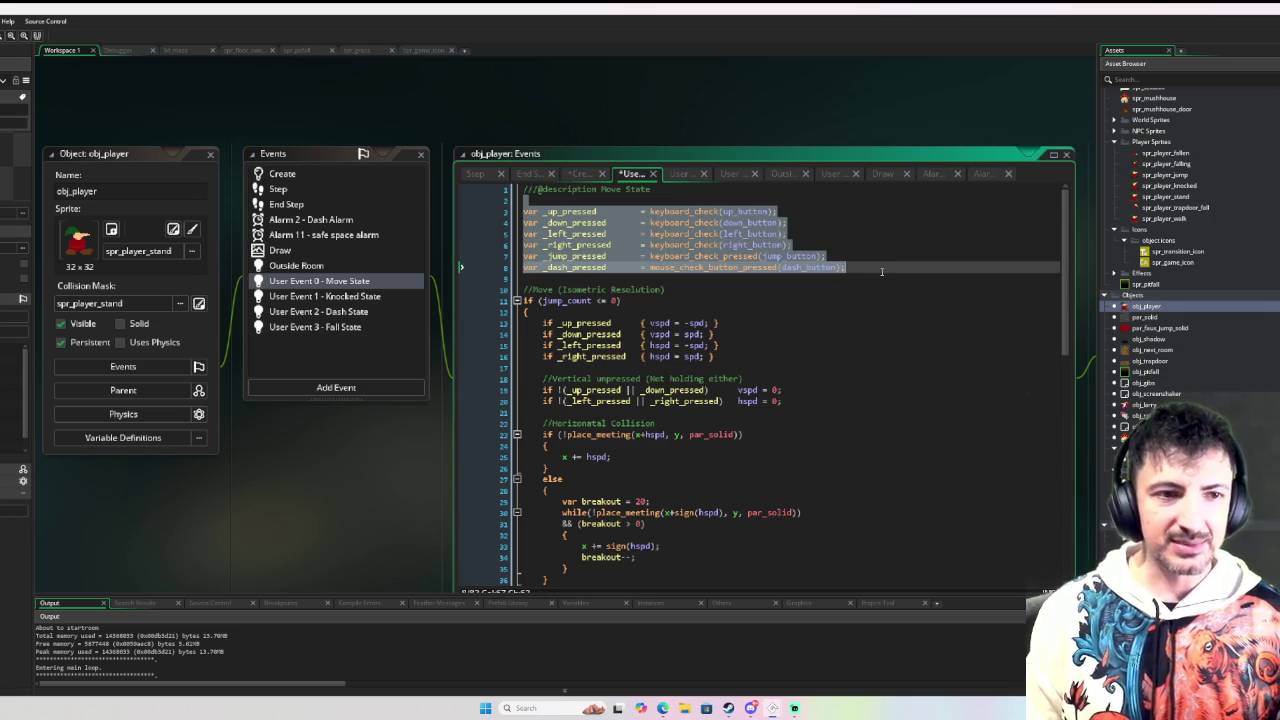
scroll(881, 271, down, 2)
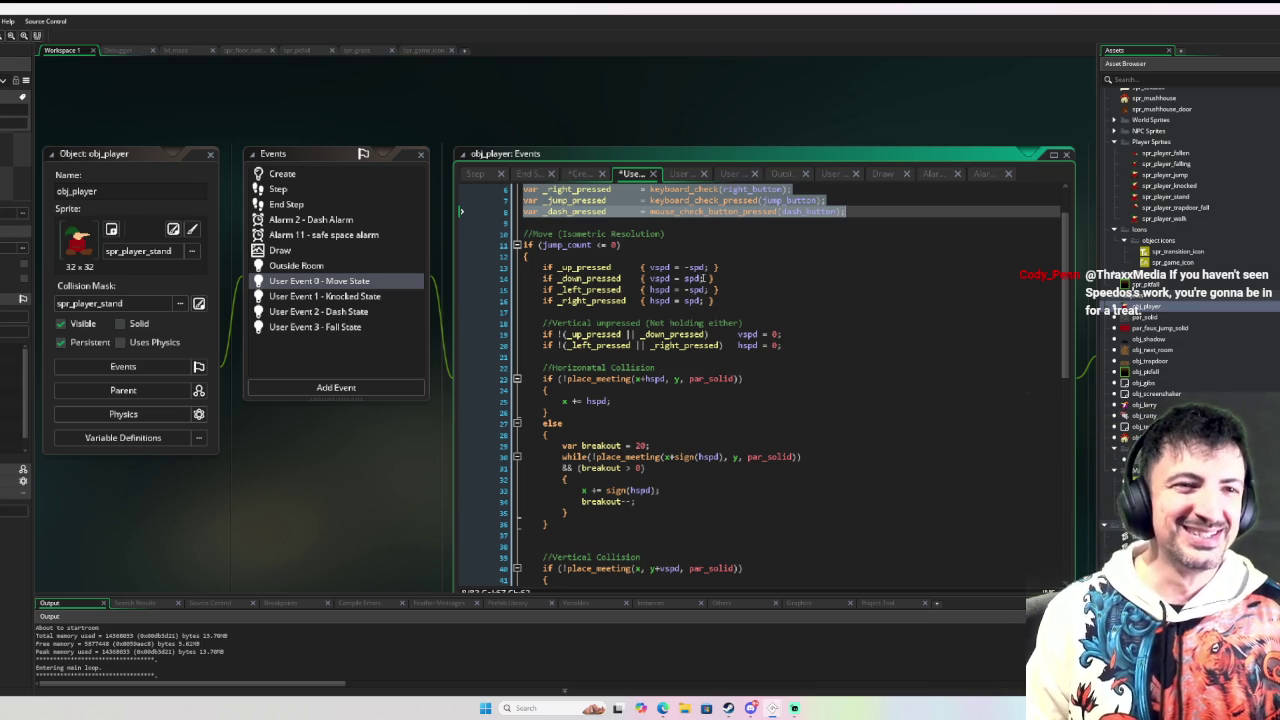
click(689, 243)
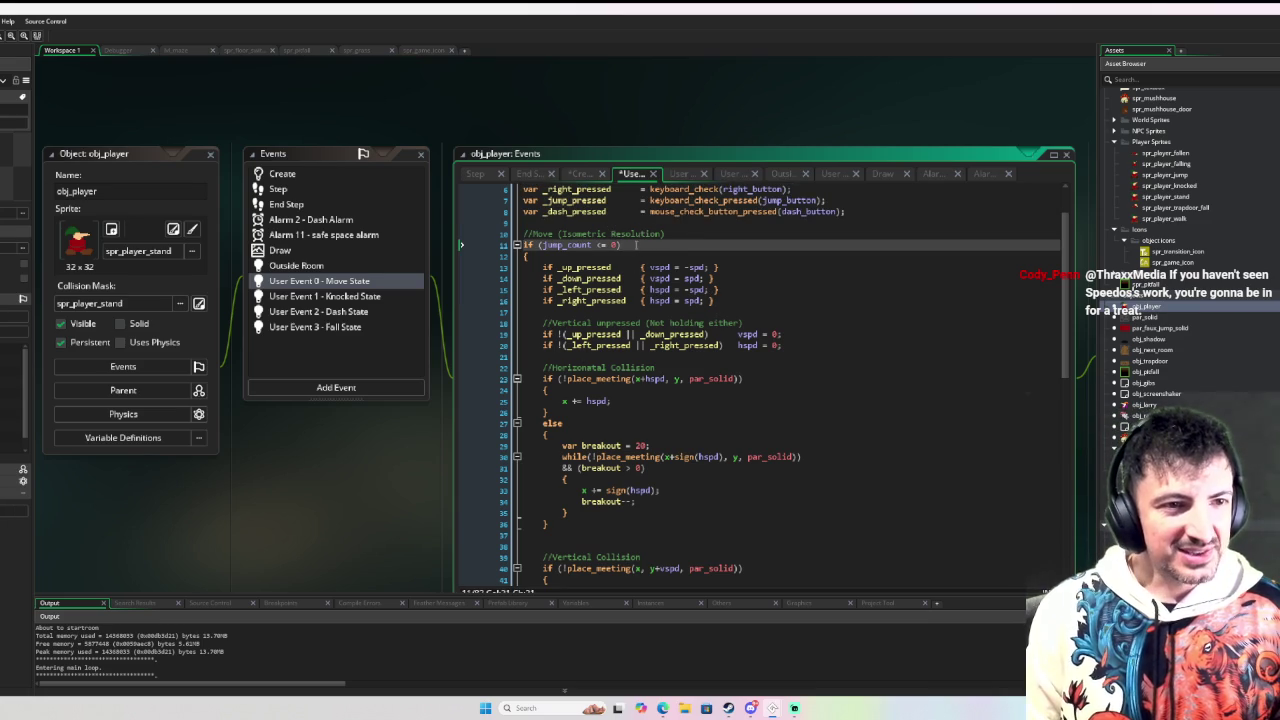
scroll(609, 252, up, 2)
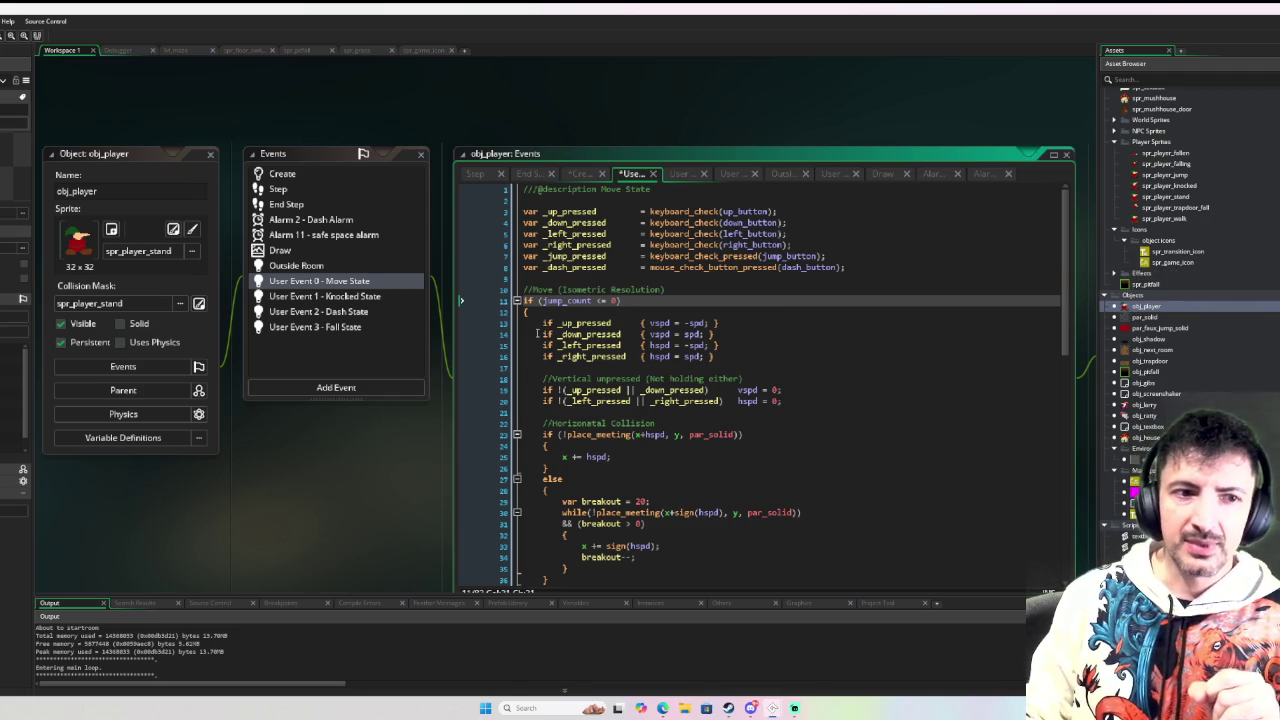
double_click(584, 301)
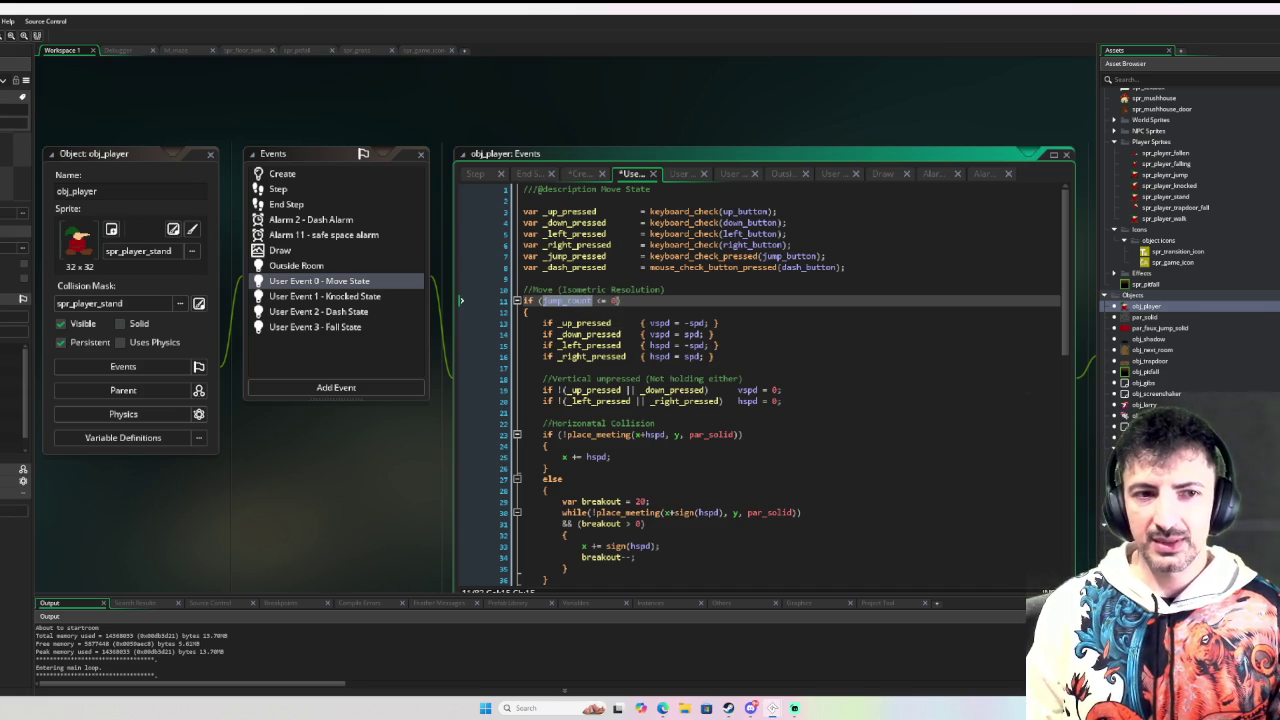
click(628, 300)
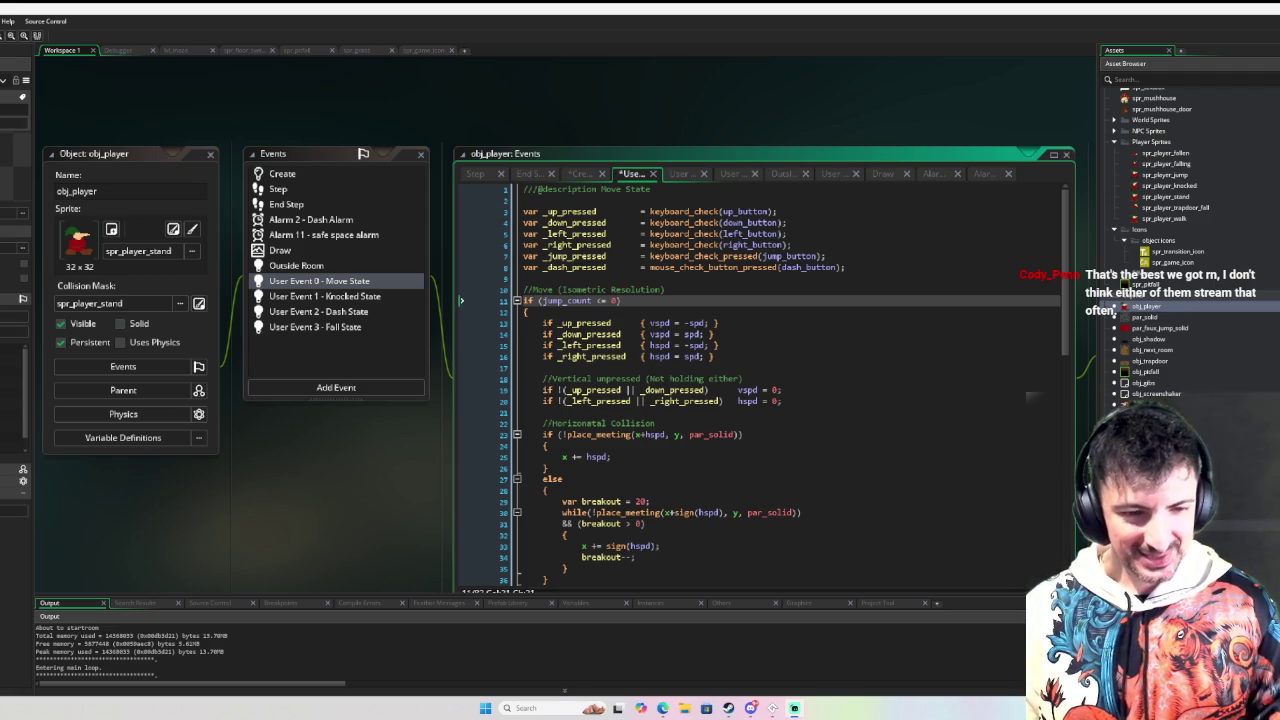
scroll(785, 260, down, 10)
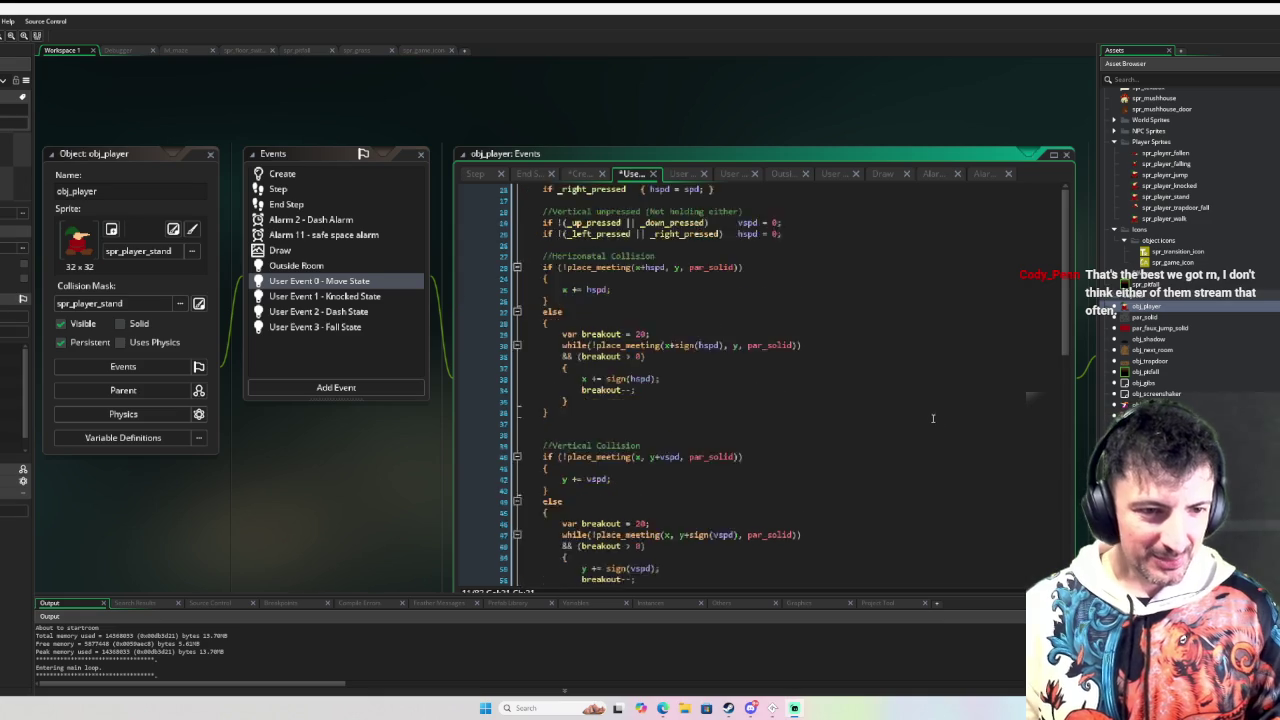
Step: Scroll the Move State code up to the jump_count_max and dash initiate checks
scroll(785, 260, down, 5)
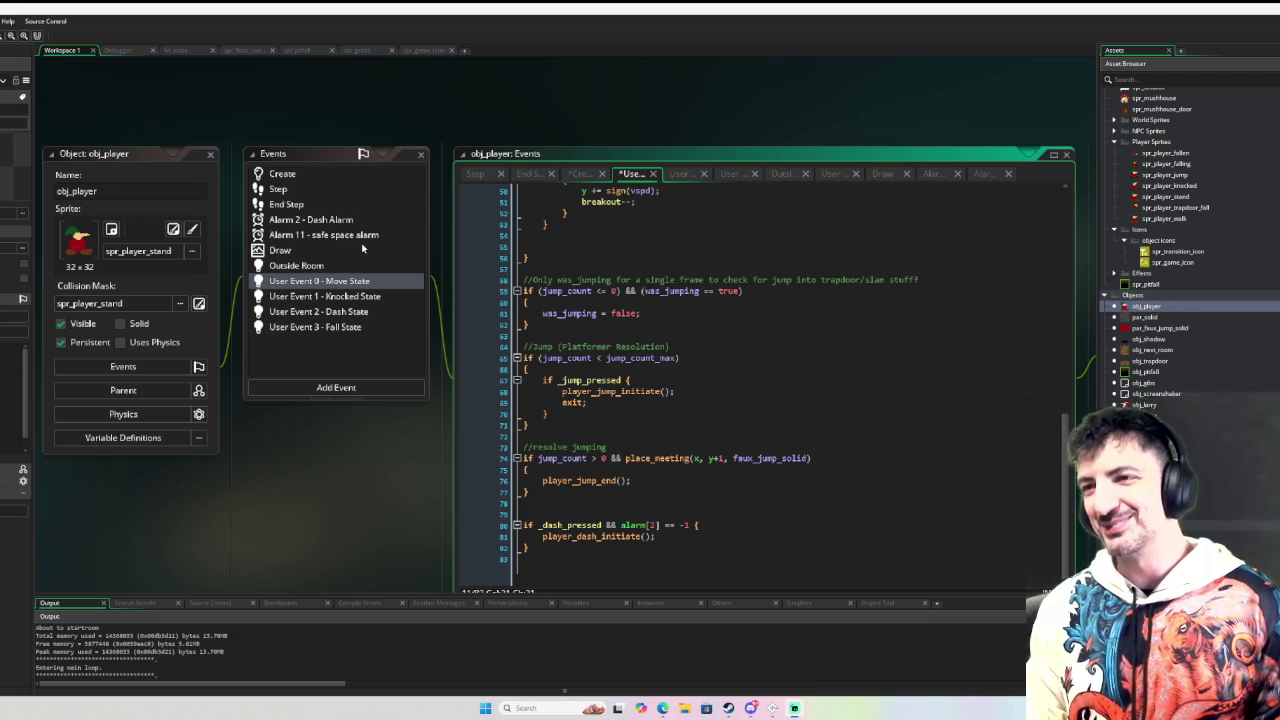
scroll(740, 374, up, 3)
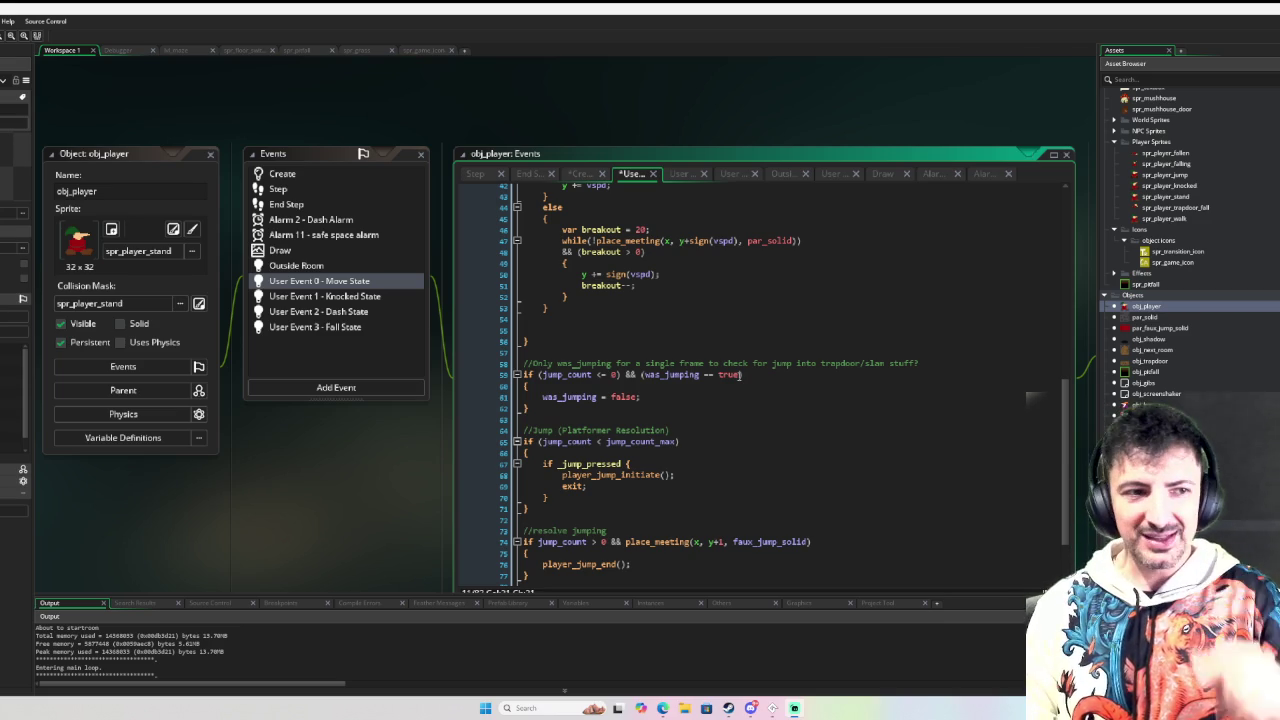
Step: Show the Knocked State code in a wider editor and inspect the bounce-back direction lines around line 26
click(330, 296)
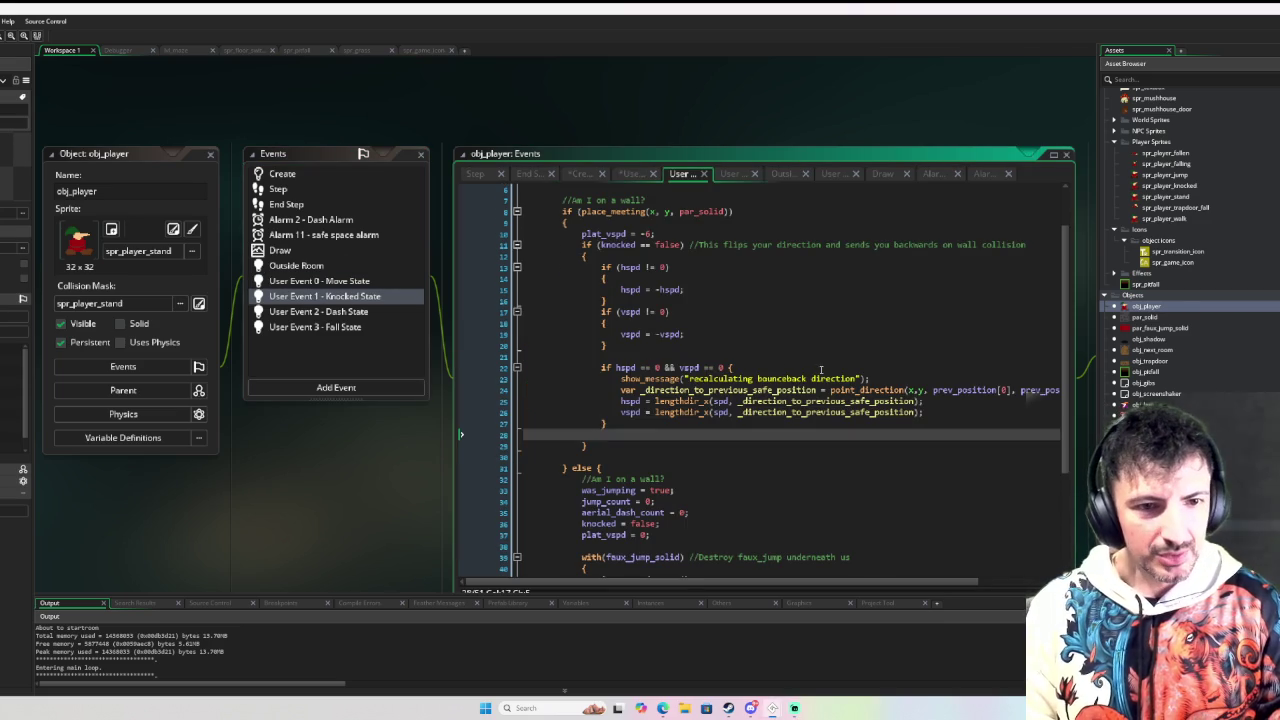
scroll(781, 432, down, 1)
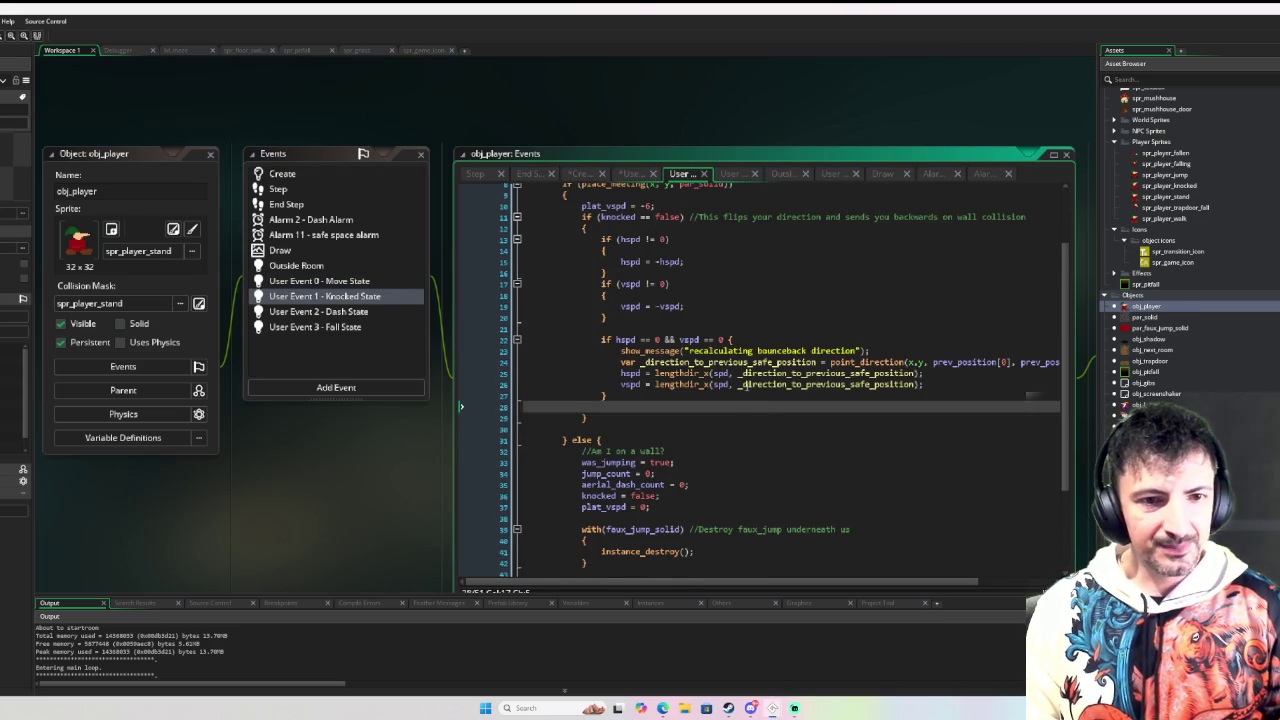
click(738, 384)
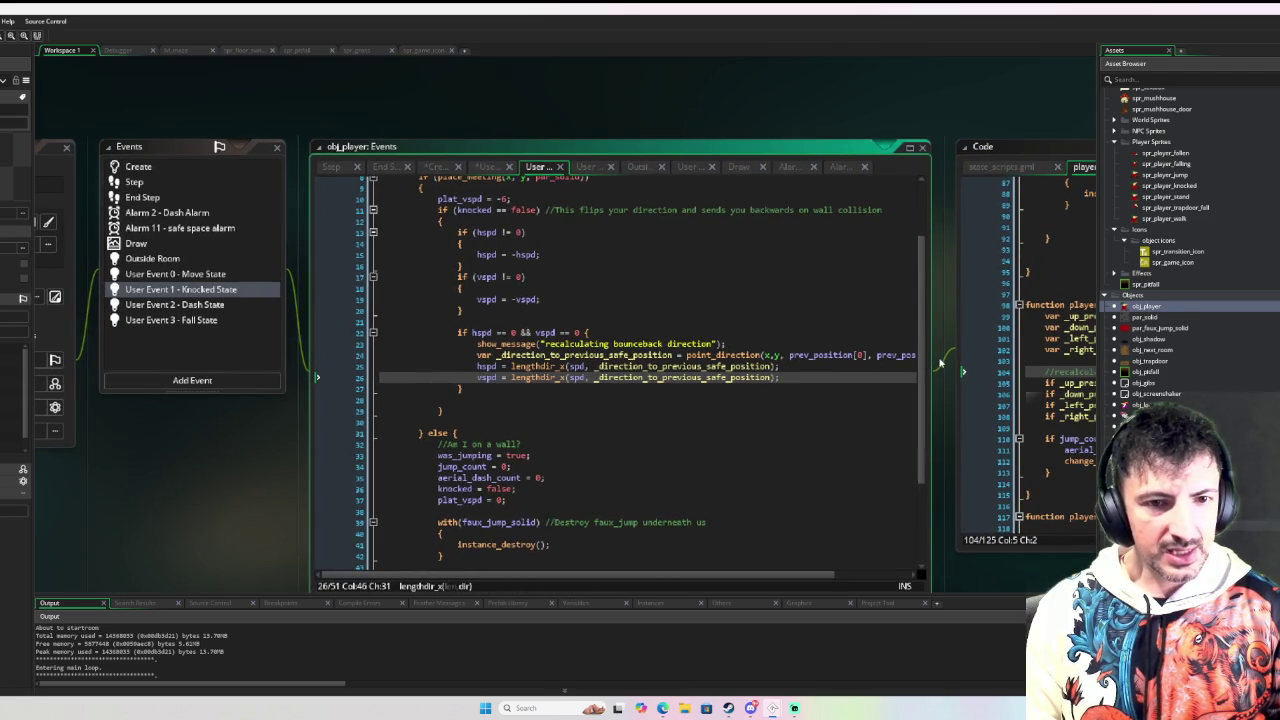
drag(938, 362, 1060, 347)
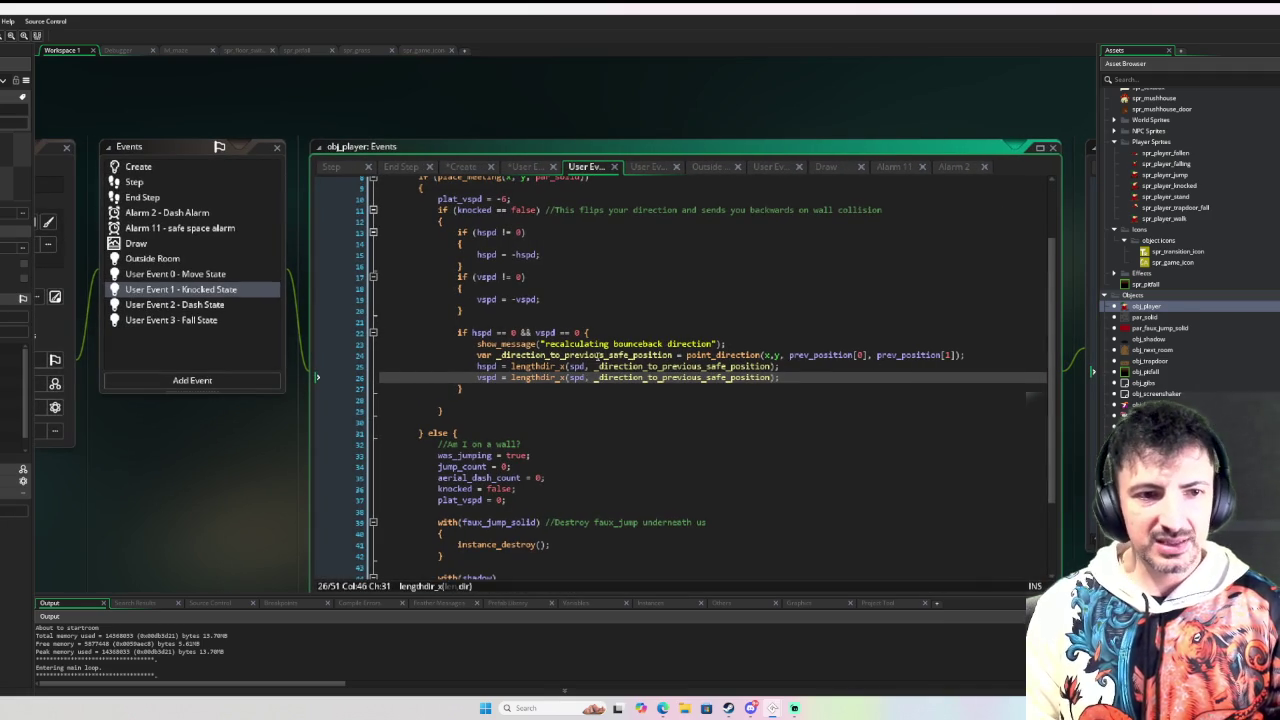
click(662, 377)
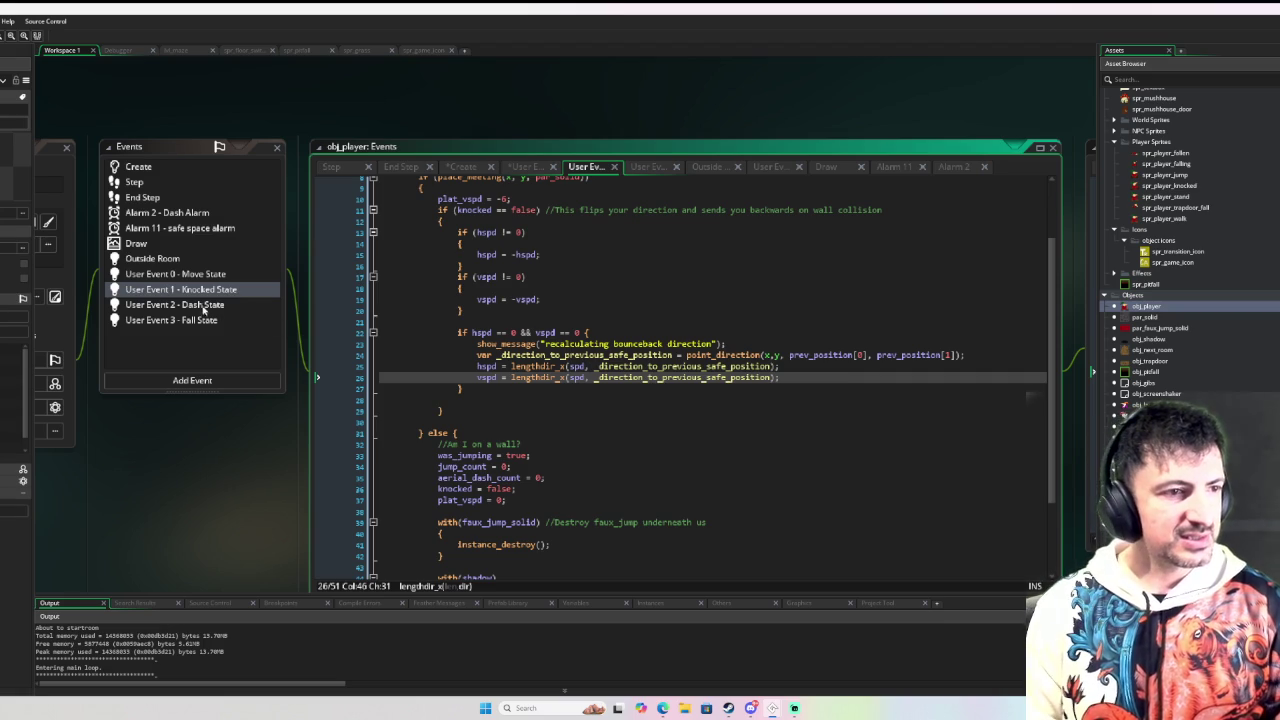
click(213, 277)
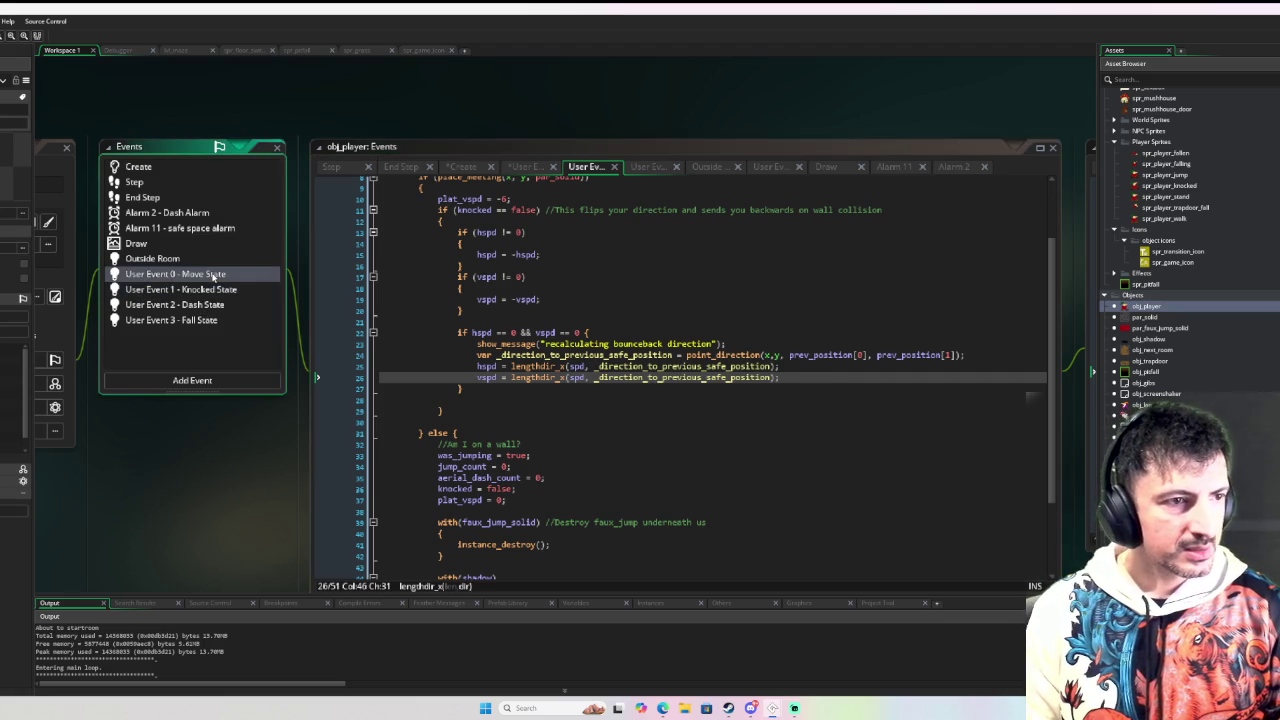
Step: Jump from the player_jump_end() call on Move State line 76 to its definition in player_scripts.gml
scroll(591, 308, down, 3)
scroll(595, 315, up, 15)
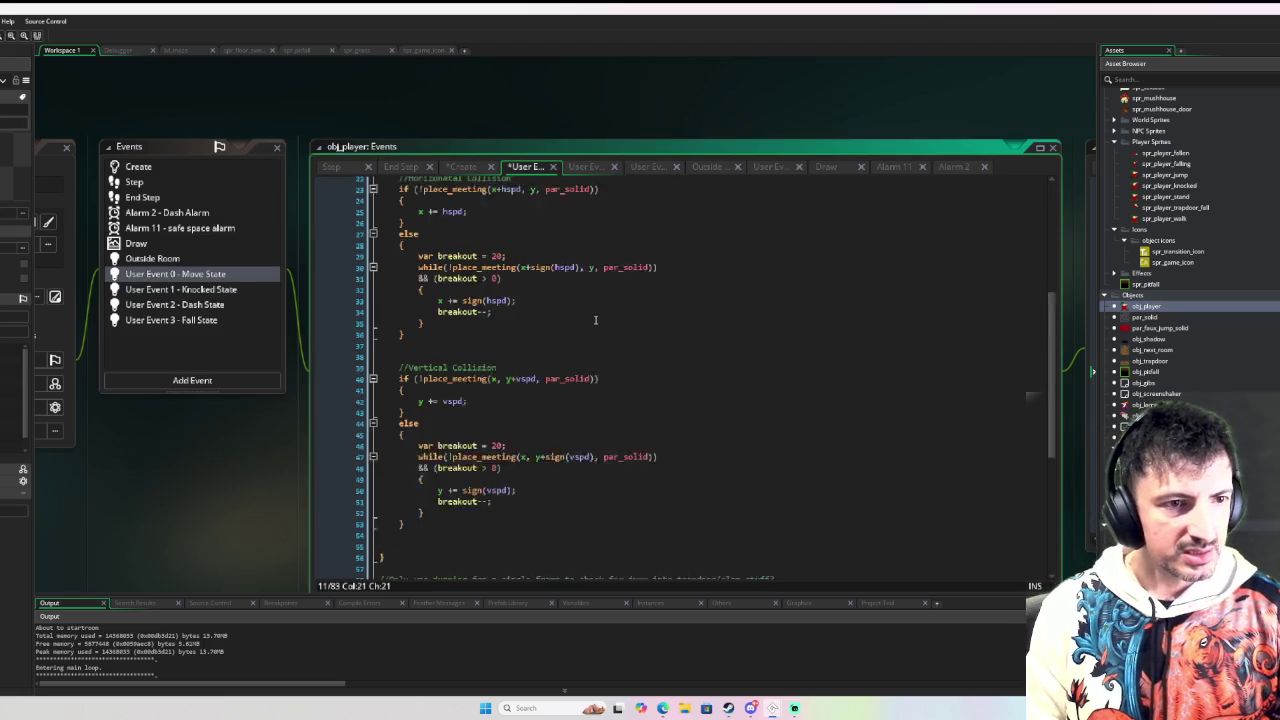
scroll(602, 331, down, 16)
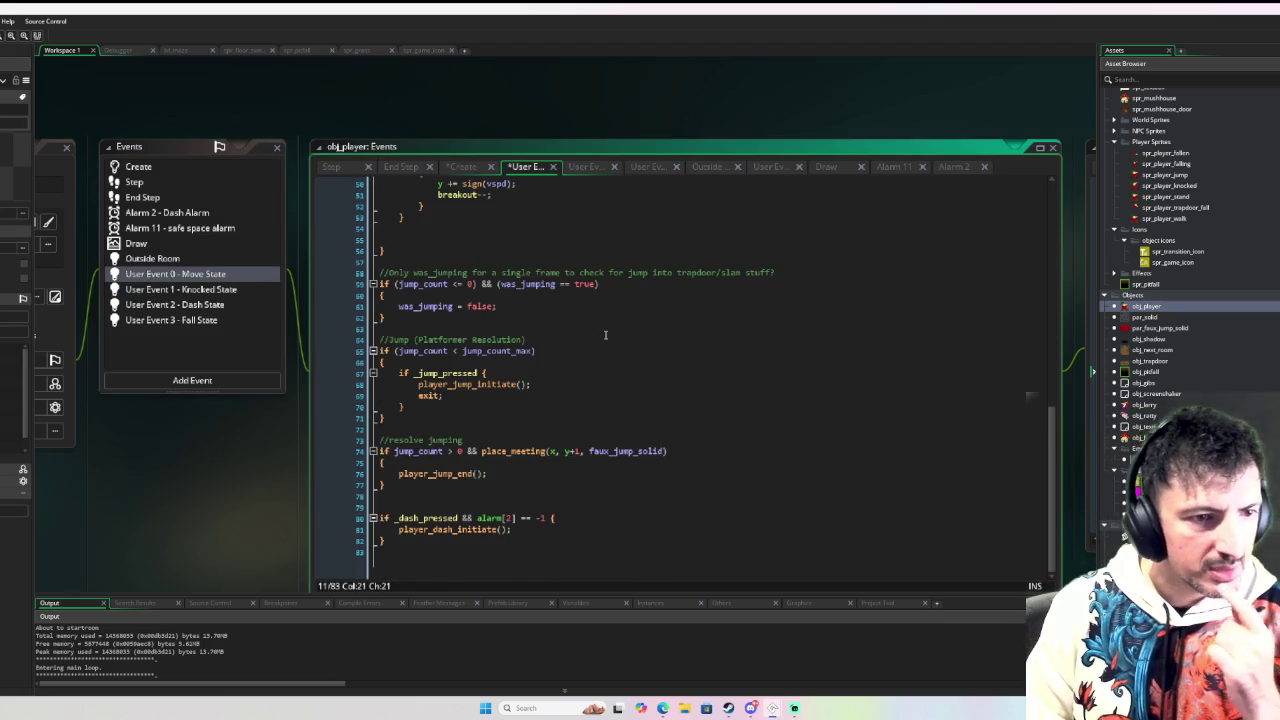
click(454, 465)
click(448, 473)
middle_click(448, 473)
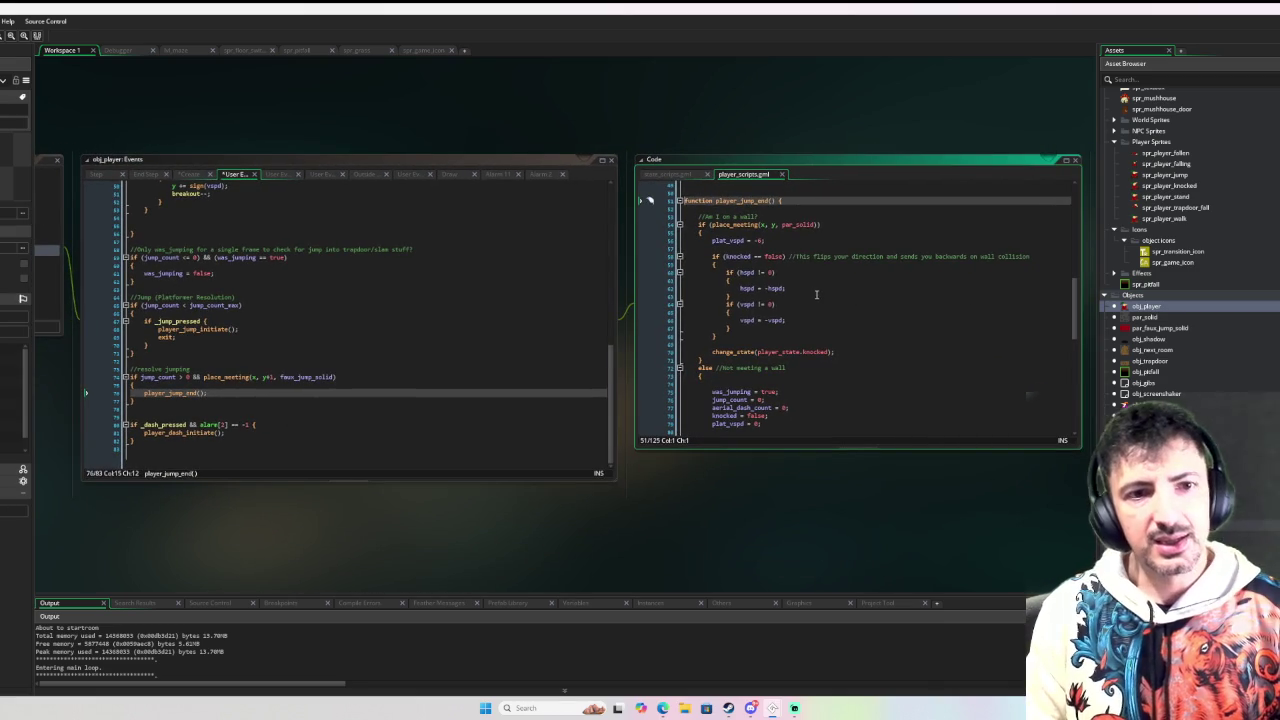
Step: Look over player_jump_end's wall-flip code, then go back to the Knocked State code
ctrl+scroll(812, 296, up, 3)
ctrl+scroll(810, 300, down, 2)
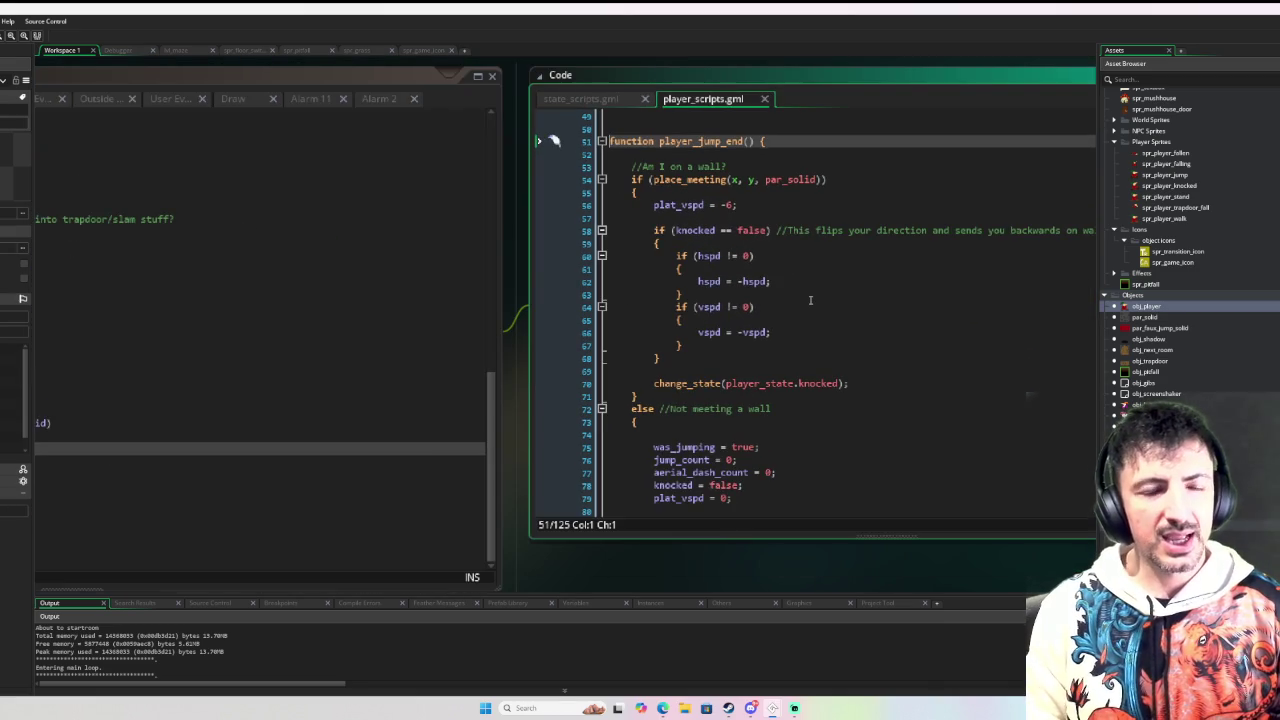
click(682, 339)
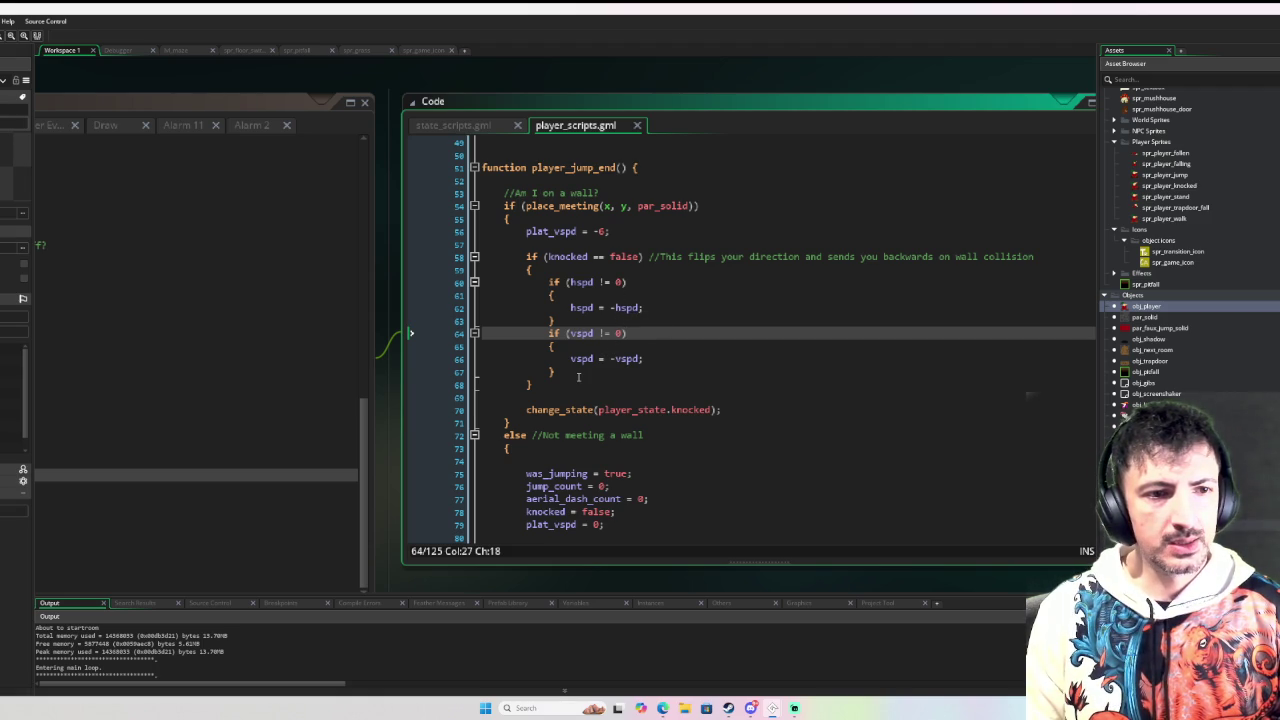
click(277, 287)
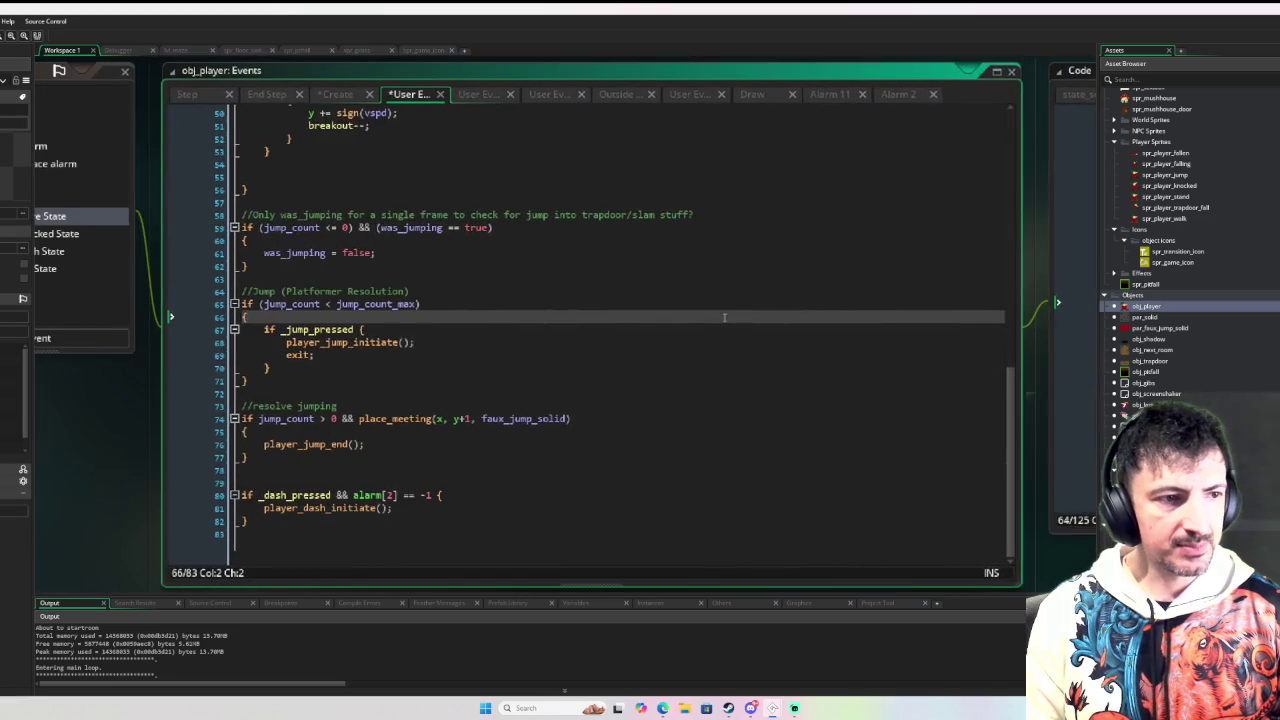
click(286, 260)
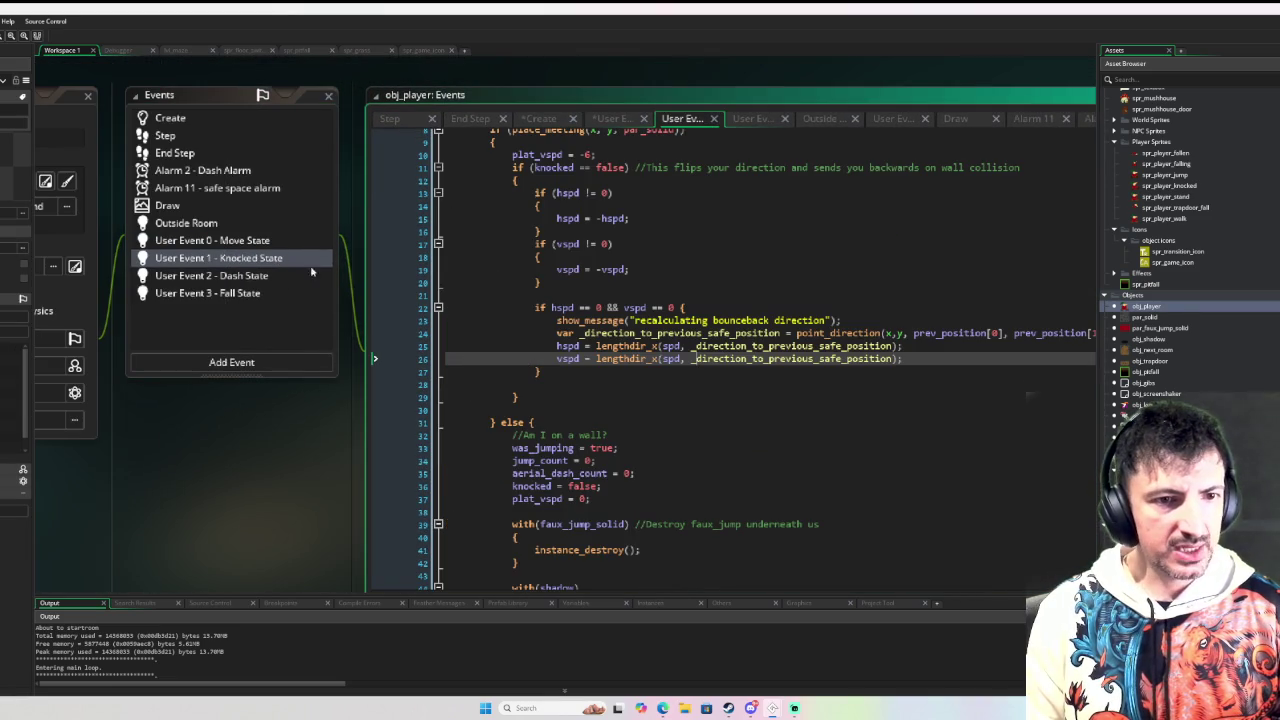
Step: Copy Knocked State's bounce-back direction lines 23–26 and open player_jump_end beside the events
click(571, 373)
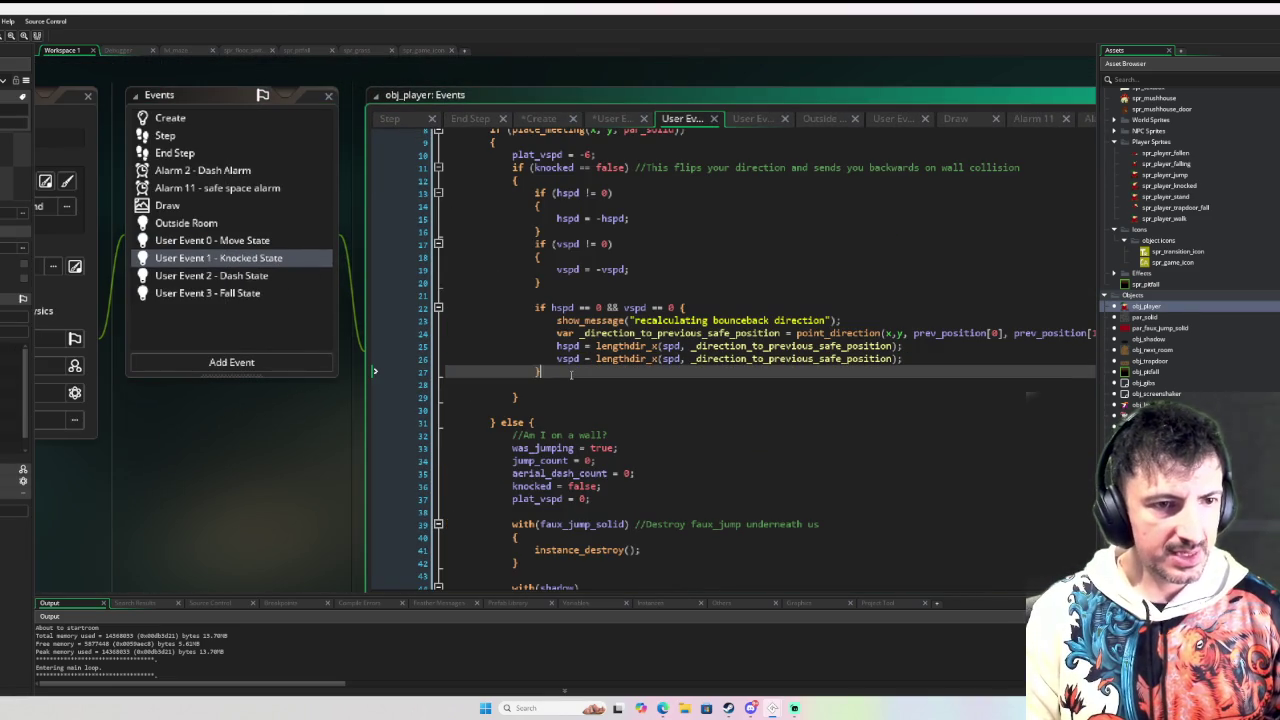
drag(903, 358, 535, 318)
click(212, 240)
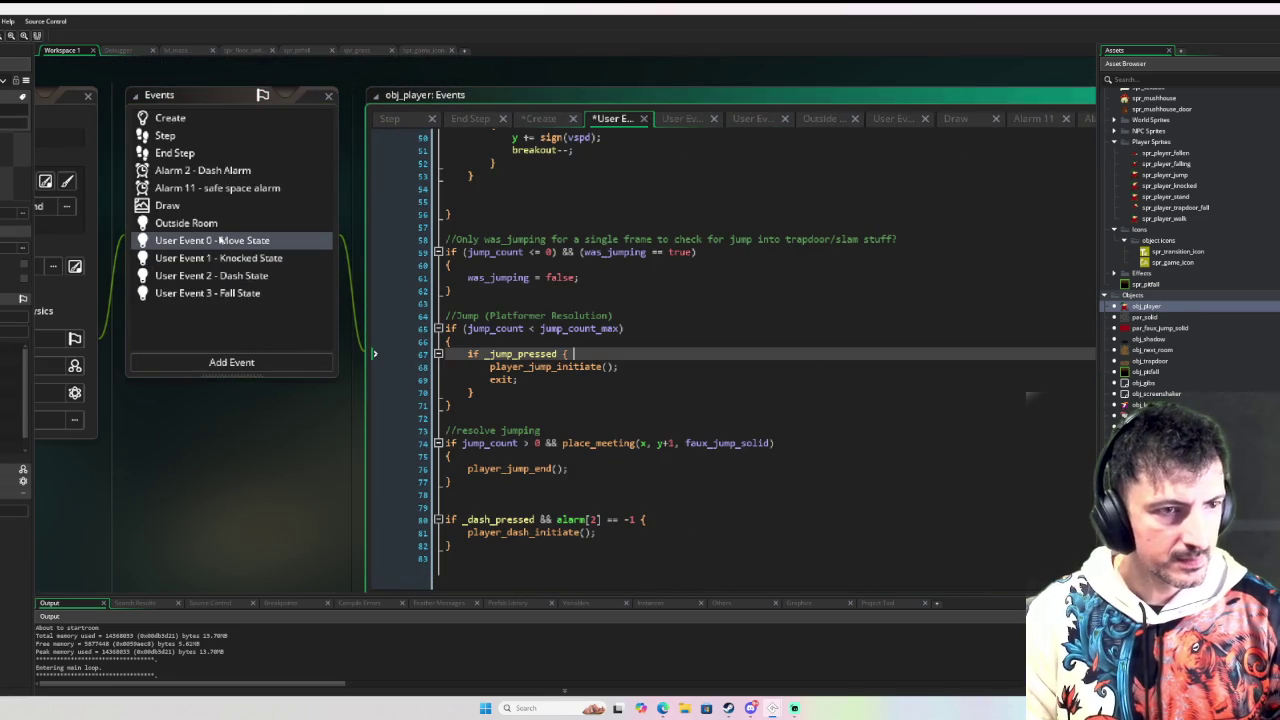
click(688, 402)
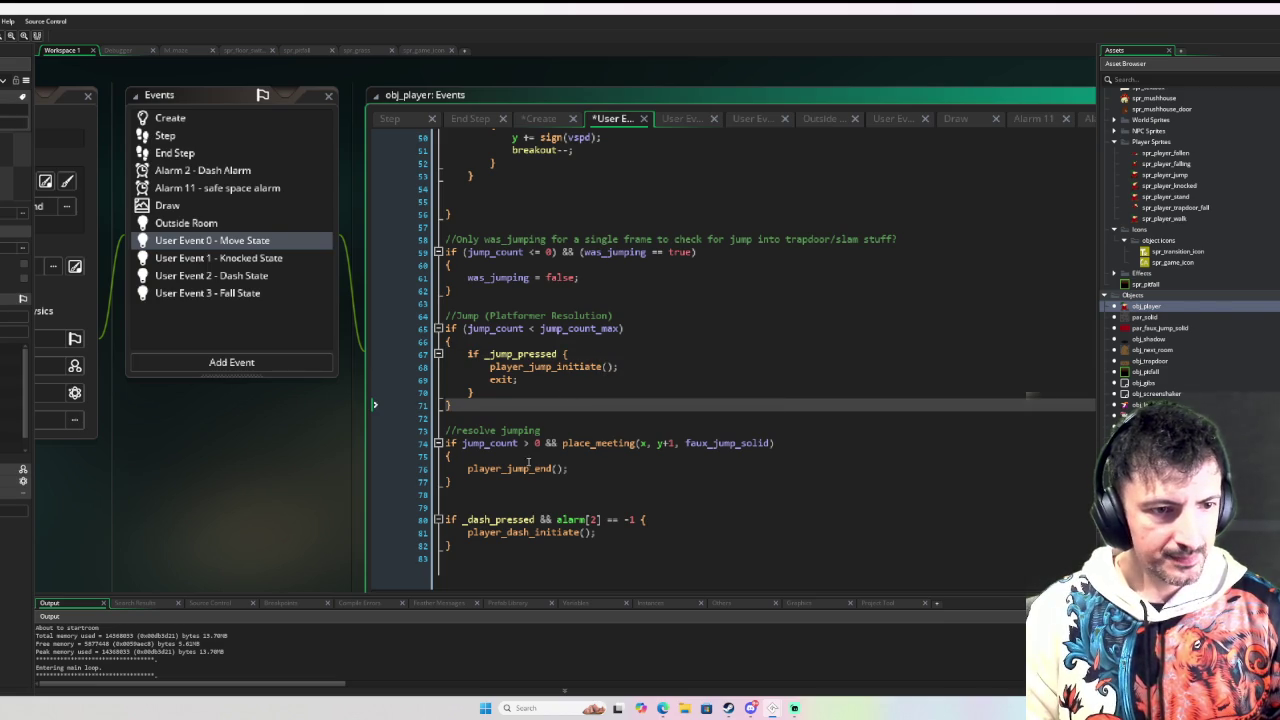
middle_click(517, 468)
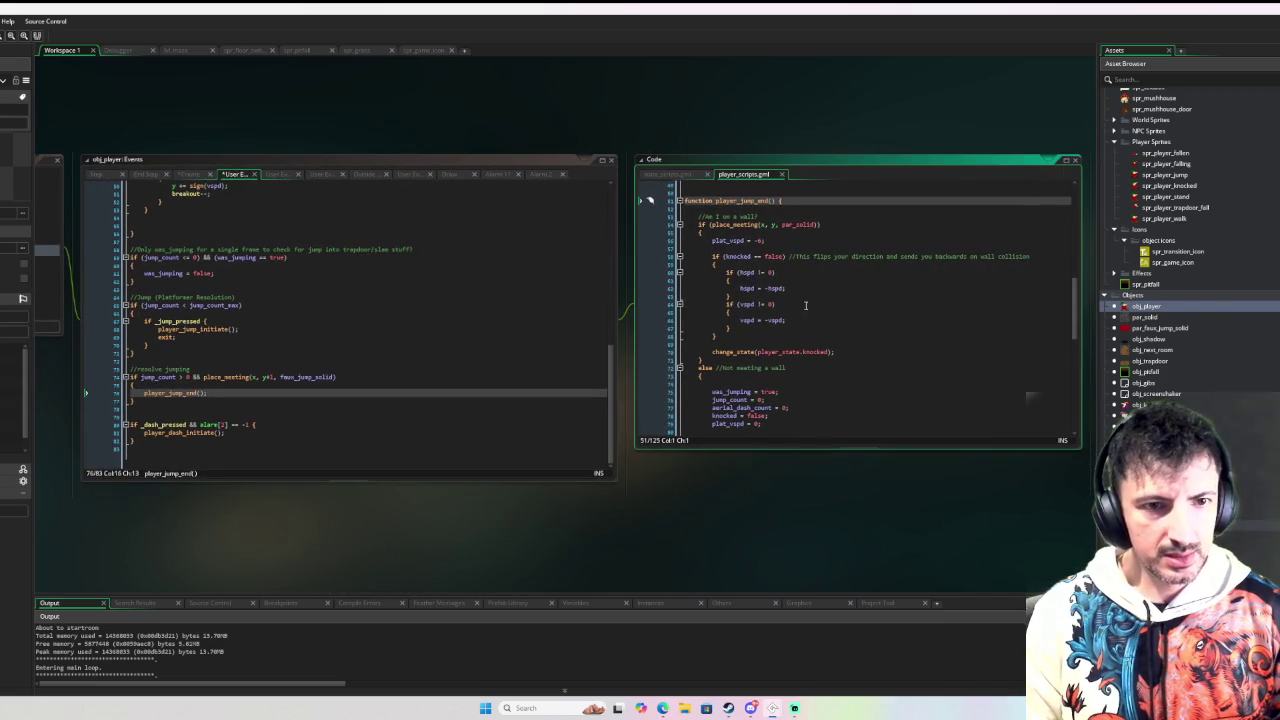
Step: Comment out player_jump_end's hspd/vspd flip lines 60–67 and paste the bounce-back code below them
scroll(781, 314, up, 1)
drag(727, 296, 767, 344)
key(Tab)
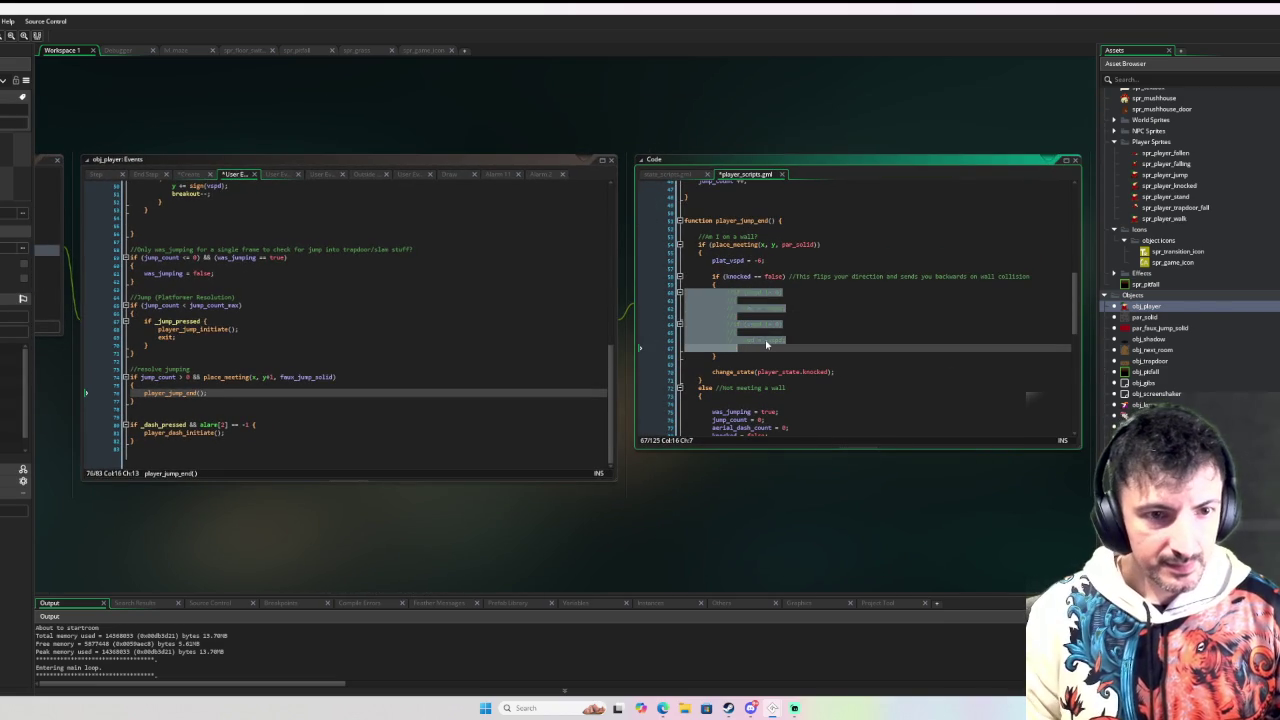
key(ctrl+k)
key(ctrl+v)
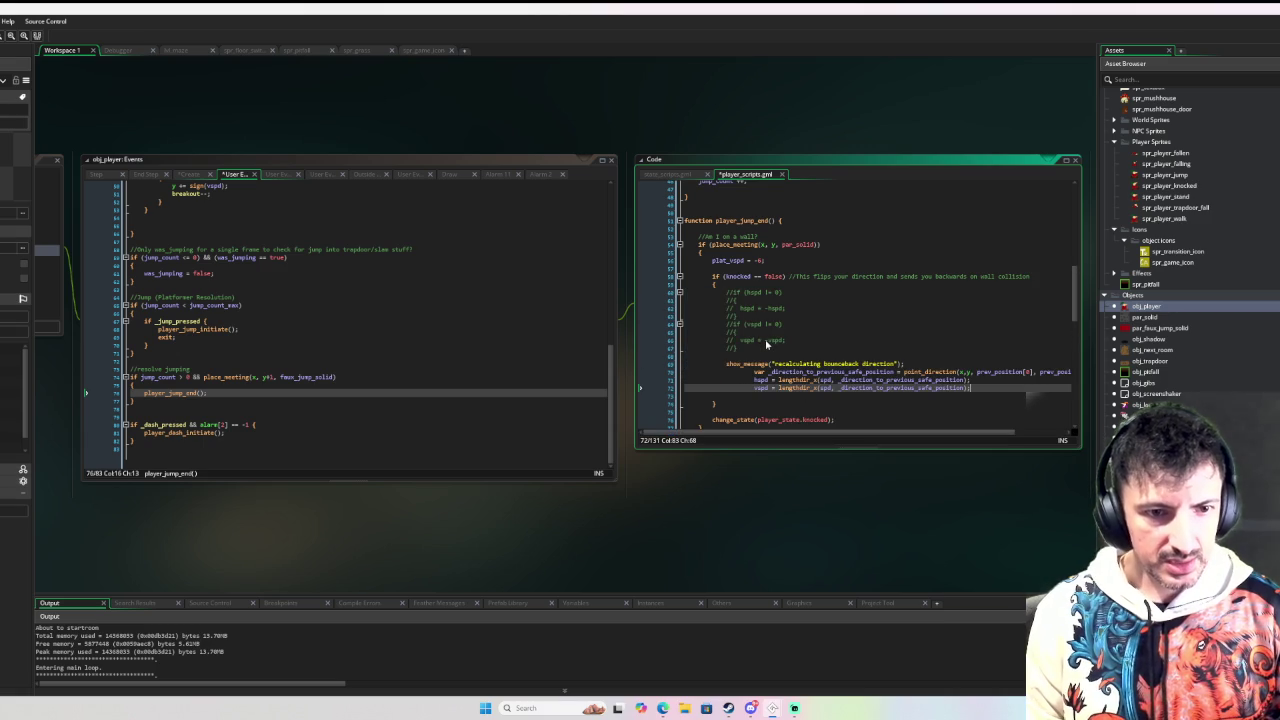
Step: Un-indent the pasted bounce-back lines and comment out the show_message line
key(shift+Up)
key(shift+Up)
key(shift+Up)
key(shift+Tab)
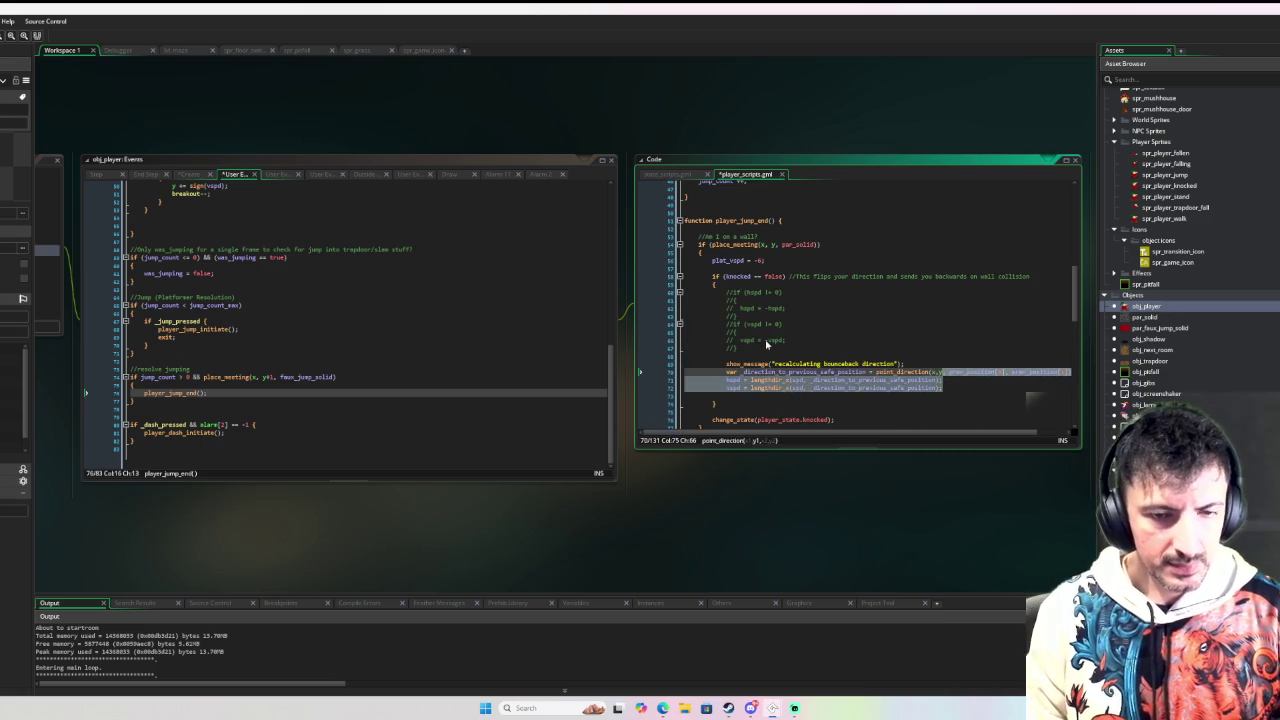
key(End)
key(Home)
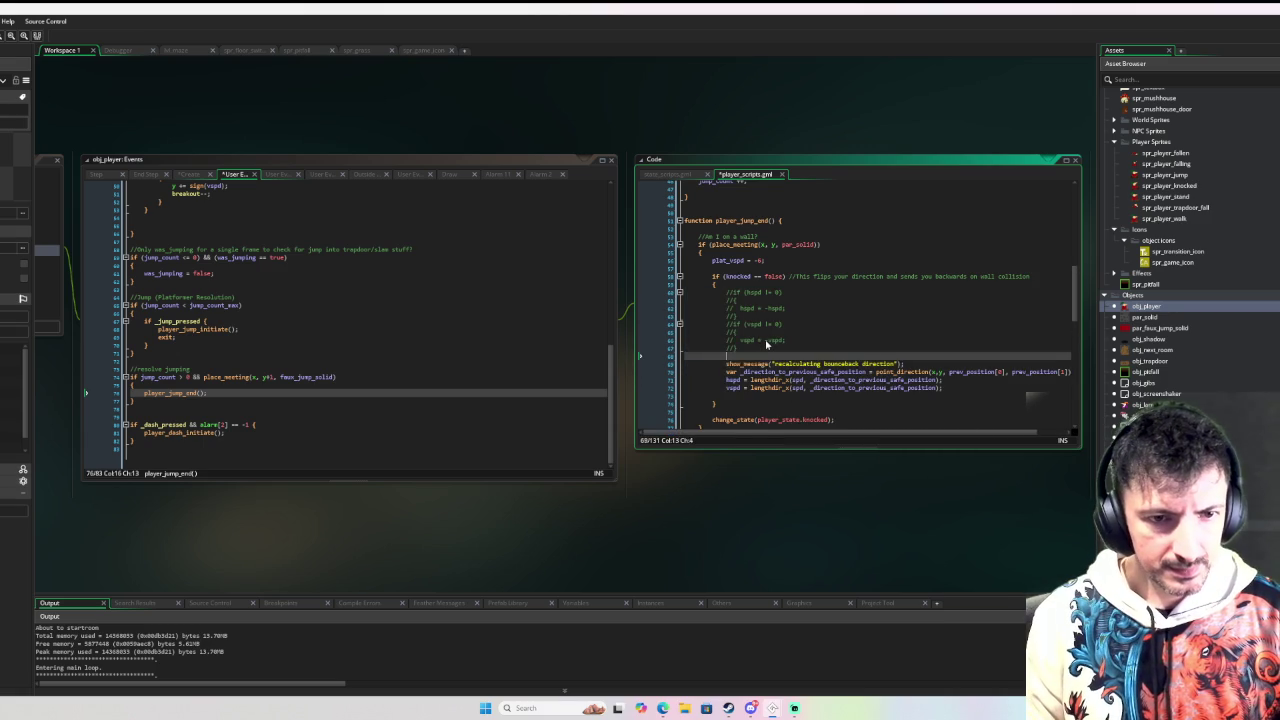
key(ctrl+k)
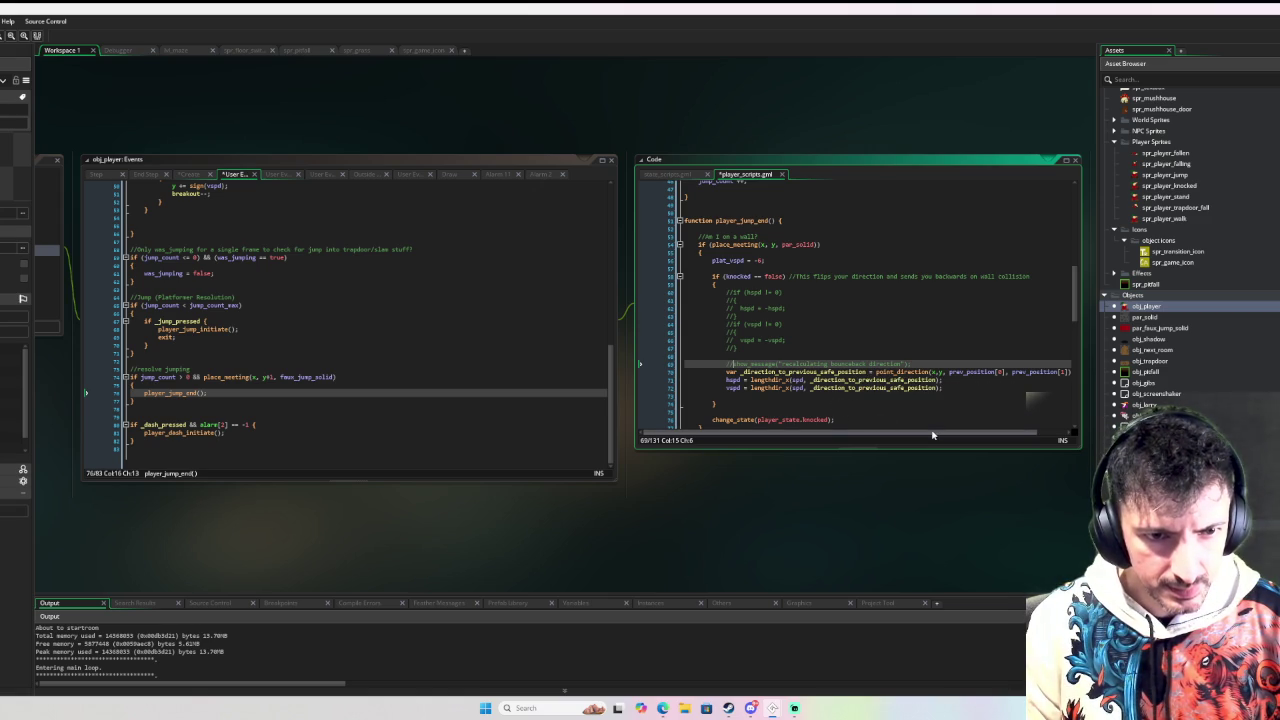
scroll(924, 393, down, 3)
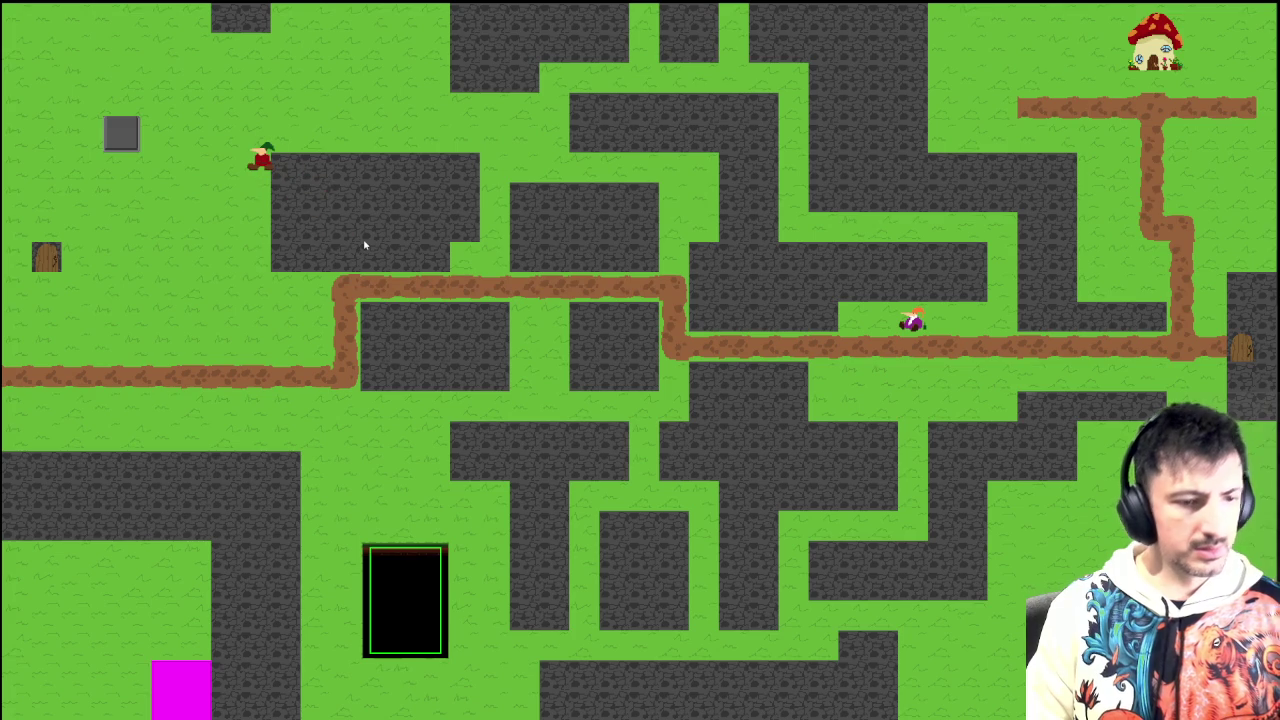
Step: Close the game and change lengthdir_x to lengthdir_y on line 72 of player_scripts.gml
key(Escape)
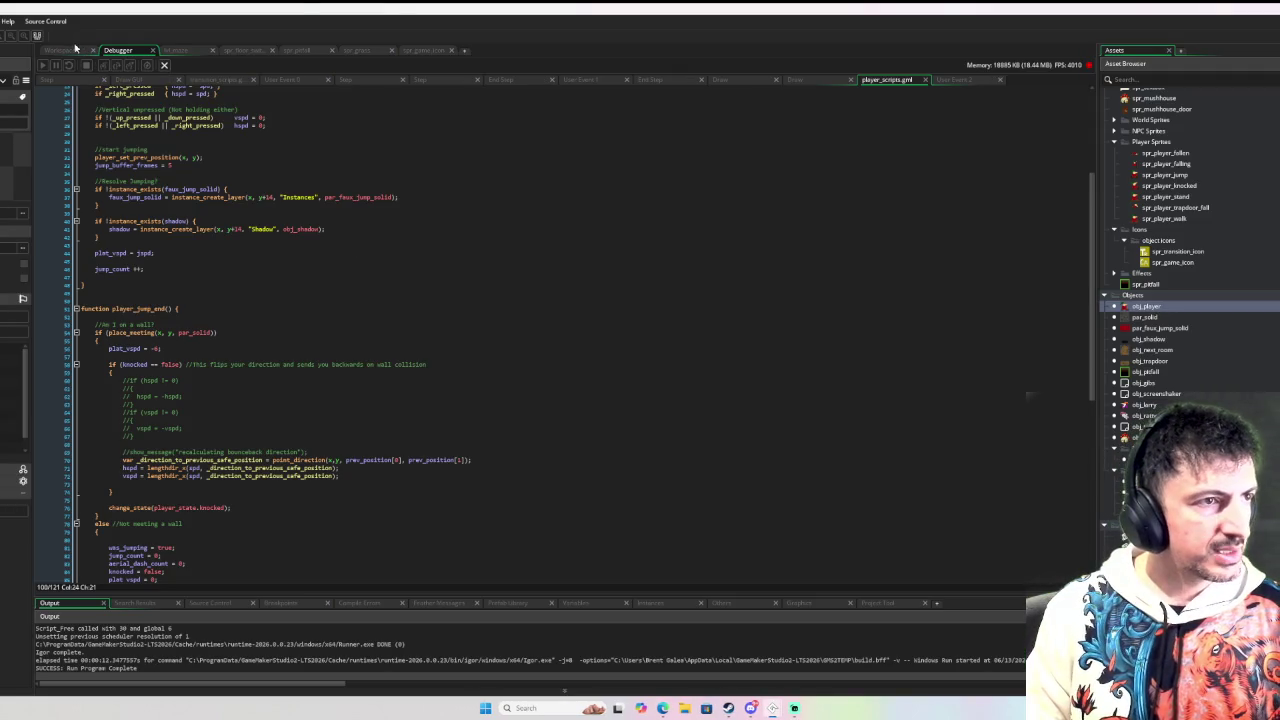
click(80, 50)
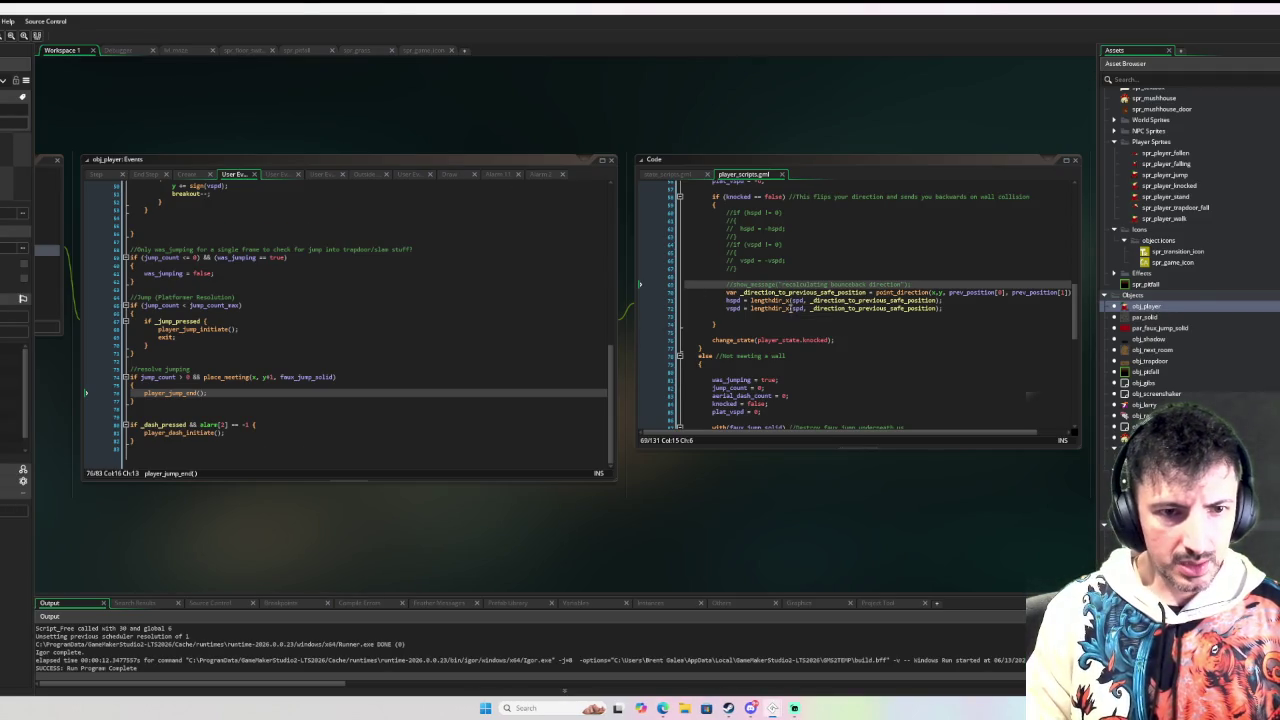
click(790, 308)
key(BackSpace)
text(y)
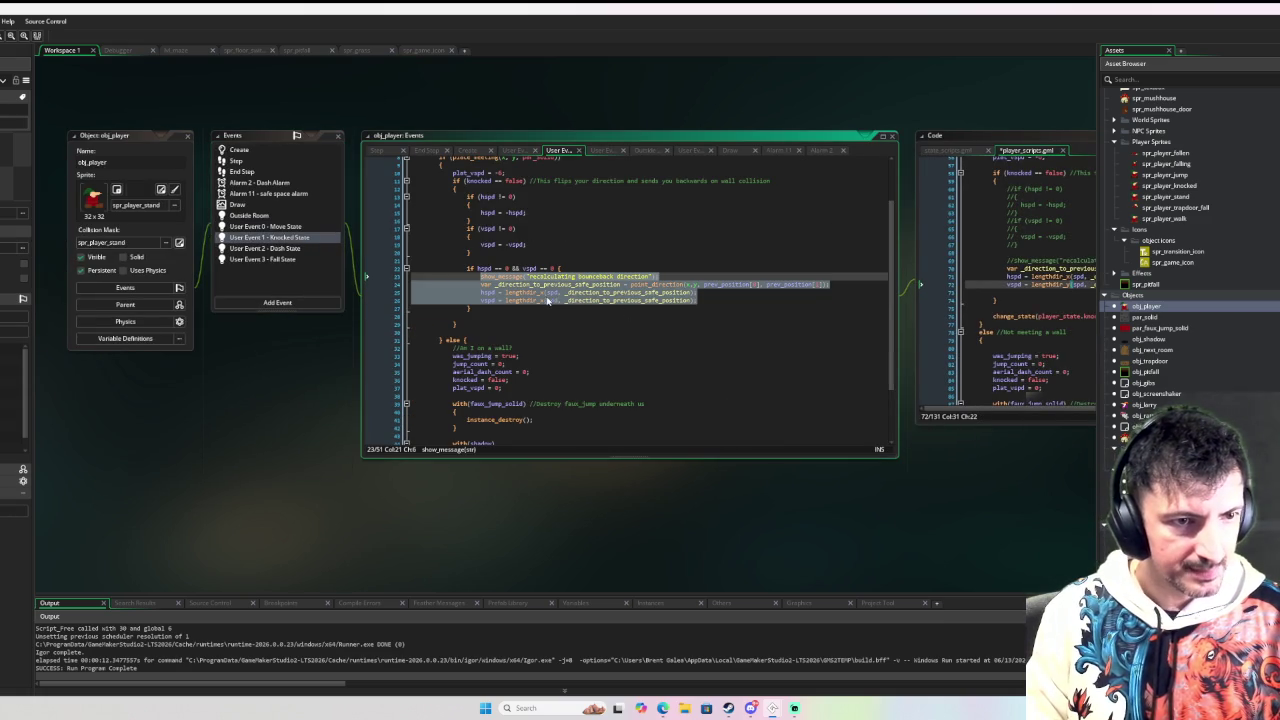
Step: Switch the Knocked State vspd line 26 to lengthdir_y and start a debug run with F6
click(545, 300)
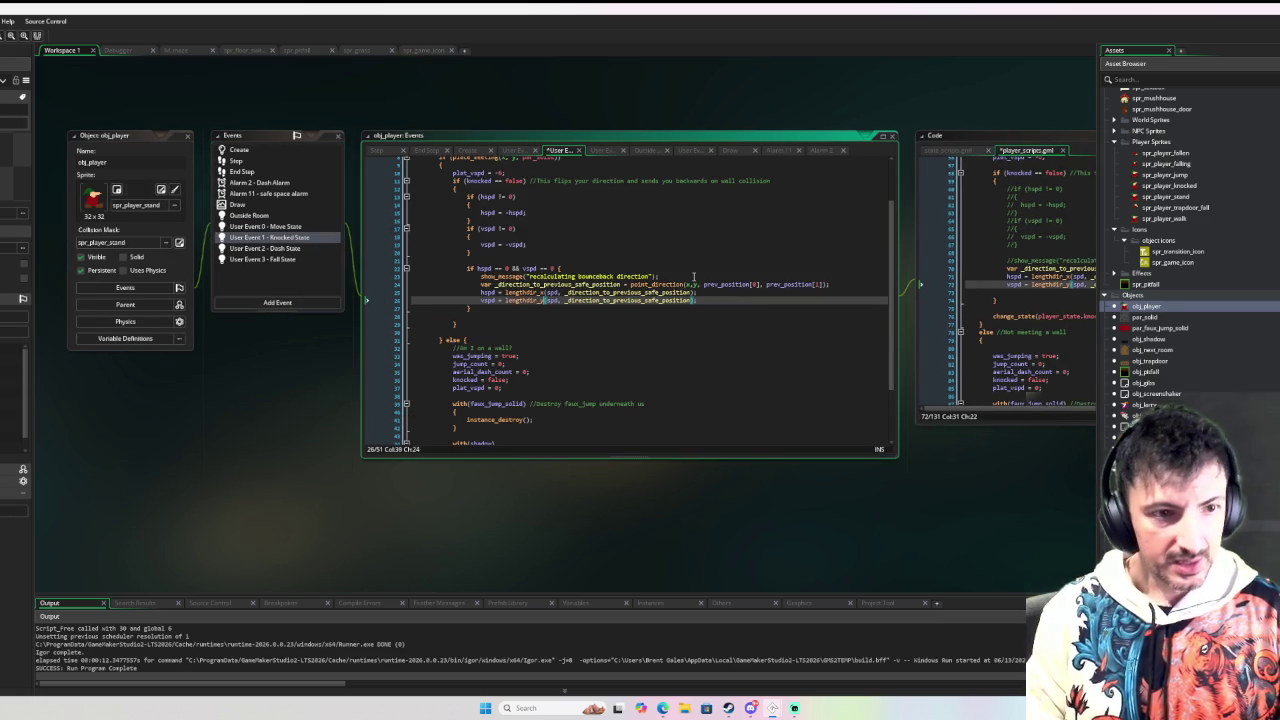
click(640, 260)
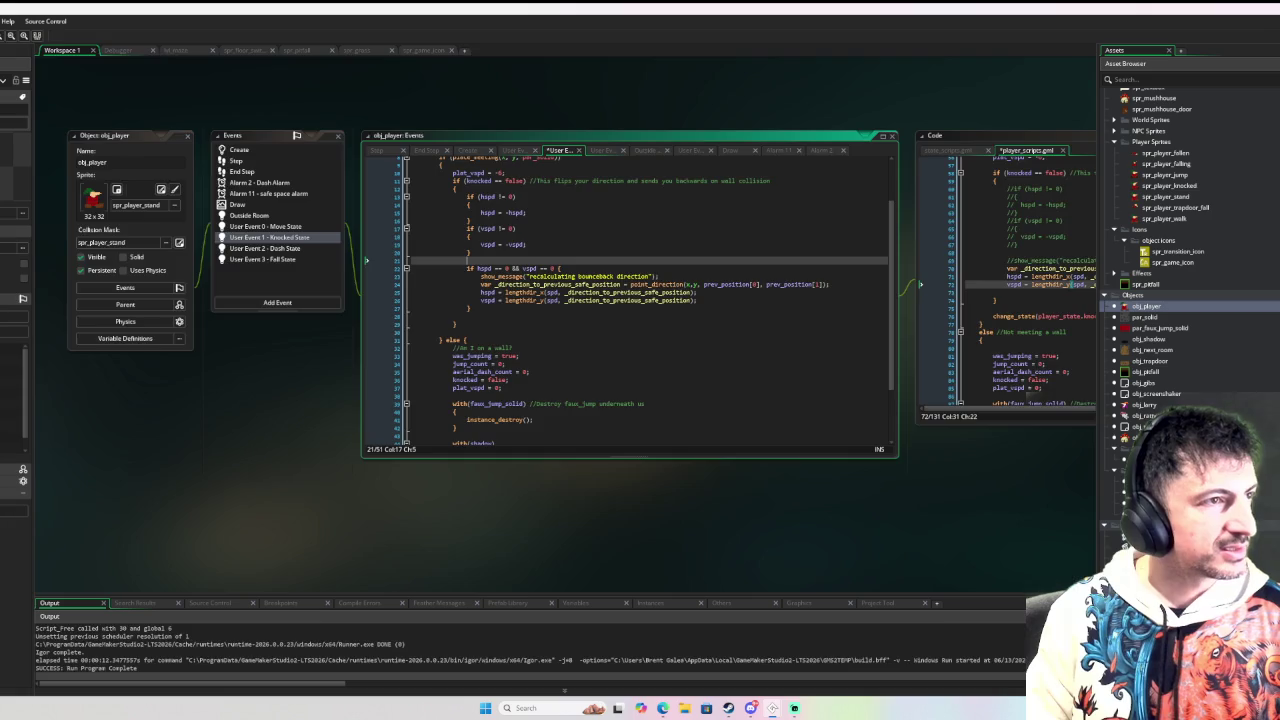
key(F6)
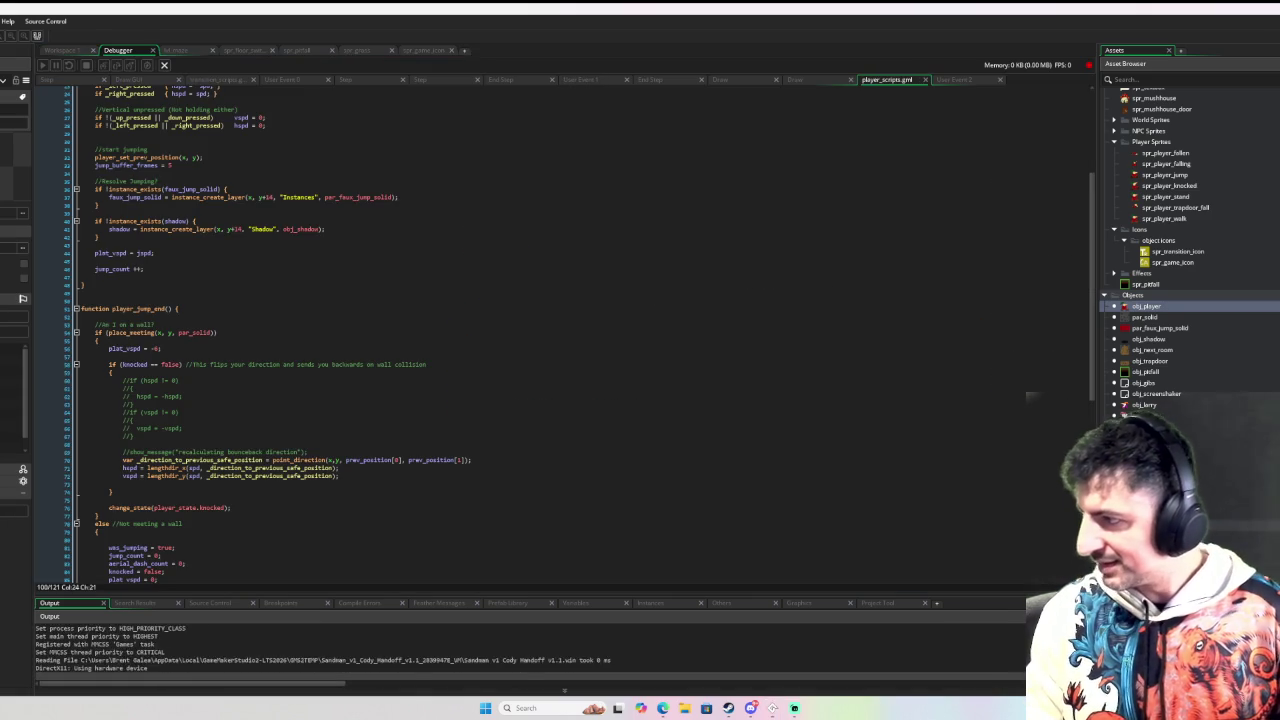
Step: Walk the gnome around the grass, jump near the stone block, and walk it back left
key(Up)
key(Right)
key(Down)
key(Left)
key(Right)
key(Right)
key(Left)
key(Left)
key(Up)
key(Up)
key(Right)
key(Right)
key(Down)
key(Up)
key(Left)
key(Down)
key(Left)
Step: Walk the gnome right along the top, then stop the game and go back to the obj_player workspace
key(Left)
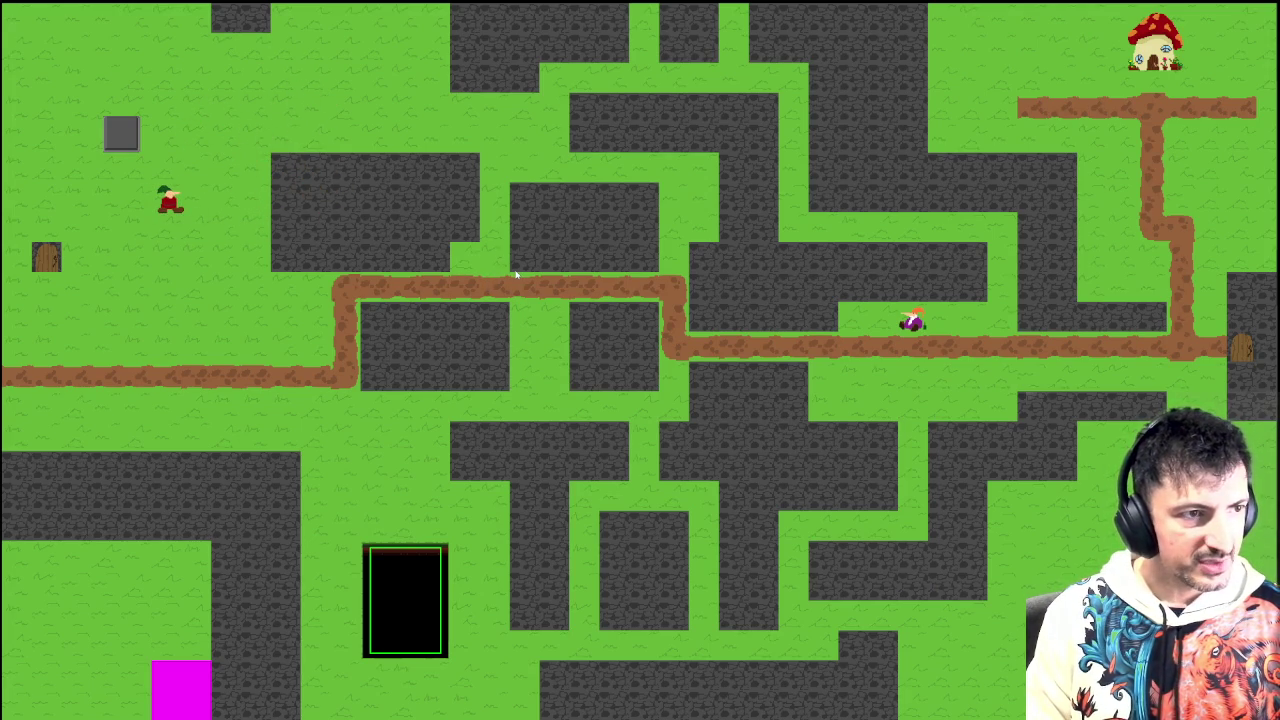
key(Right)
key(Up)
key(Right)
key(Right)
key(Right)
key(Down)
key(Up)
key(Left)
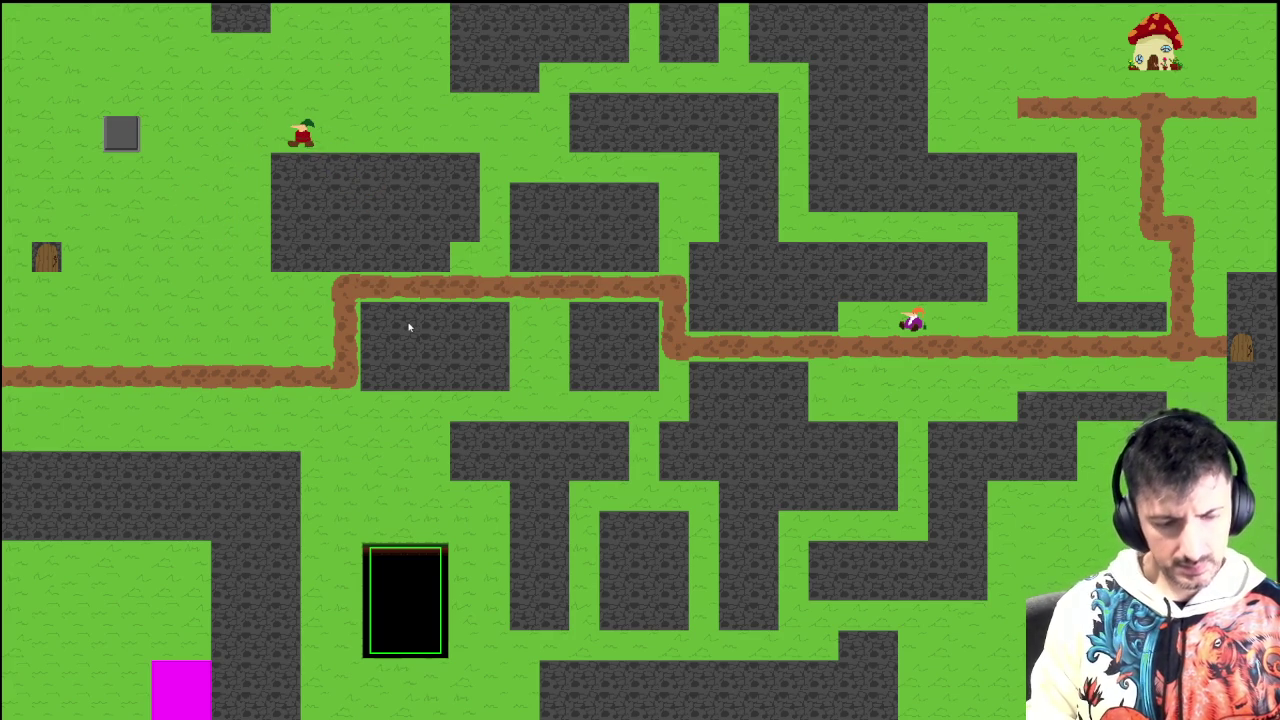
key(Escape)
click(66, 51)
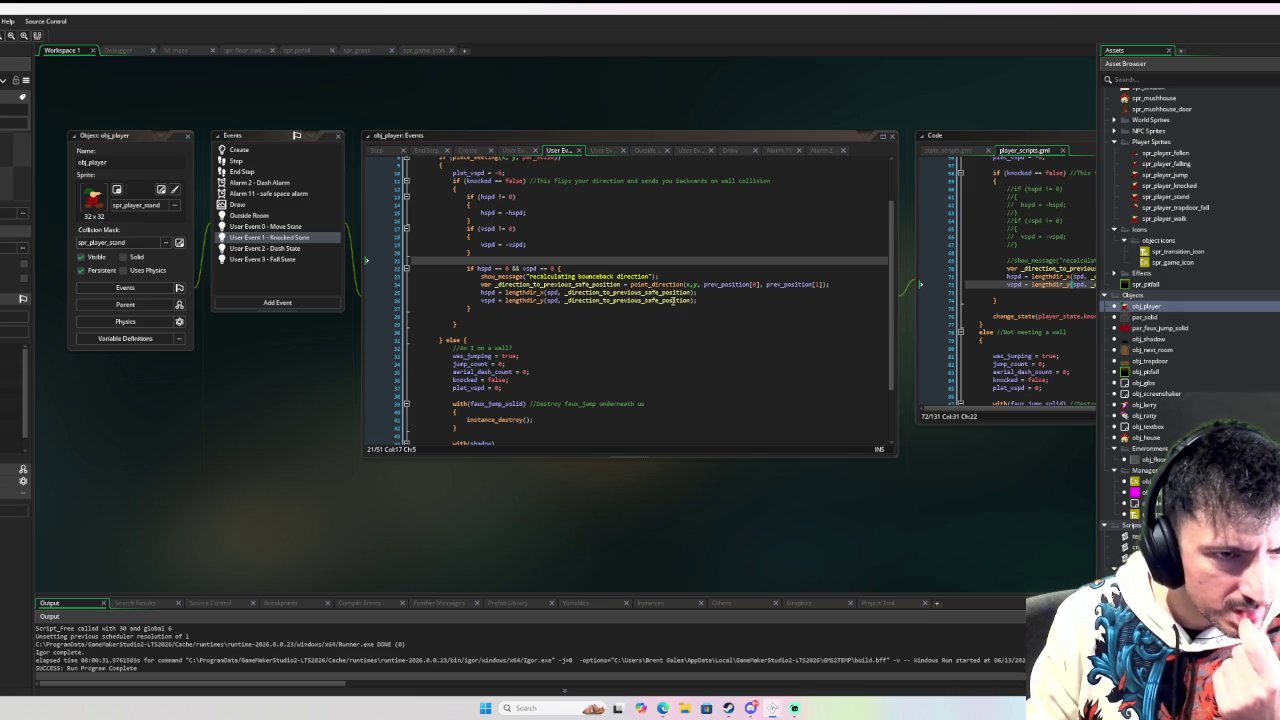
Step: Compare the Knocked State bounce-back direction variables with the player_scripts.gml code side by side
click(673, 300)
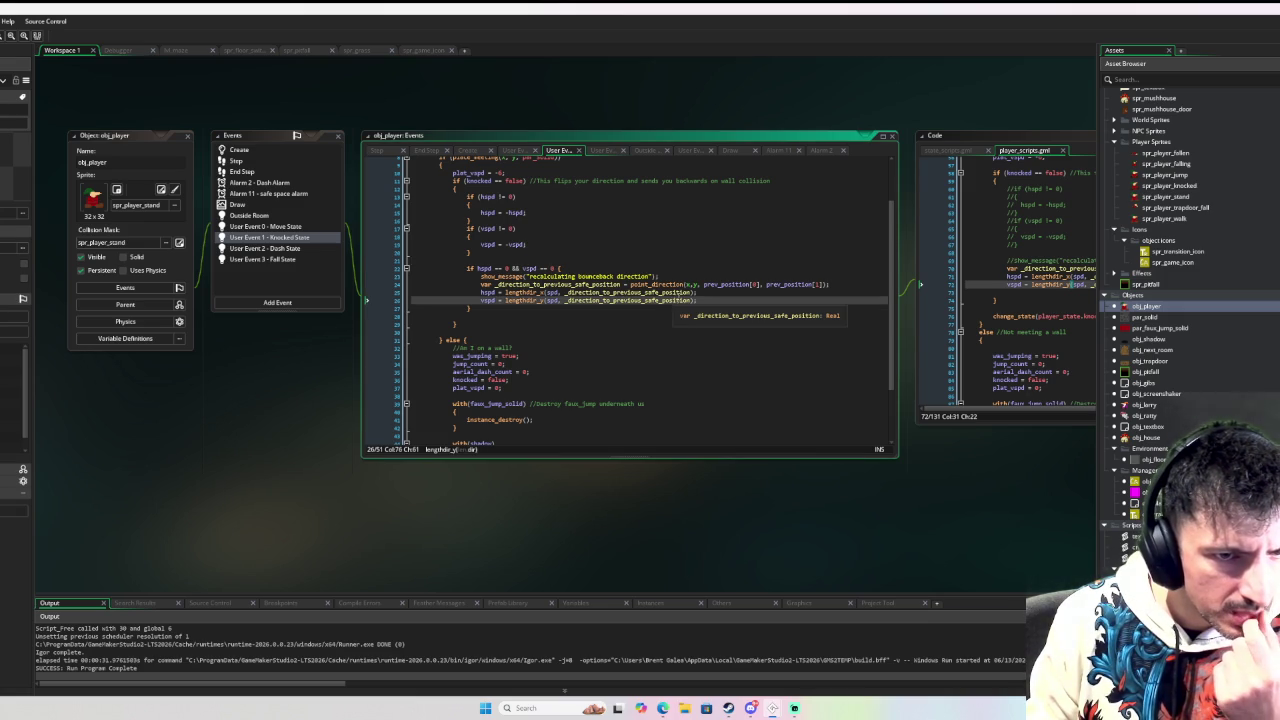
mouse_move(696, 286)
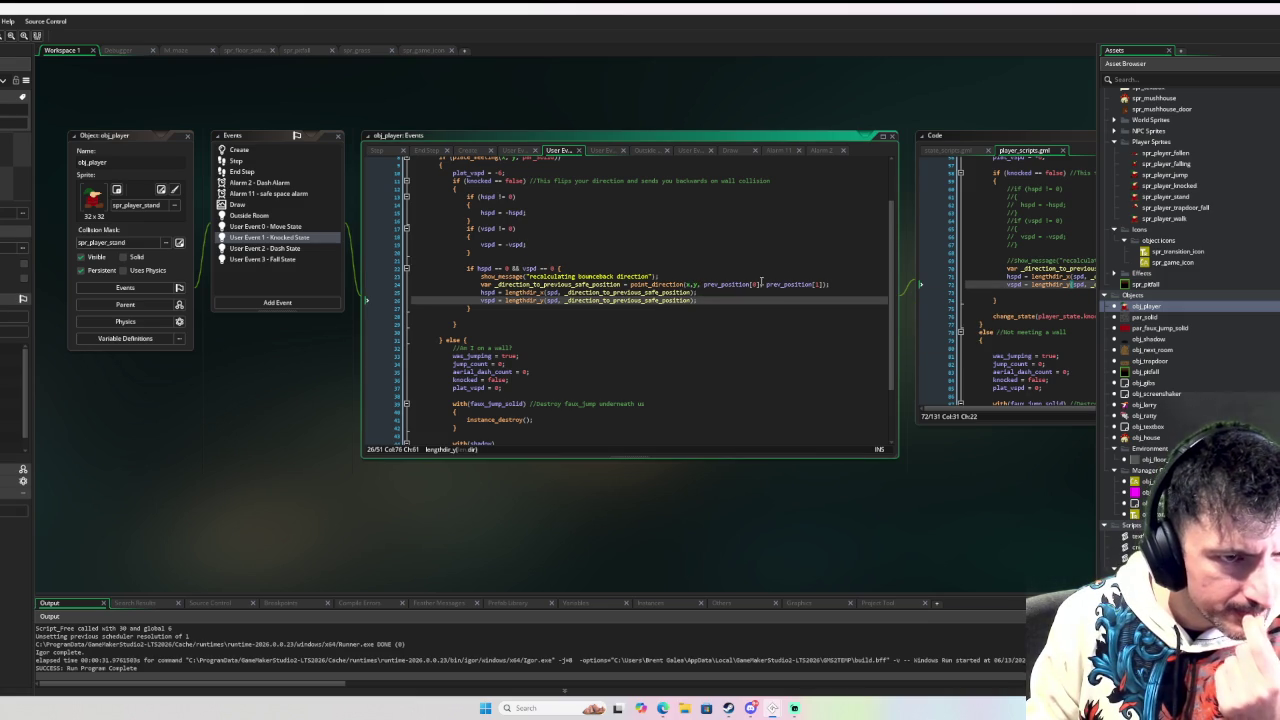
mouse_move(792, 278)
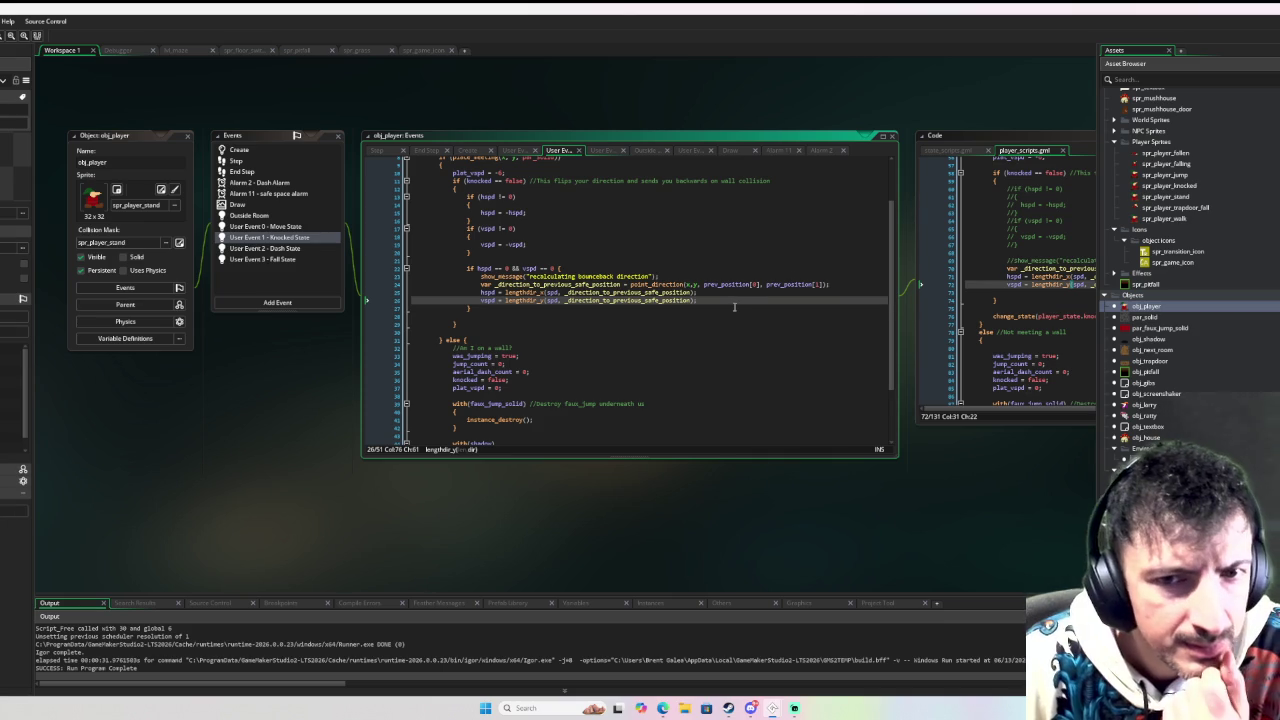
click(1017, 366)
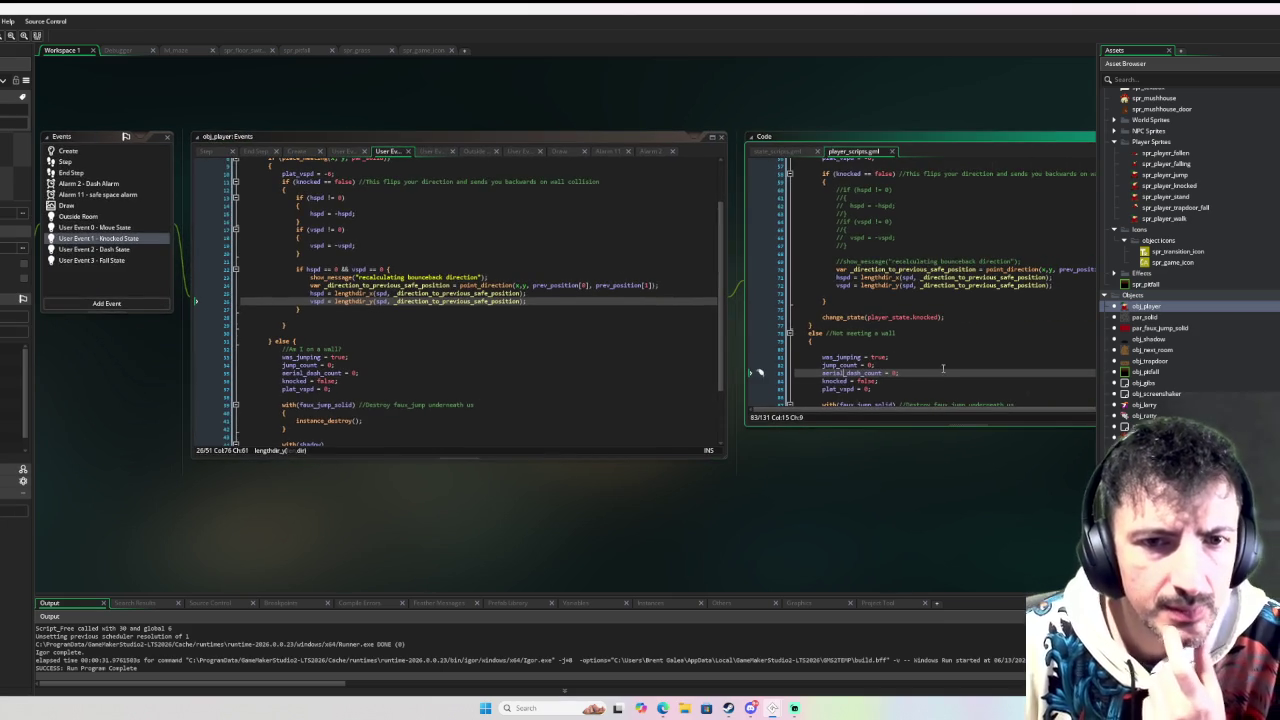
click(910, 360)
drag(910, 360, 805, 353)
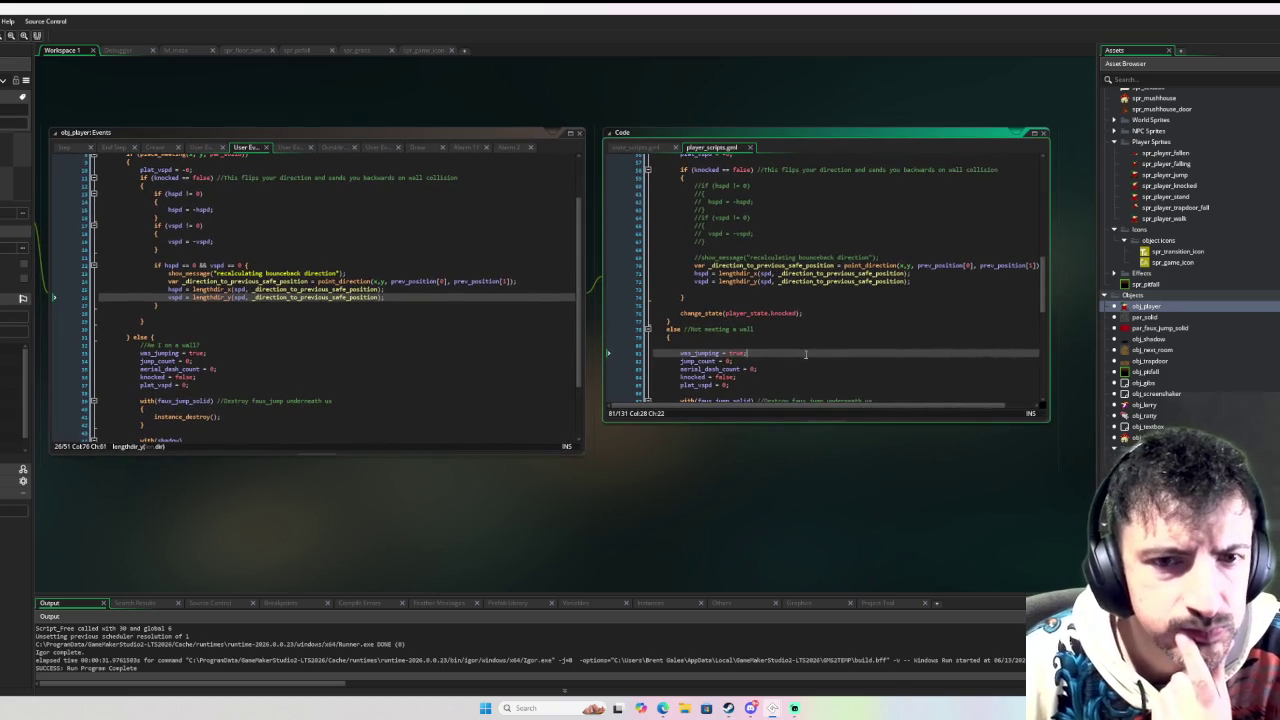
drag(405, 330, 780, 318)
click(780, 318)
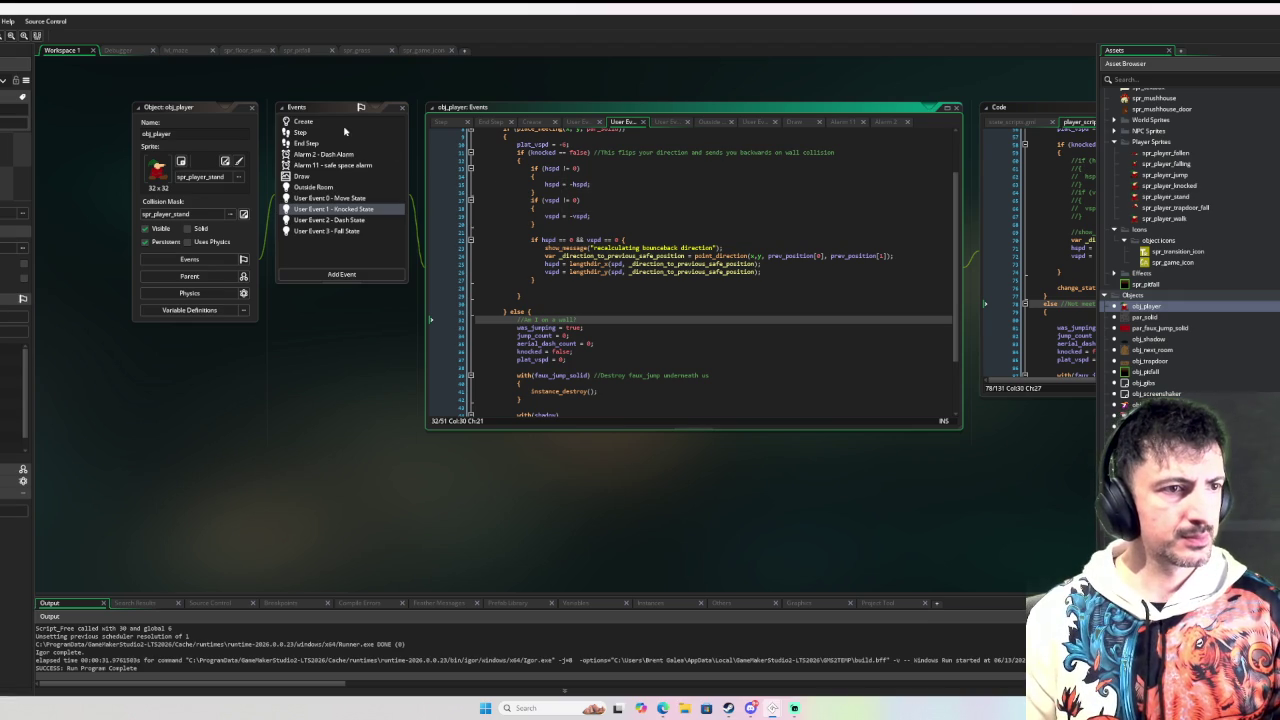
Step: Add draw_line(x, y, prev_position[0], prev_position[1]); at the top of the player's Draw event and run the game
click(318, 179)
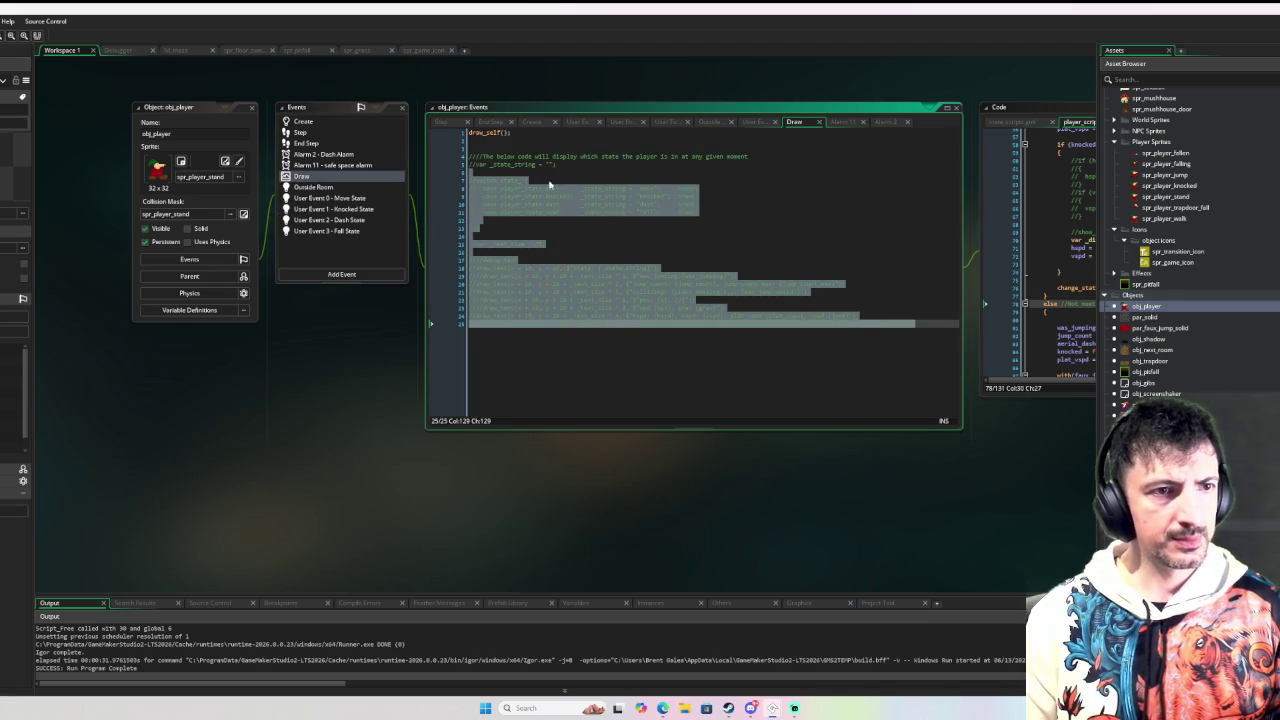
click(558, 144)
key(Return)
key(Return)
key(Up)
text(dra)
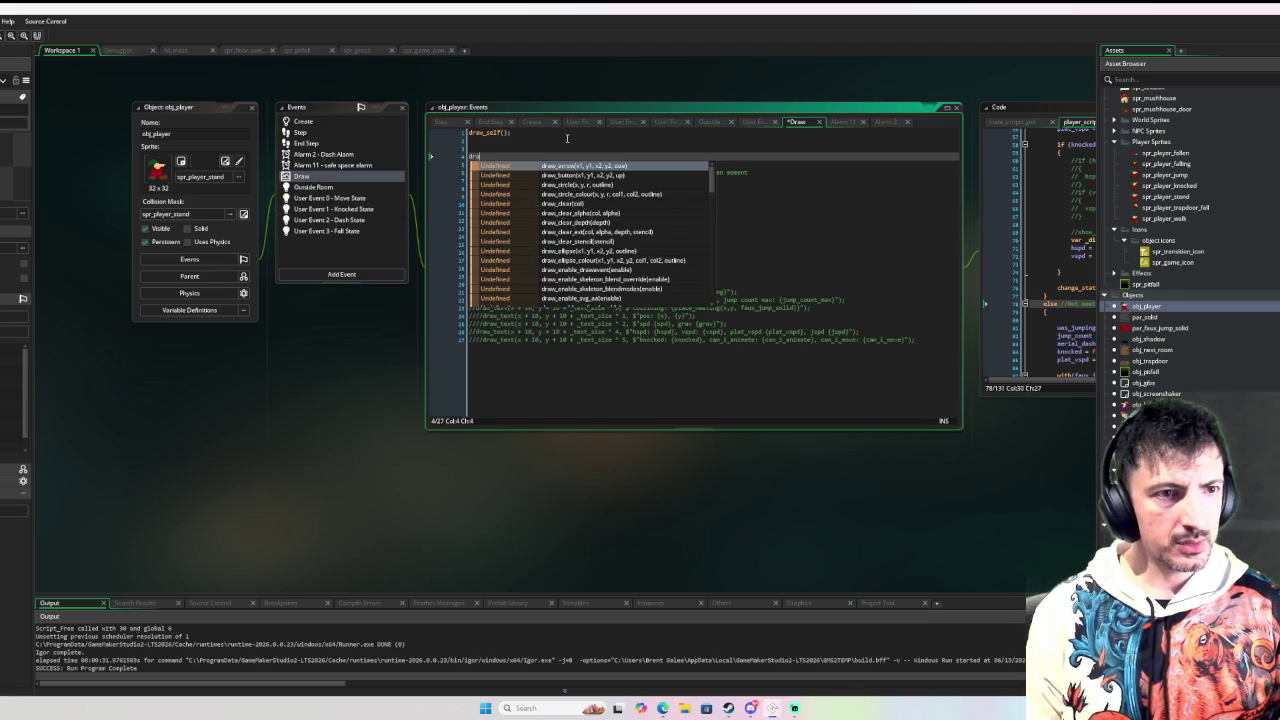
text(w_col)
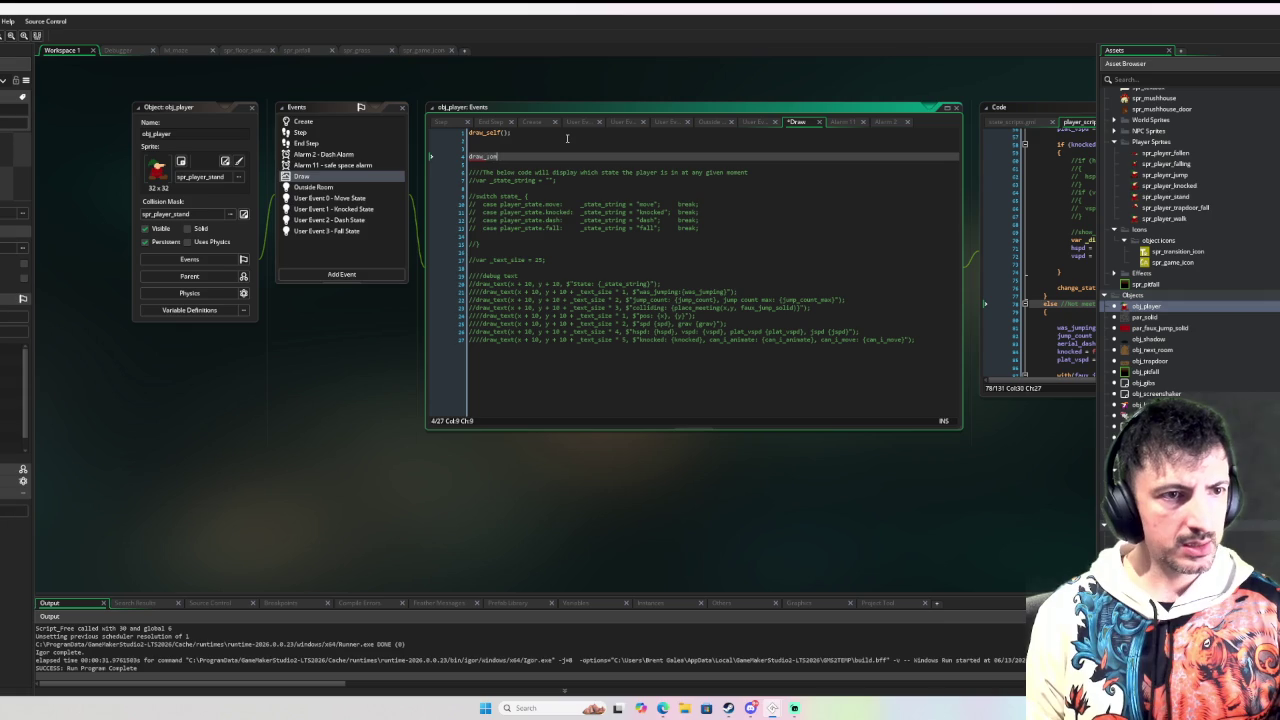
key(BackSpace)
key(BackSpace)
text(line()
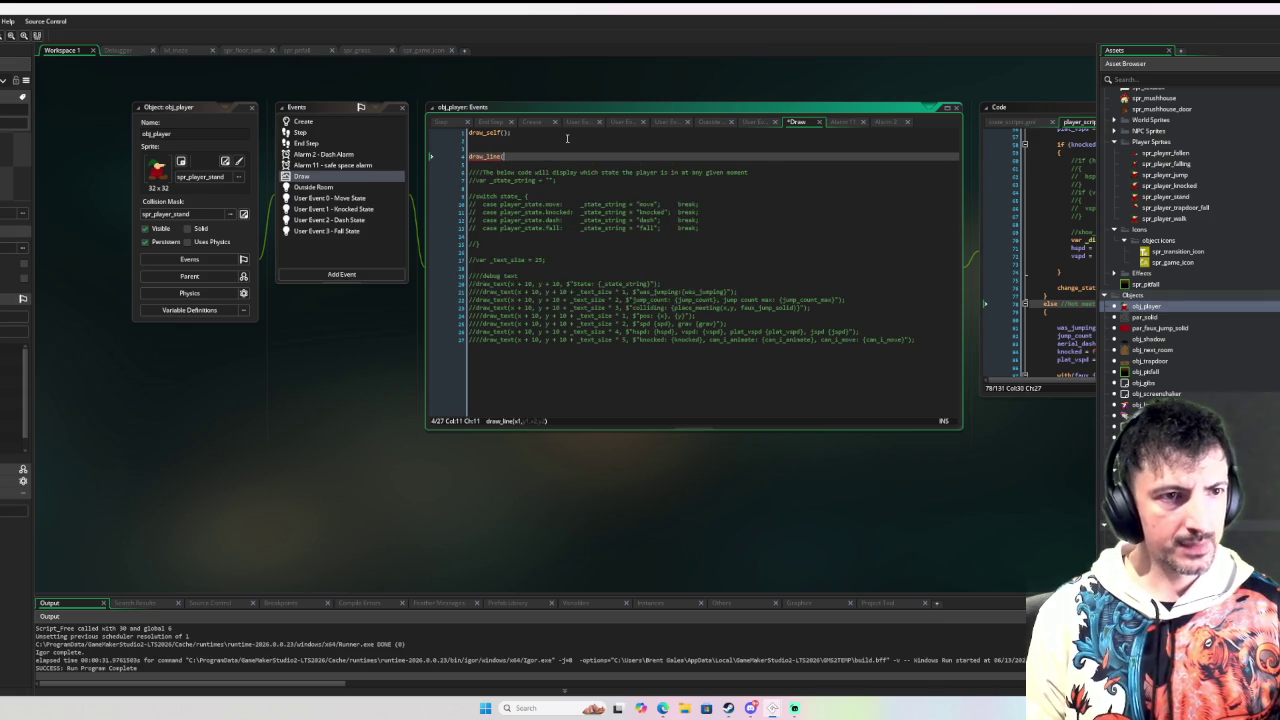
text(x,y, prev_position[0])
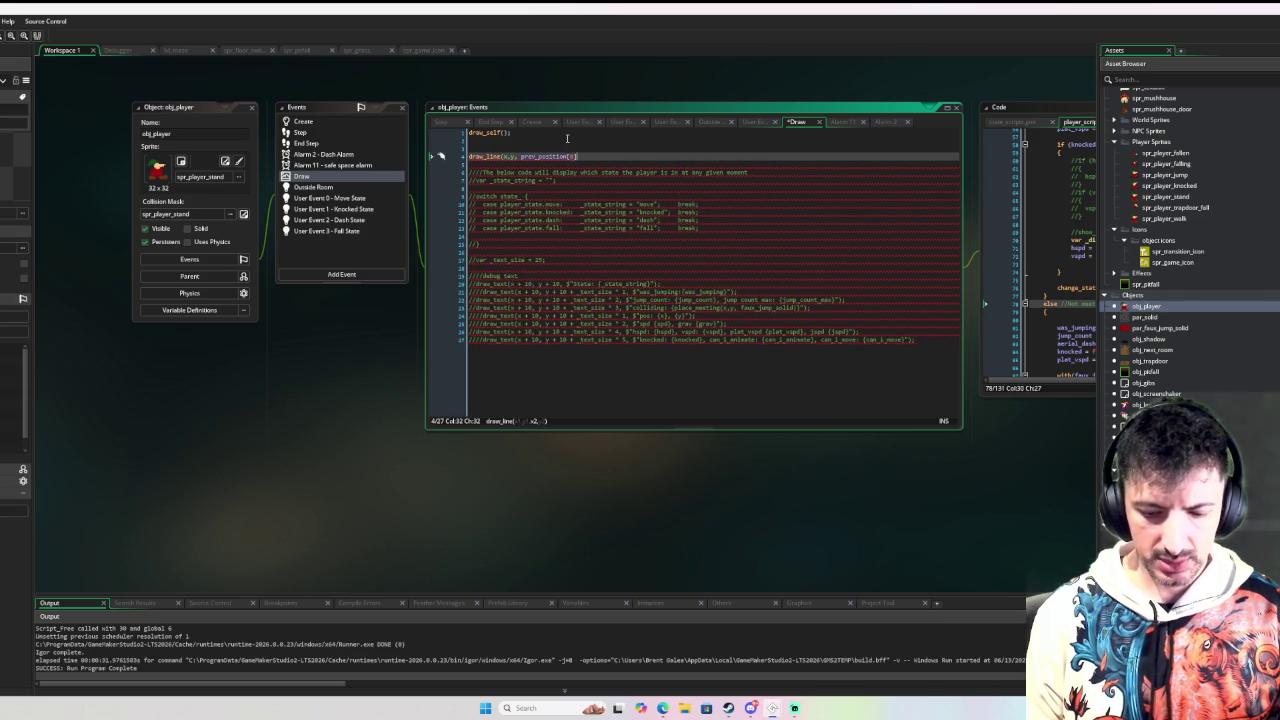
text(, prev)
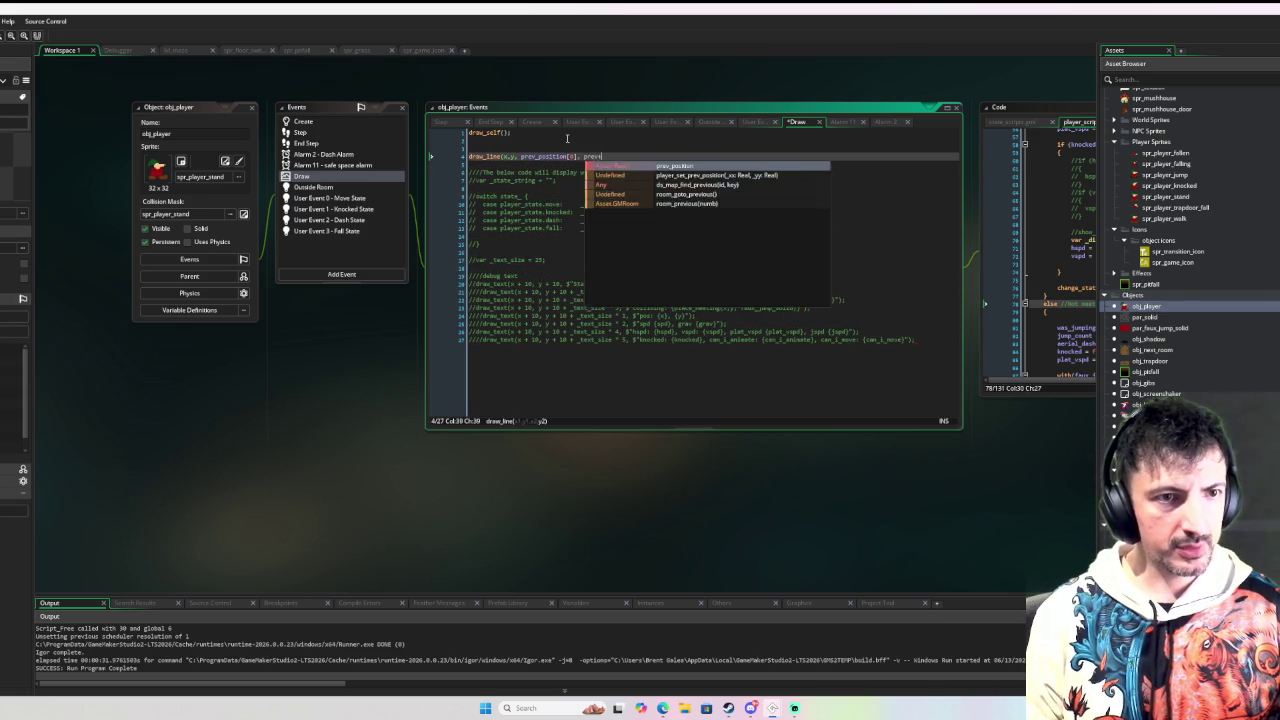
text(_position[1])
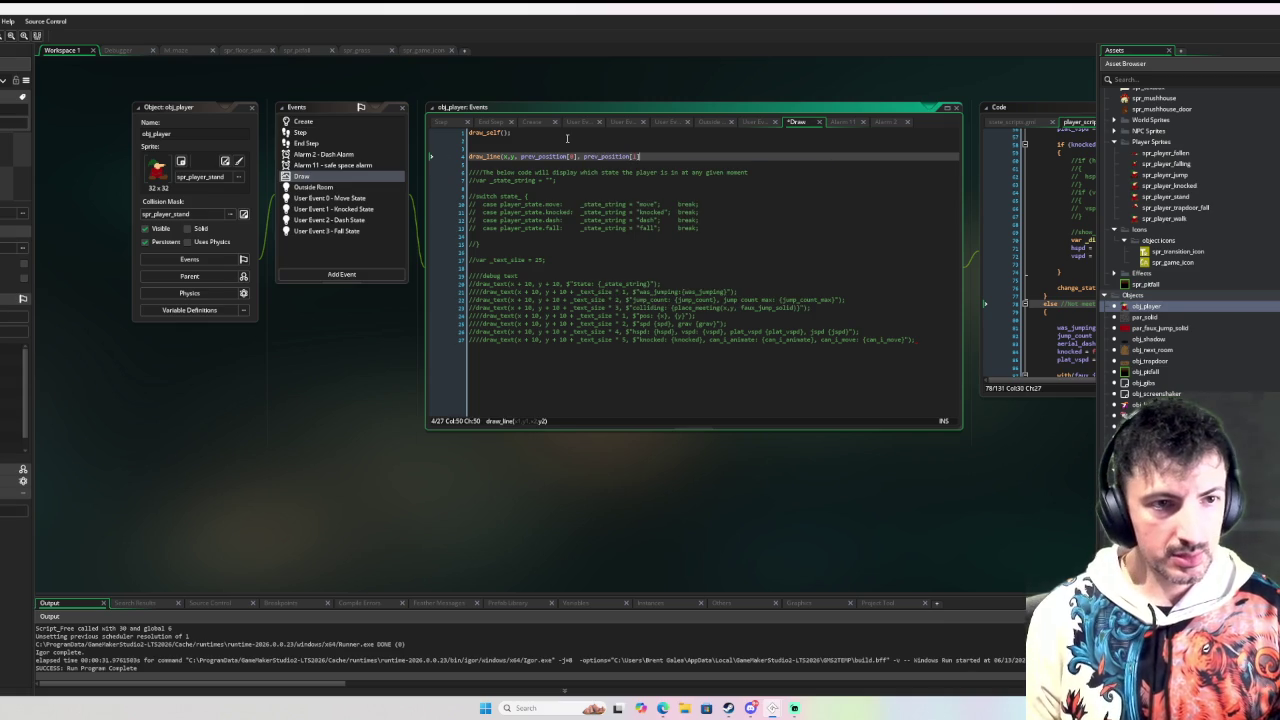
text();)
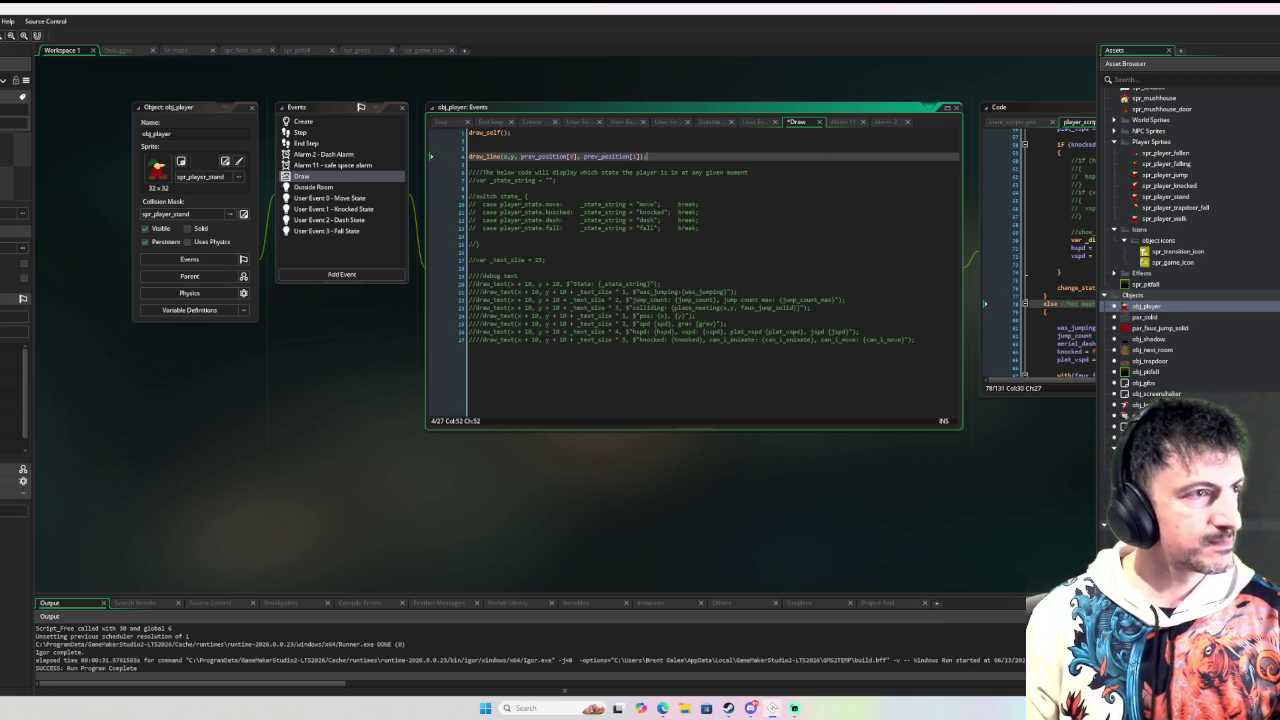
key(F6)
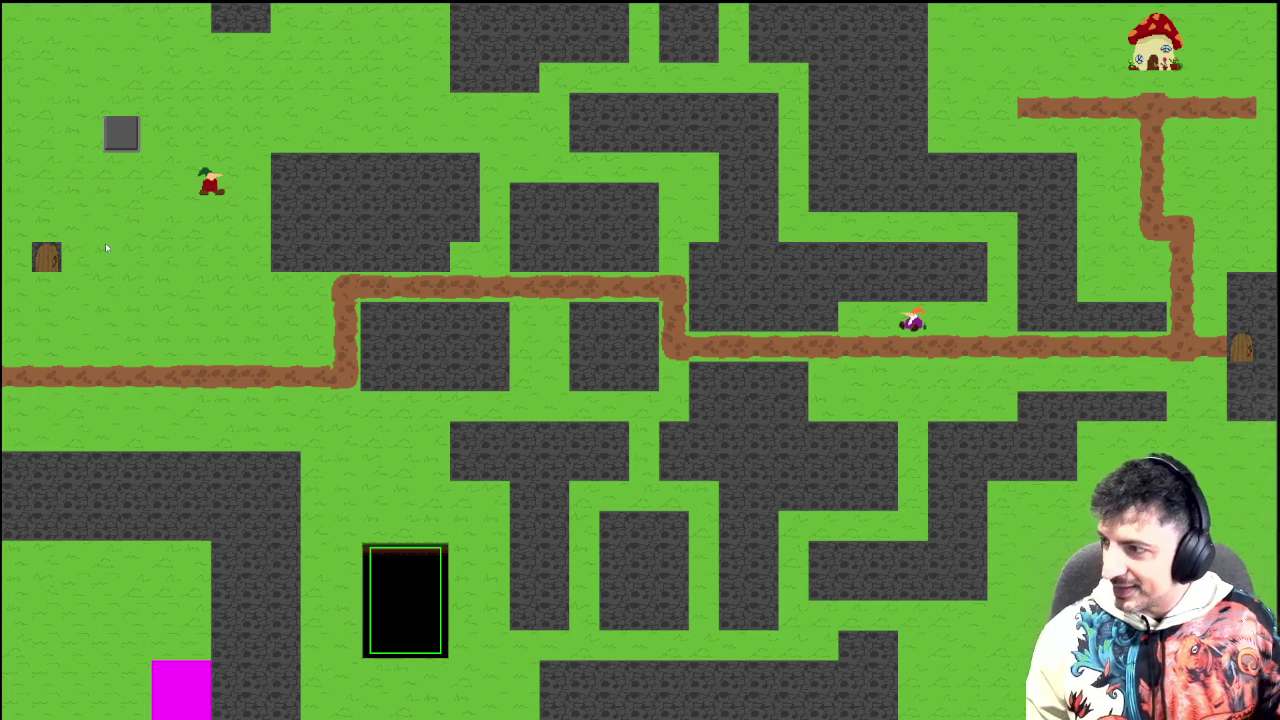
Step: Move the gnome around the maze in loops and onto the stone block
key(s)
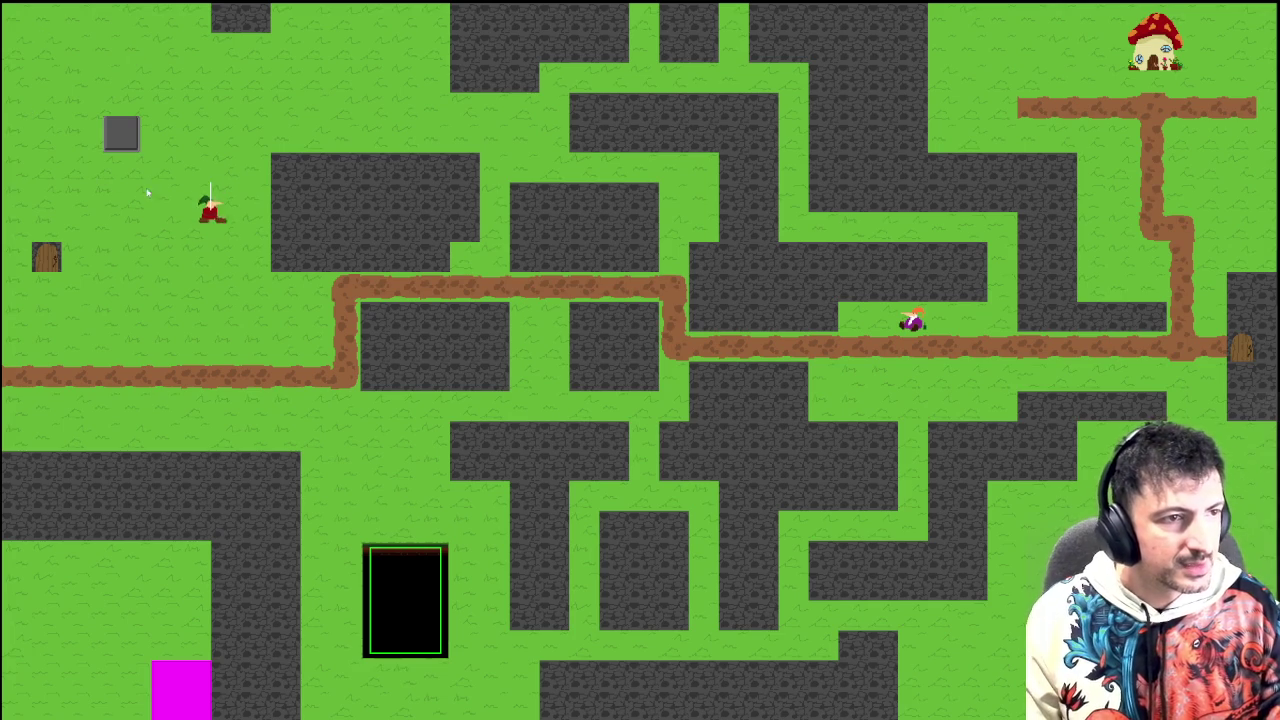
key(a)
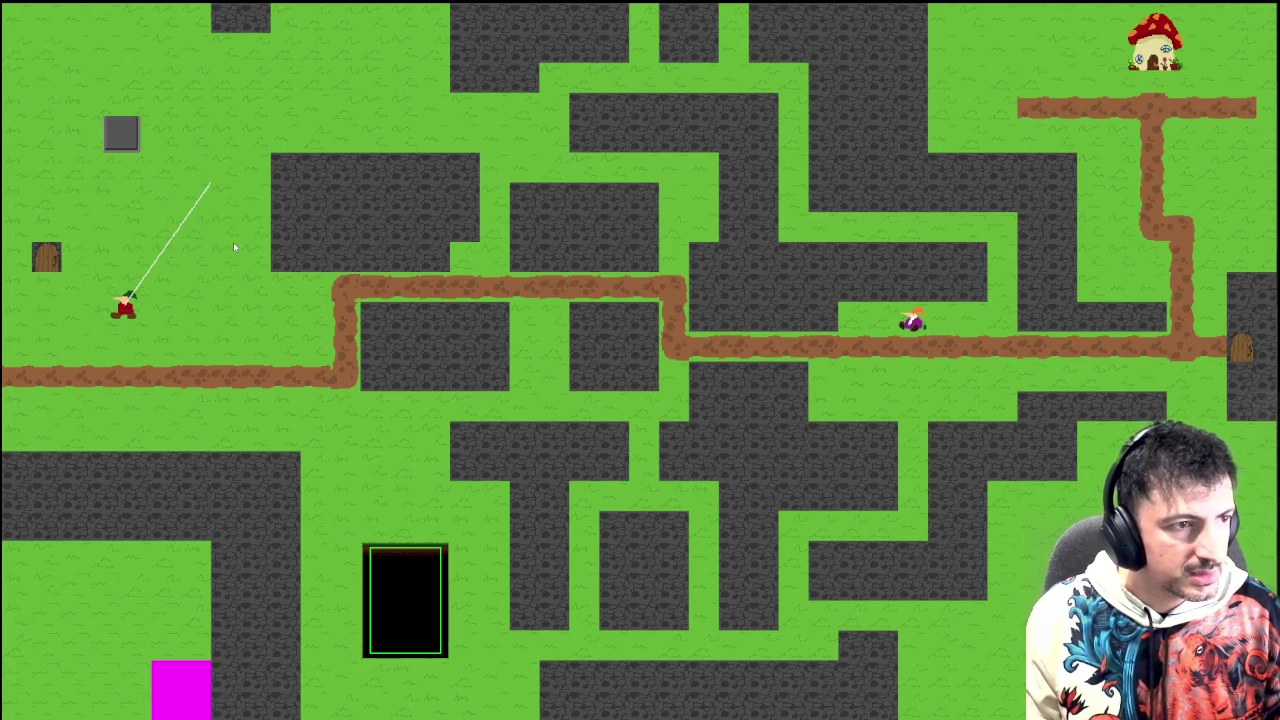
key(d)
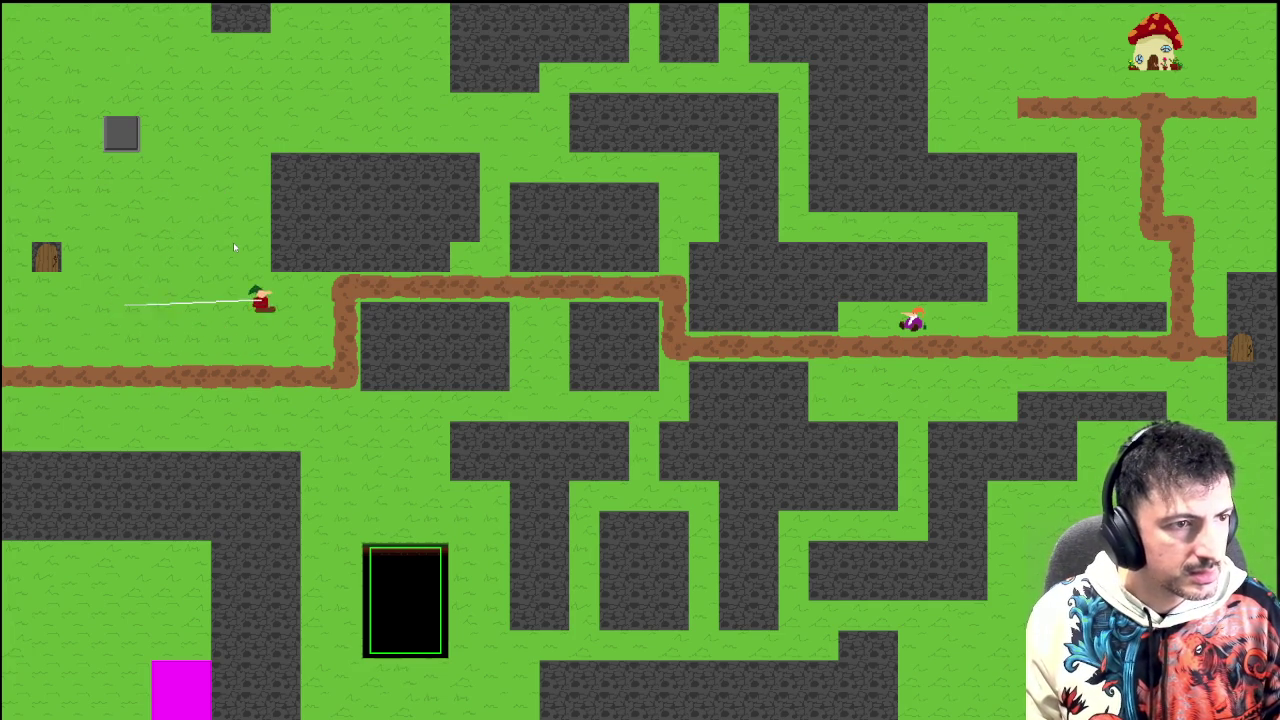
key(s)
key(a)
key(w)
key(w)
key(d)
key(a)
key(s)
key(d)
Step: Jump the gnome toward the stone wall a few times, then stop the game
key(w)
key(s)
key(a)
key(w)
key(a)
key(s)
key(w)
key(d)
key(w)
key(s)
key(a)
key(w)
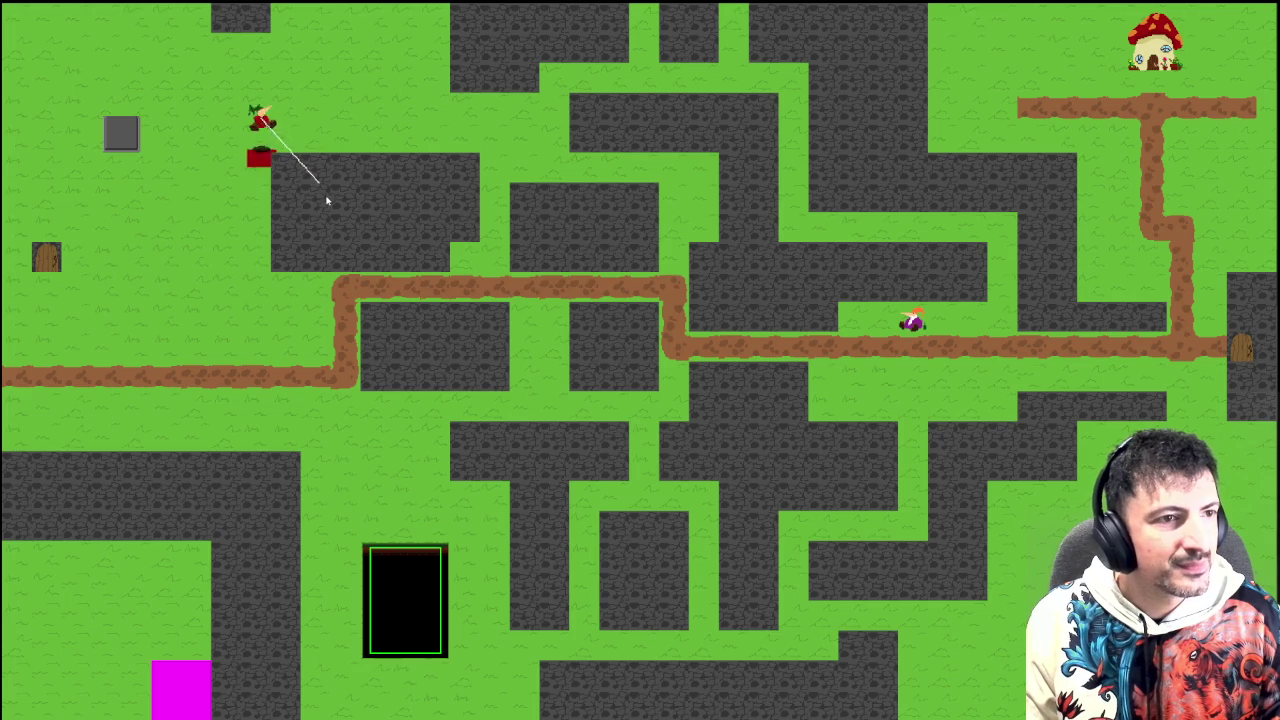
key(a)
key(s)
key(space)
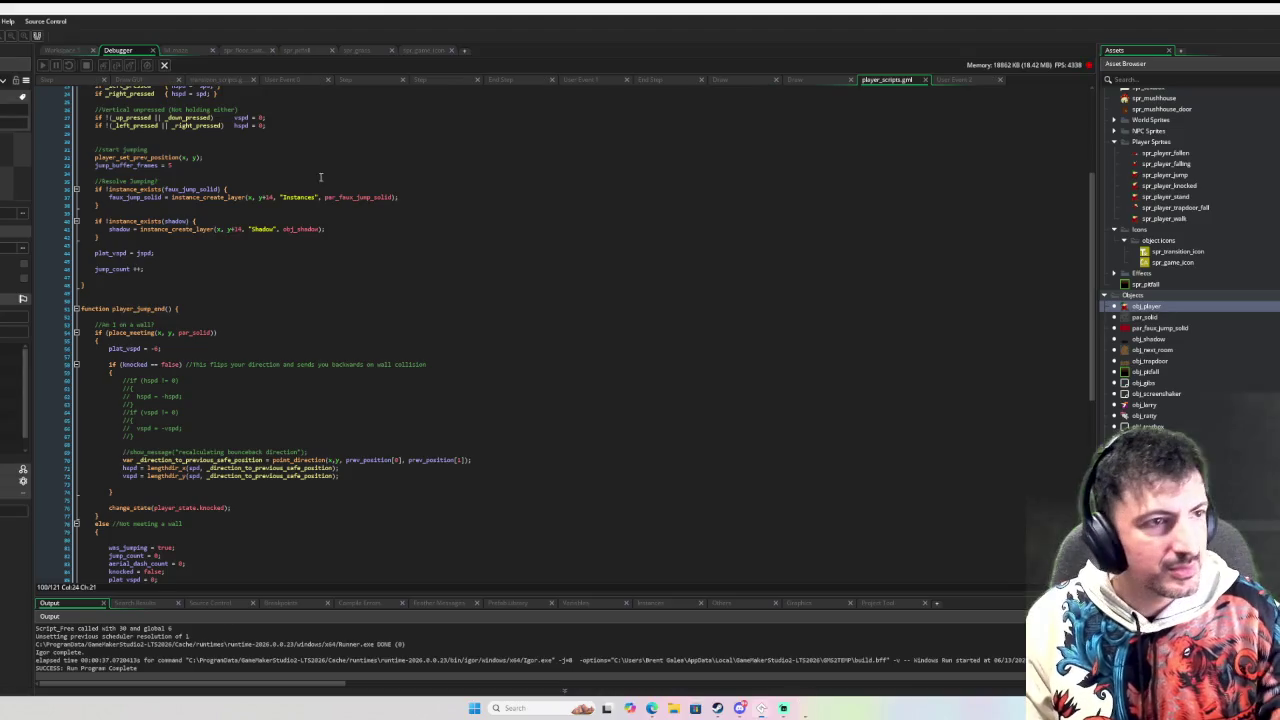
Step: From the player's Move State code, go to player_jump_initiate's definition and up to player_set_prev_position
click(58, 50)
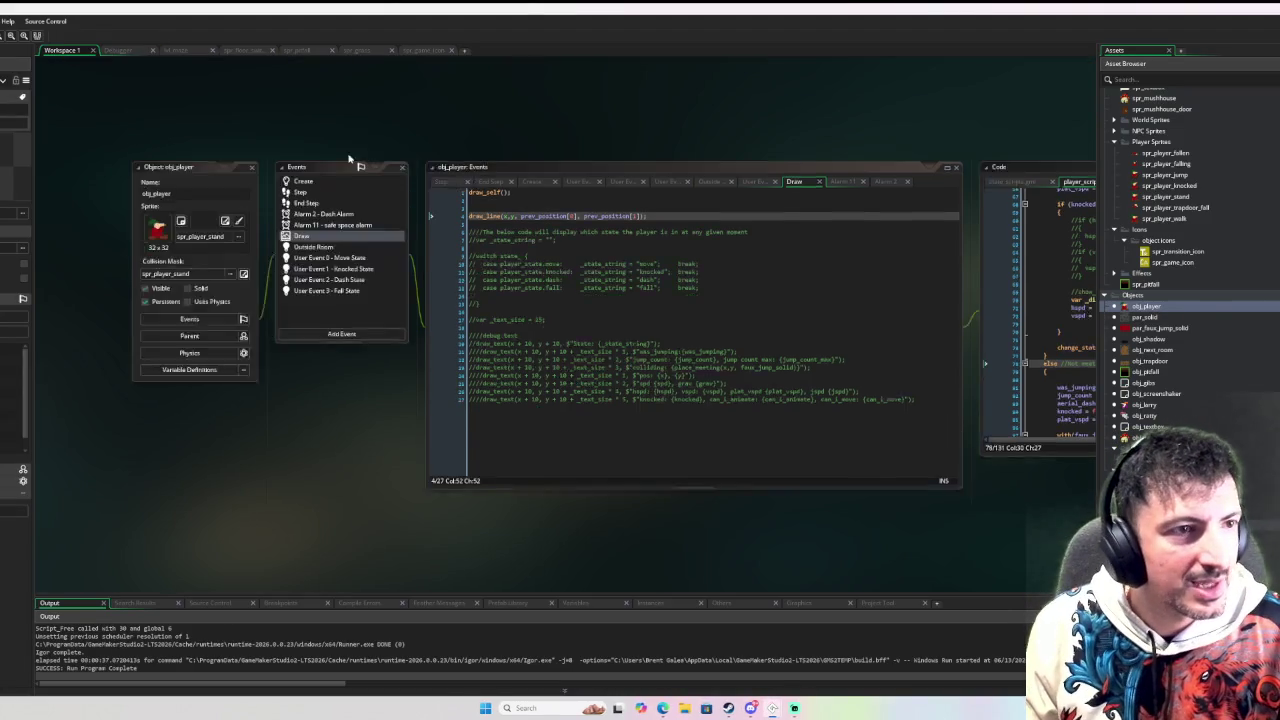
click(339, 221)
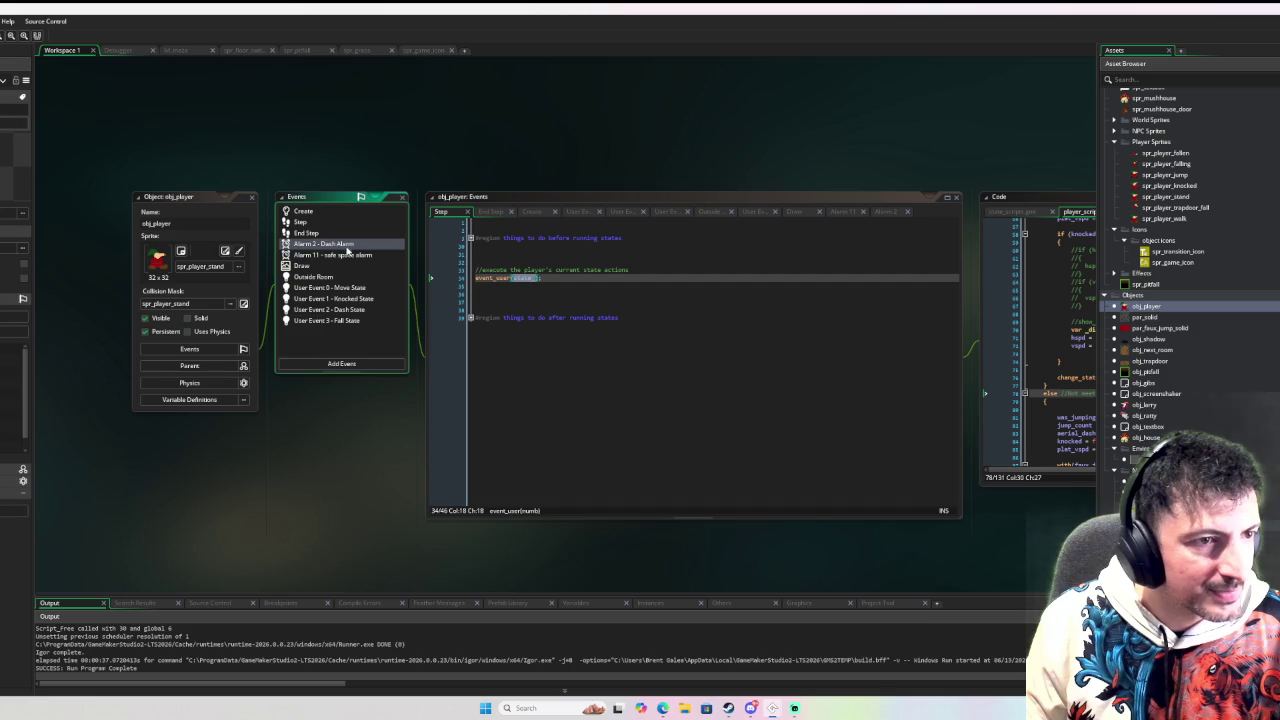
click(350, 288)
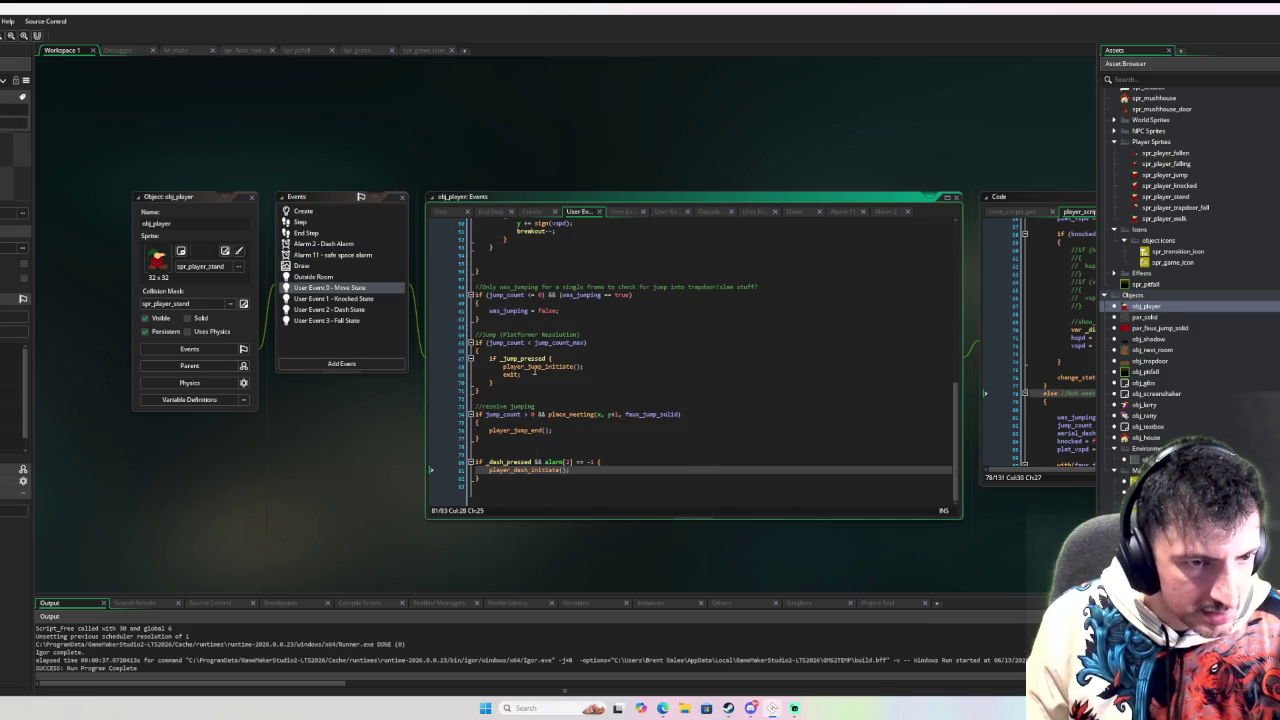
middle_click(536, 368)
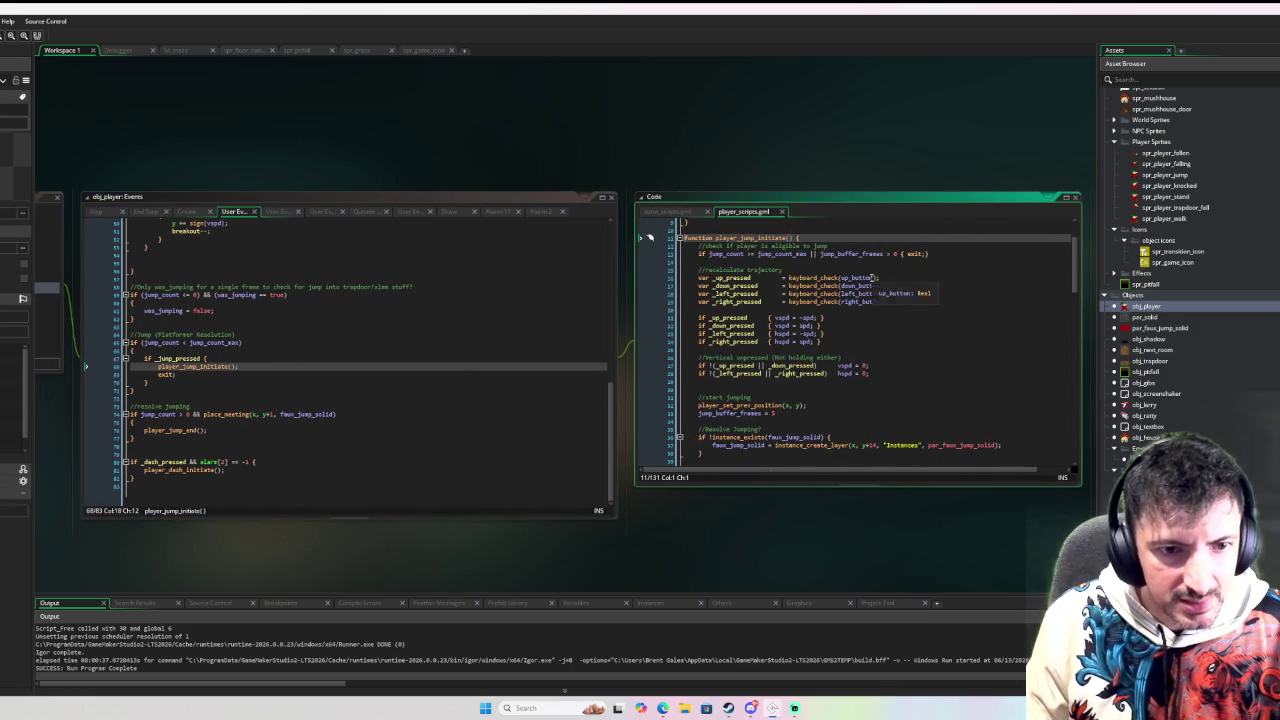
scroll(872, 278, down, 3)
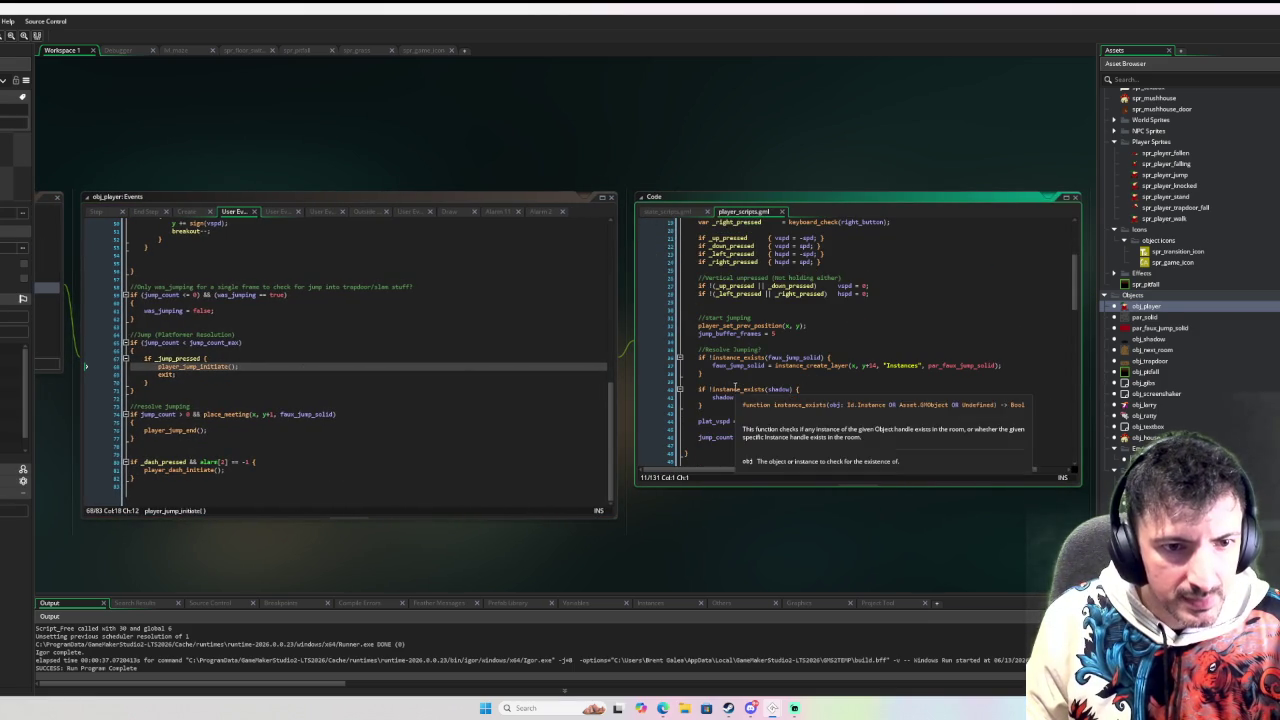
scroll(801, 397, up, 2)
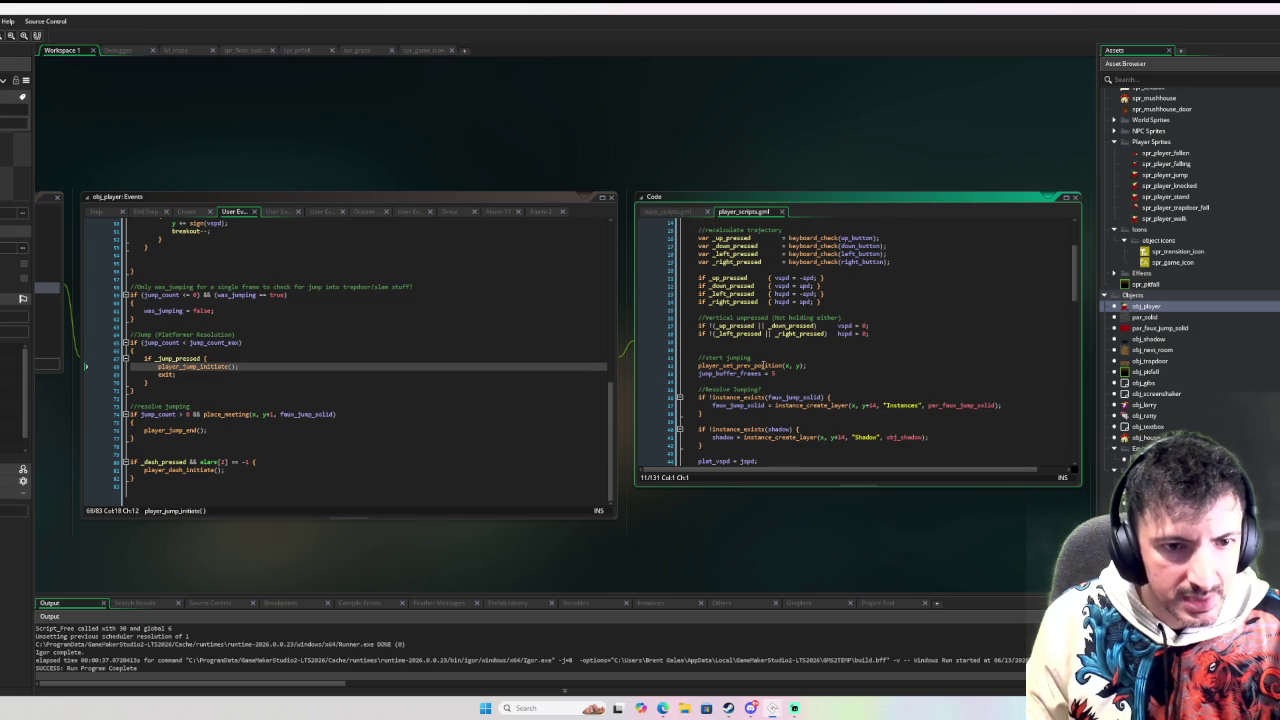
scroll(764, 366, up, 4)
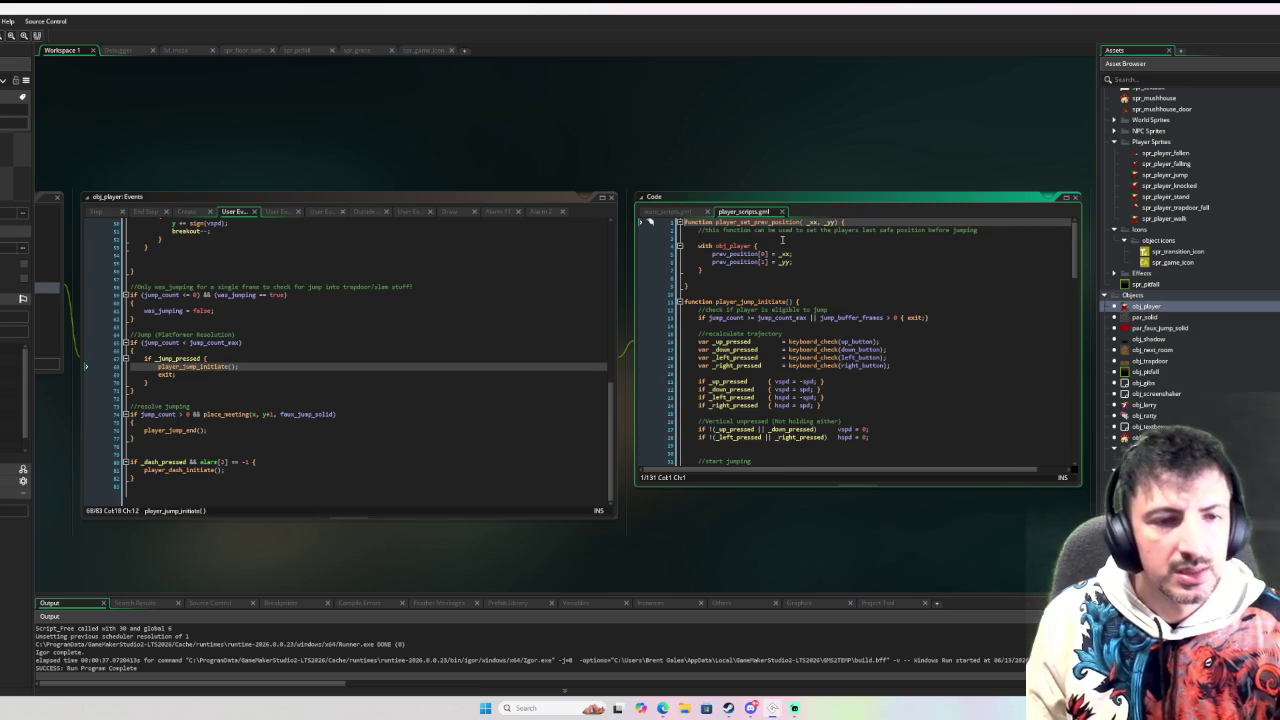
click(771, 247)
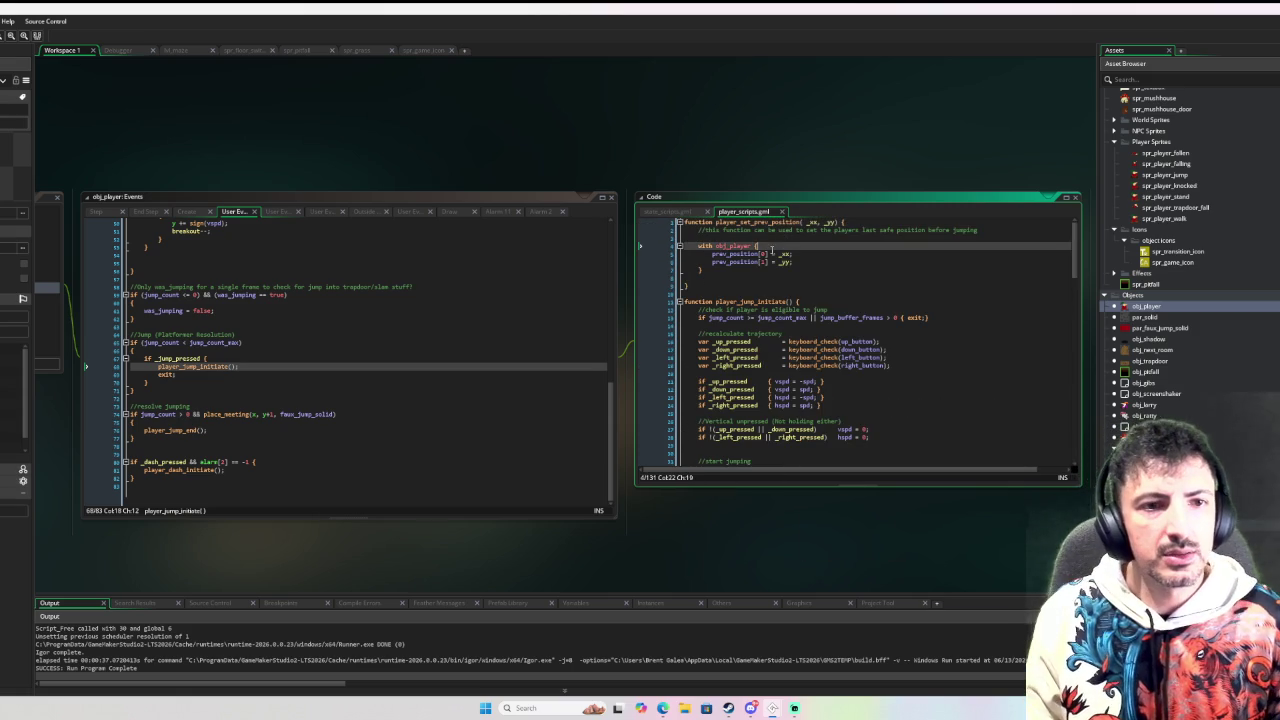
Step: Add an 'if (jump_count == 0) {' line above the prev_position assignments
key(Home)
key(Return)
key(Up)
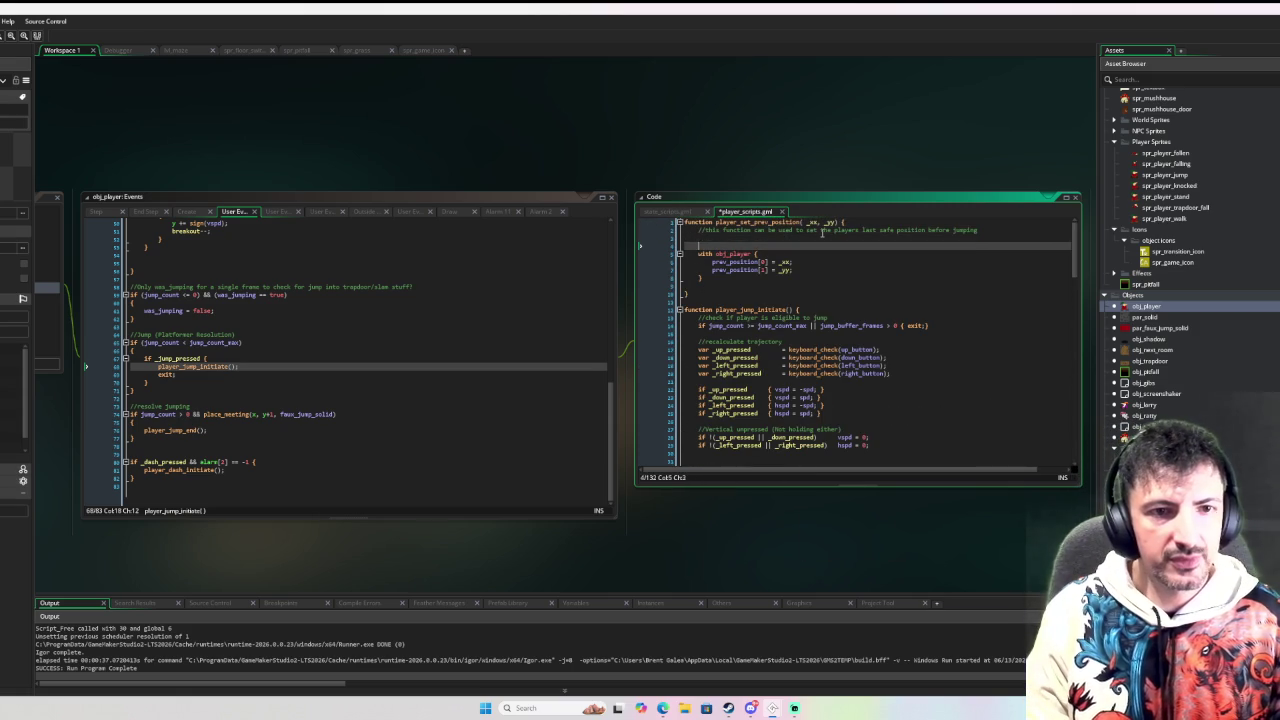
text(if)
key(Escape)
key(ctrl+z)
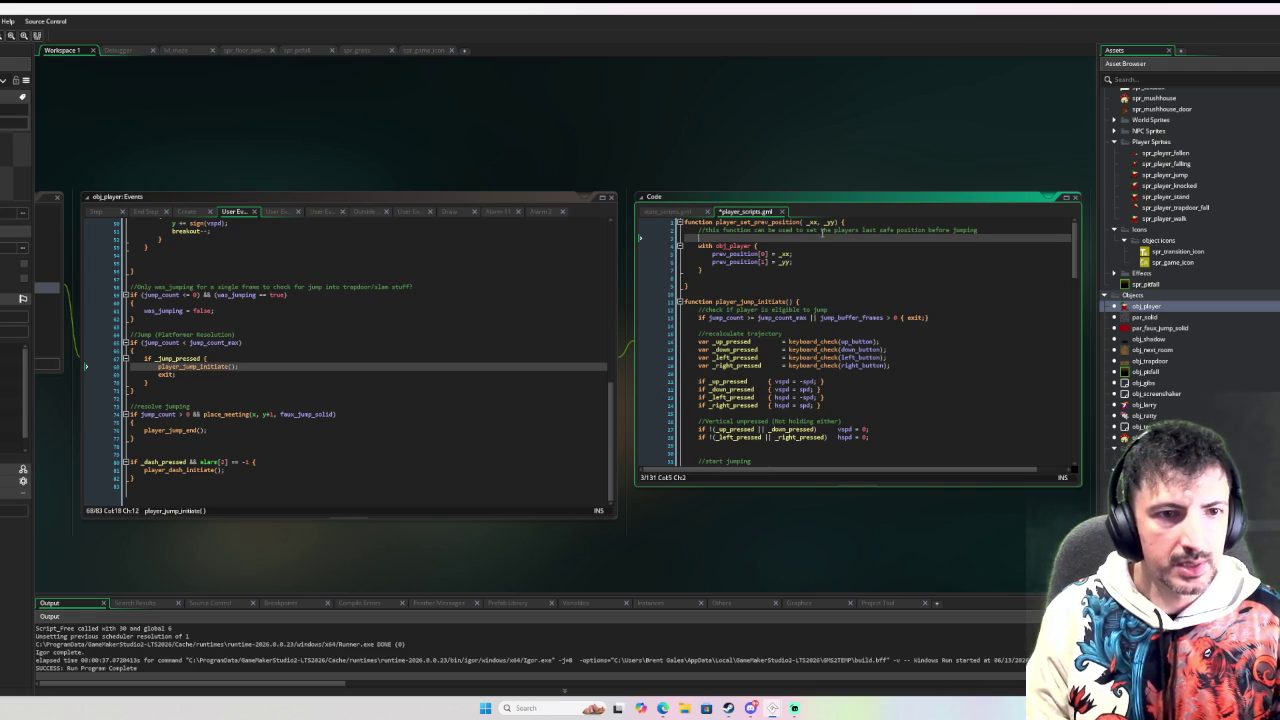
key(Down)
key(Return)
key(Up)
text(if ()
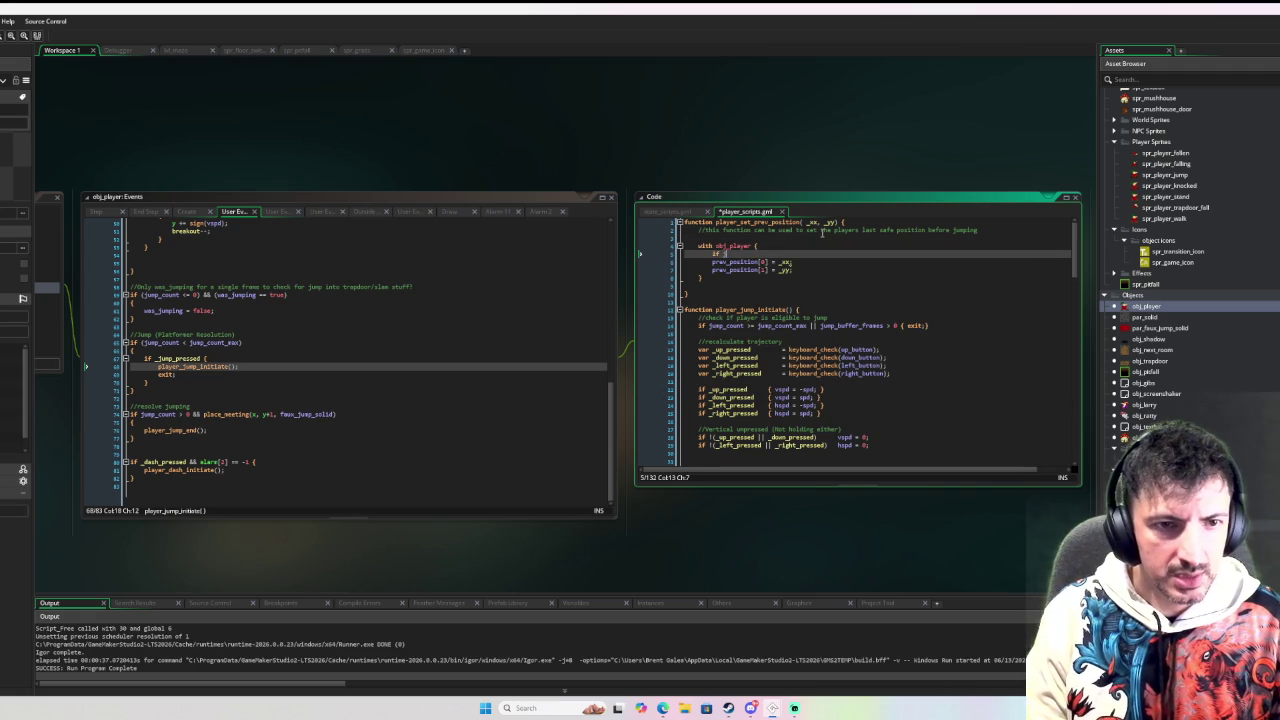
text(jump_count =)
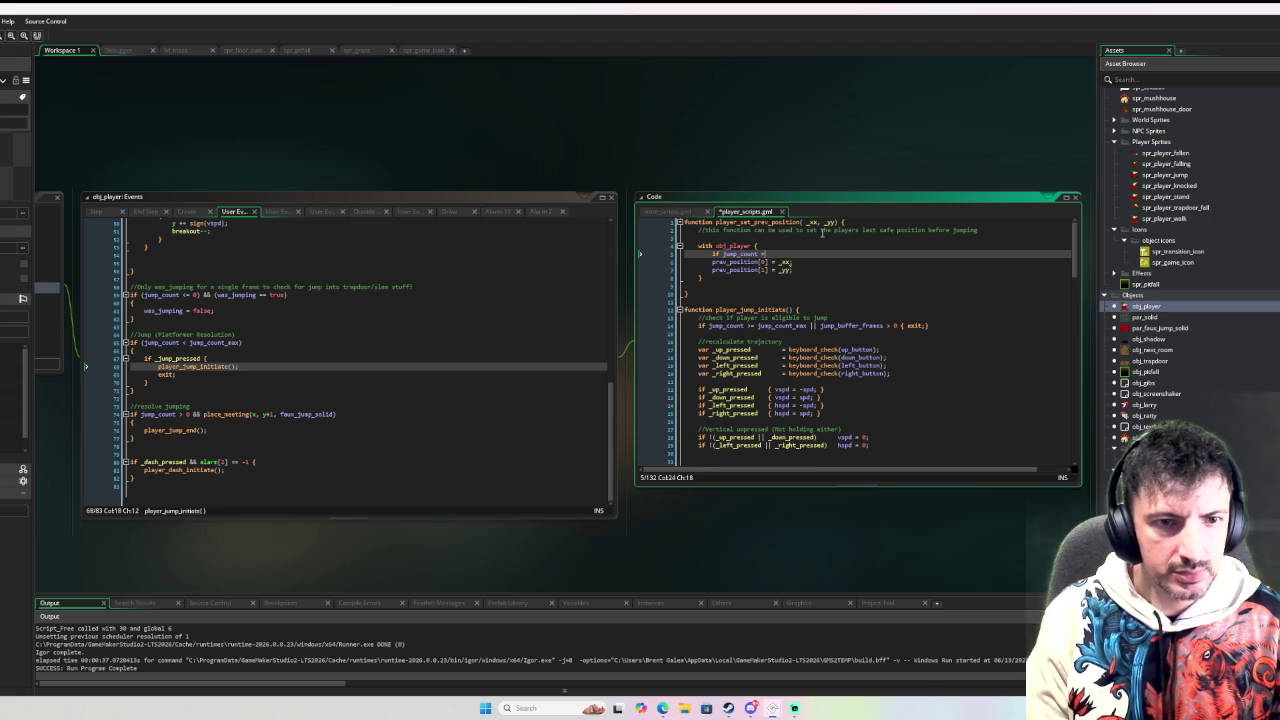
Step: Indent the prev_position assignments under the if and close the block with a brace
key(Down)
key(Home)
key(shift+Down)
key(shift+Down)
key(Tab)
key(End)
text(})
key(Down)
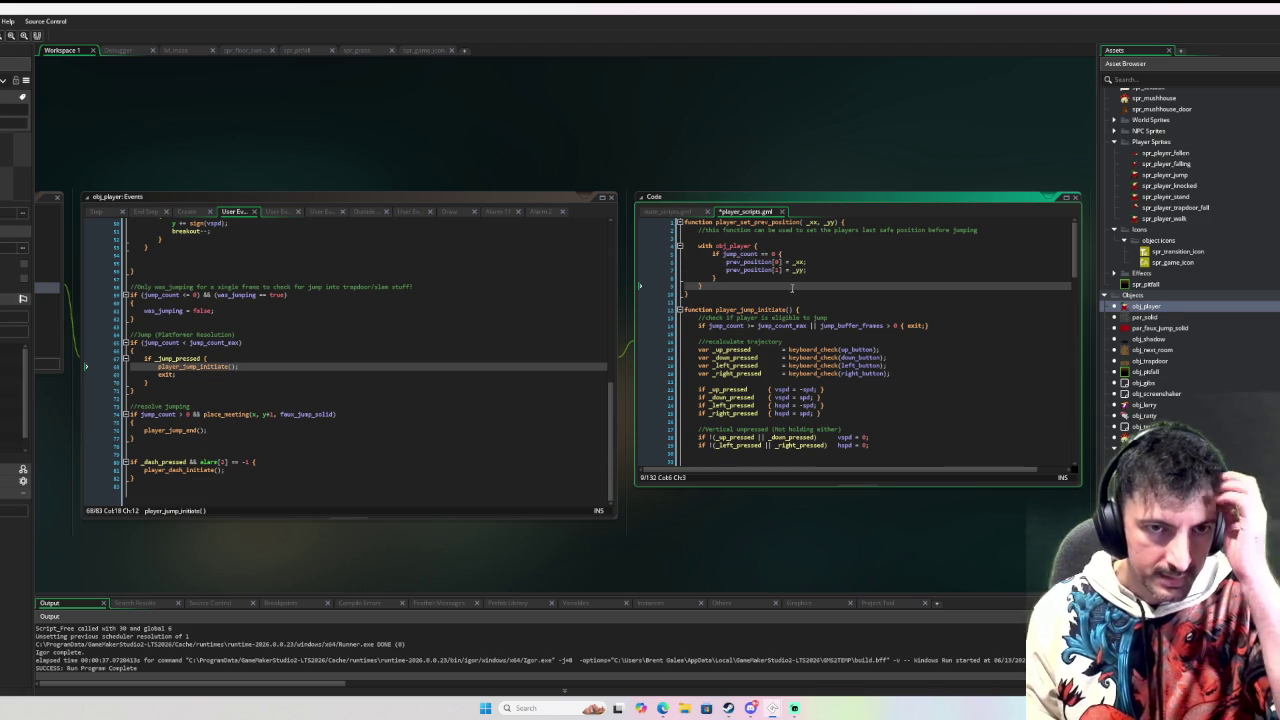
Step: Go to player_jump_initiate's definition from the player's event code
click(415, 422)
click(415, 390)
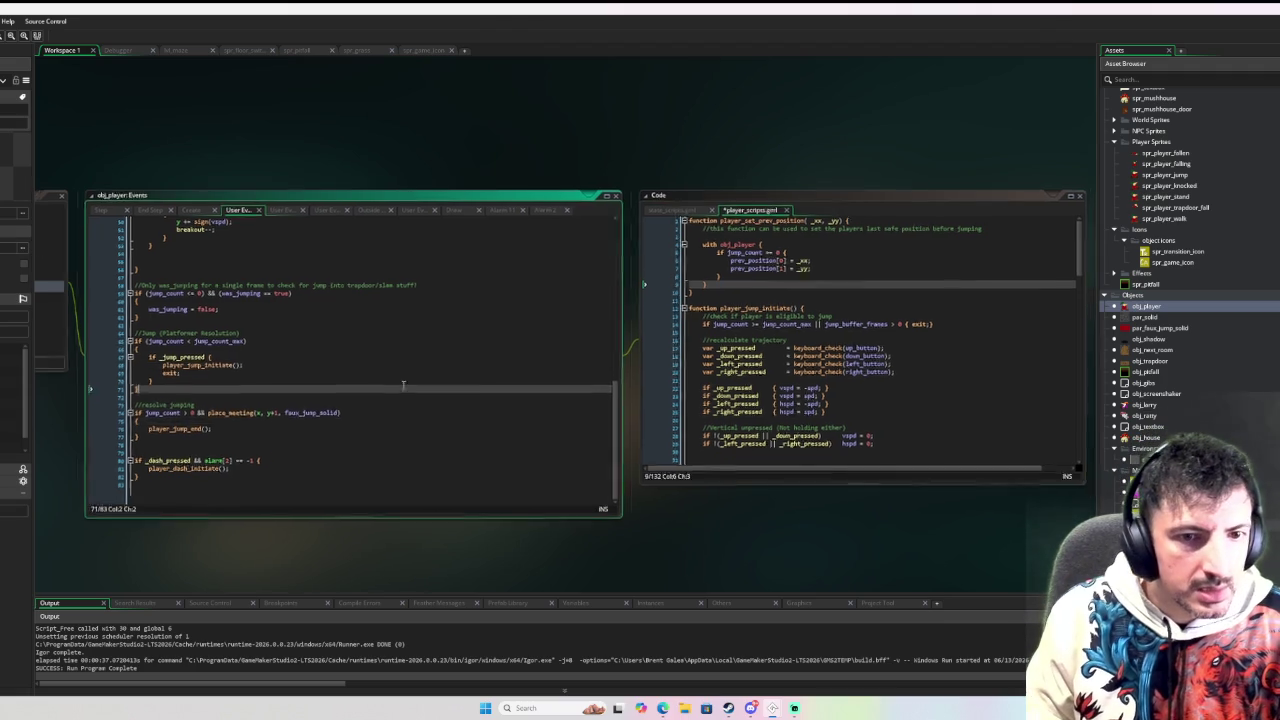
middle_click(407, 351)
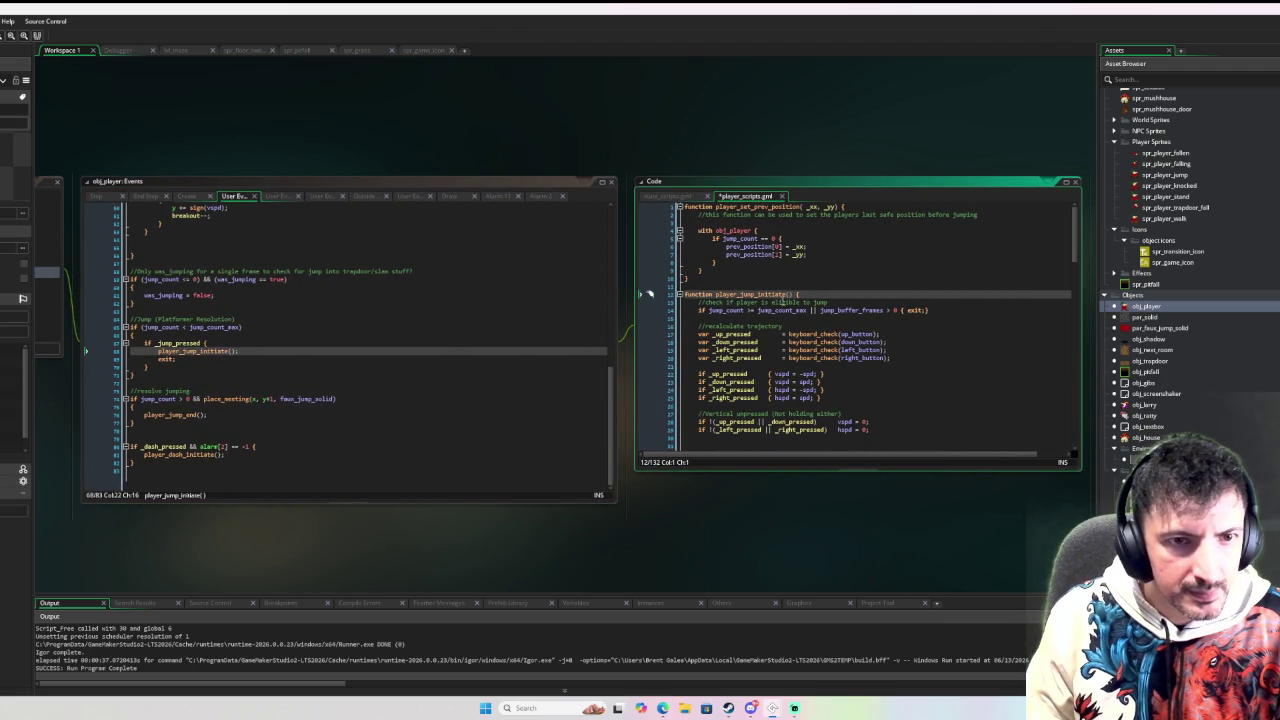
scroll(783, 224, down, 4)
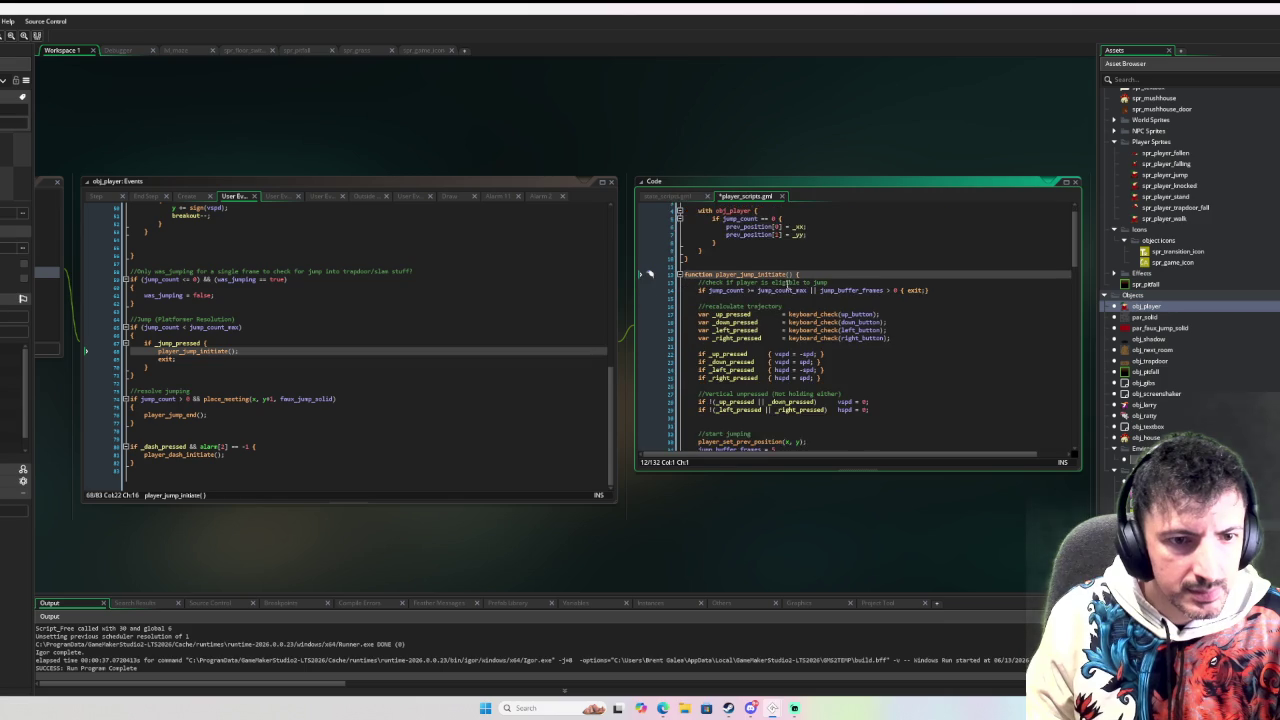
scroll(755, 358, down, 3)
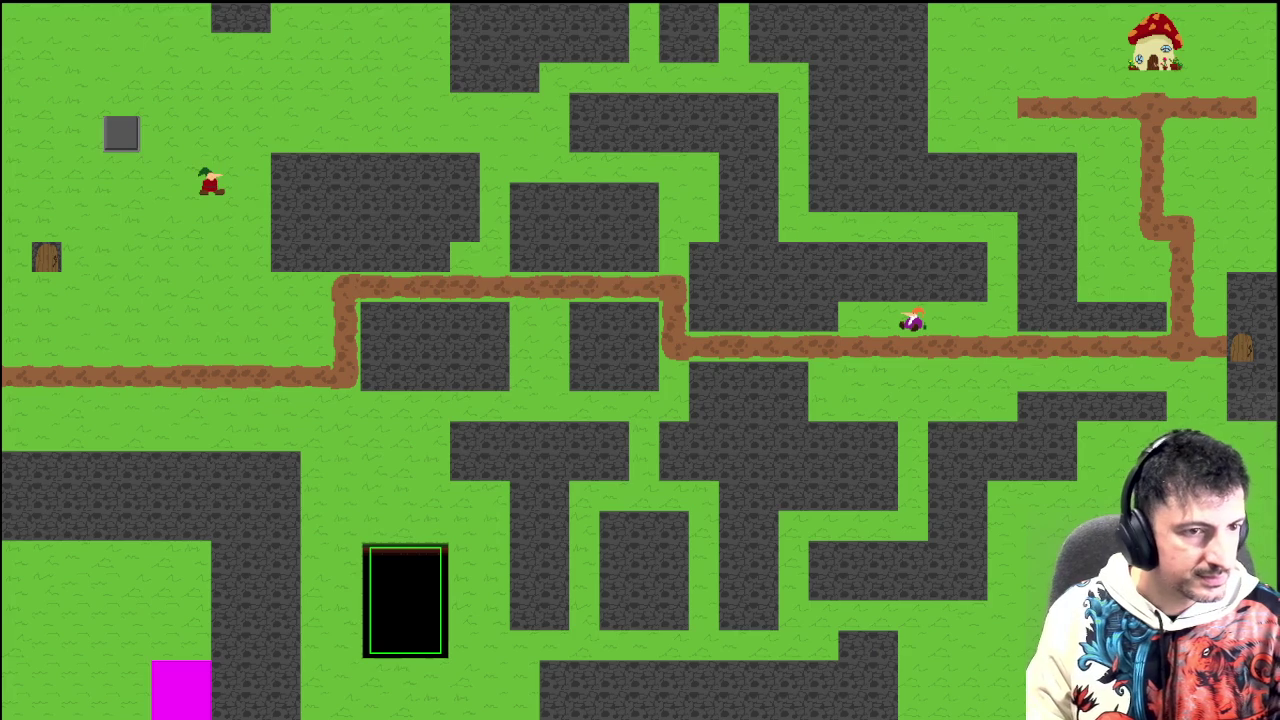
Step: Swing the player on the rope over the stone block with the arrow and space keys
key(Right)
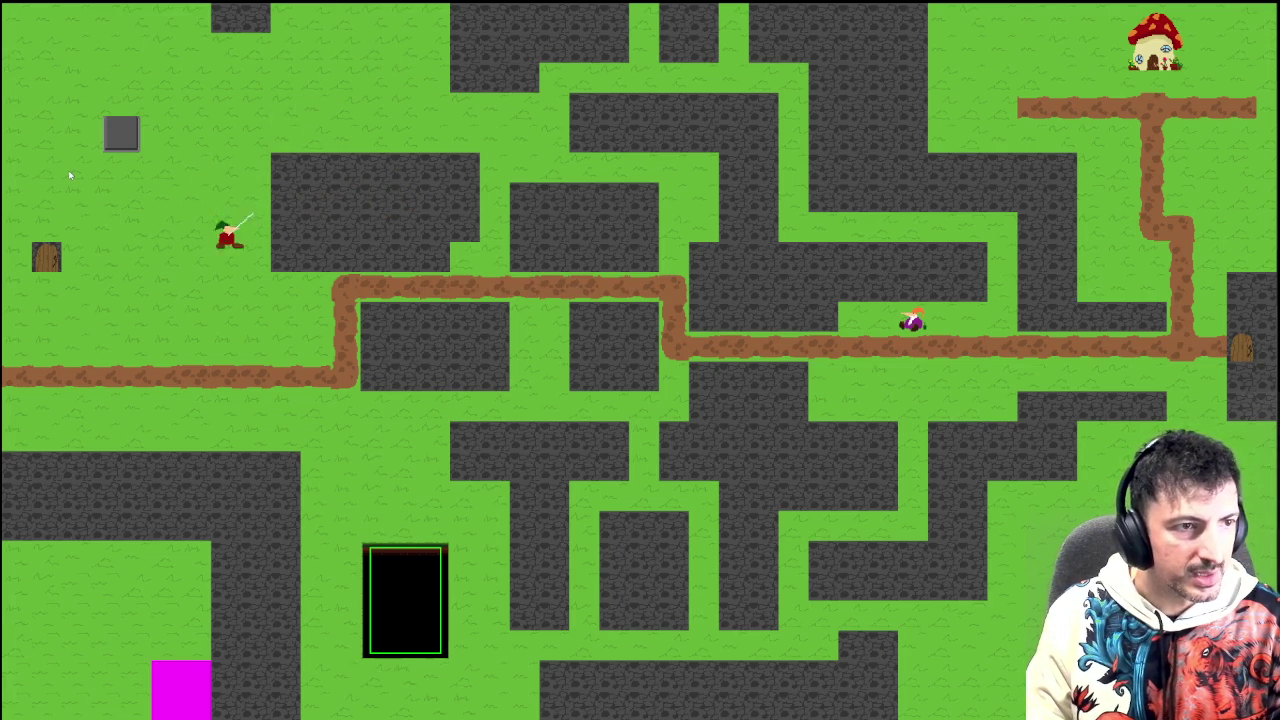
key(space)
key(Right)
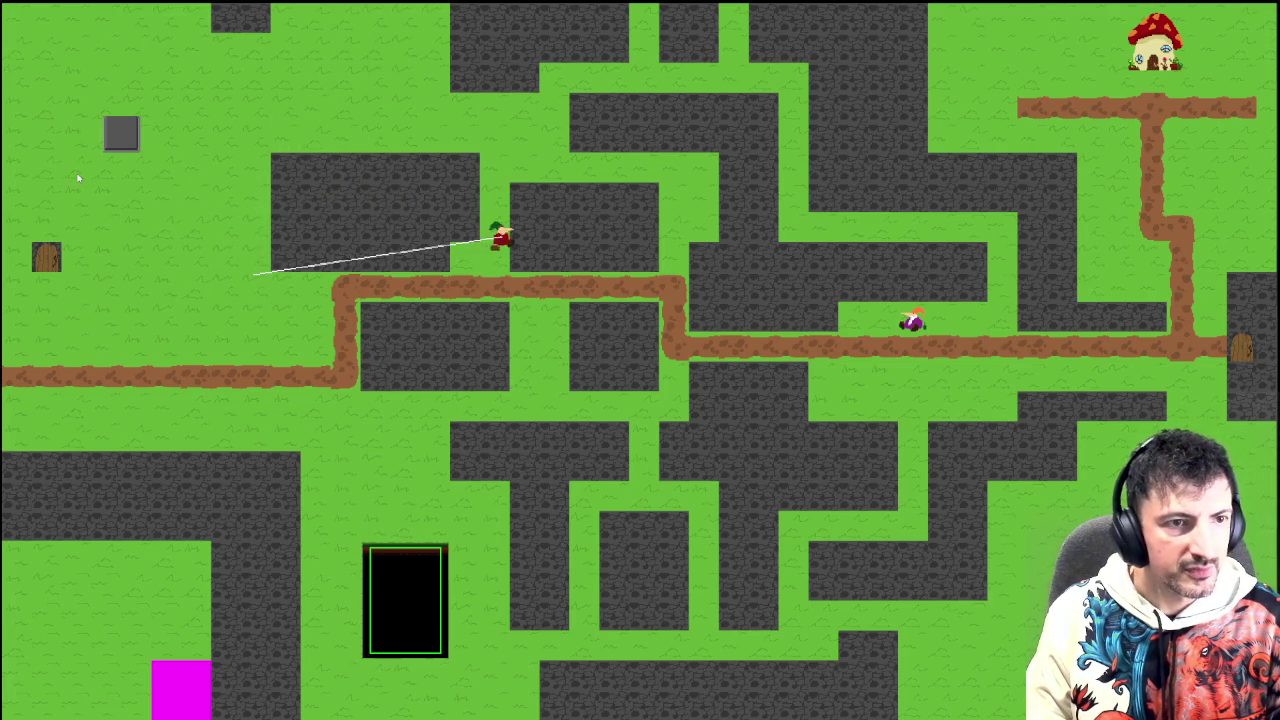
key(Left)
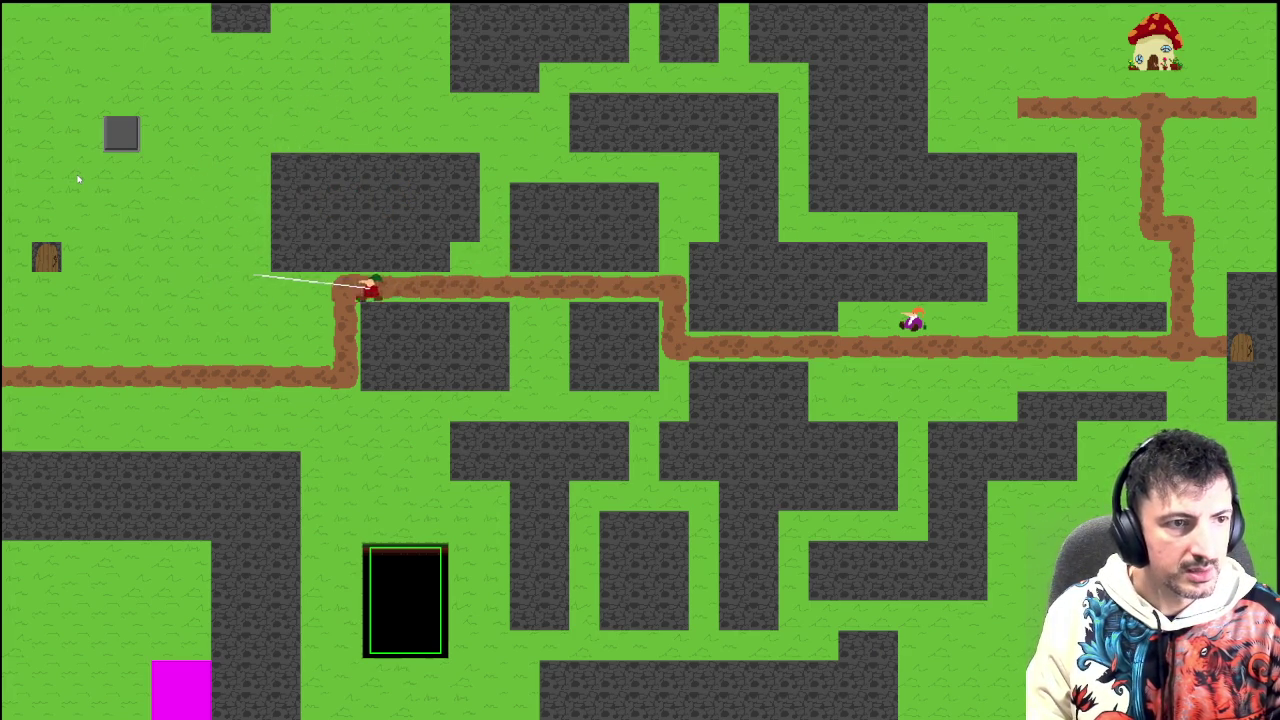
key(Right)
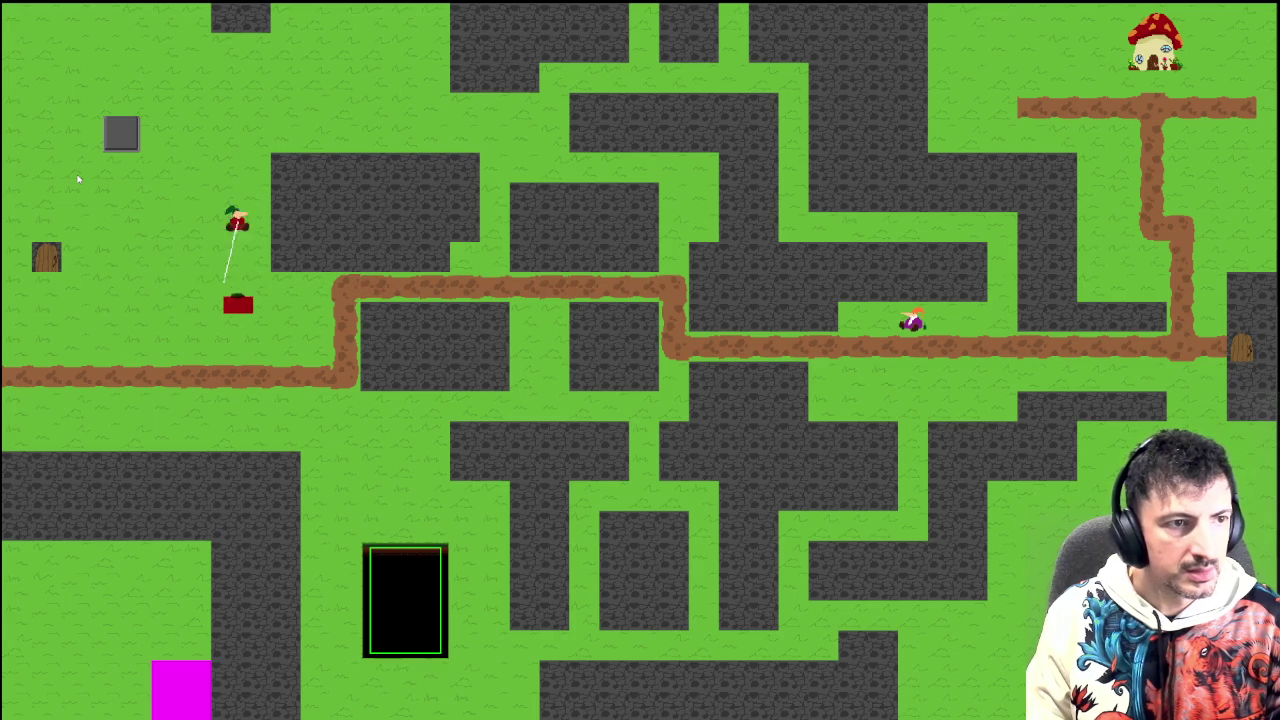
key(Right)
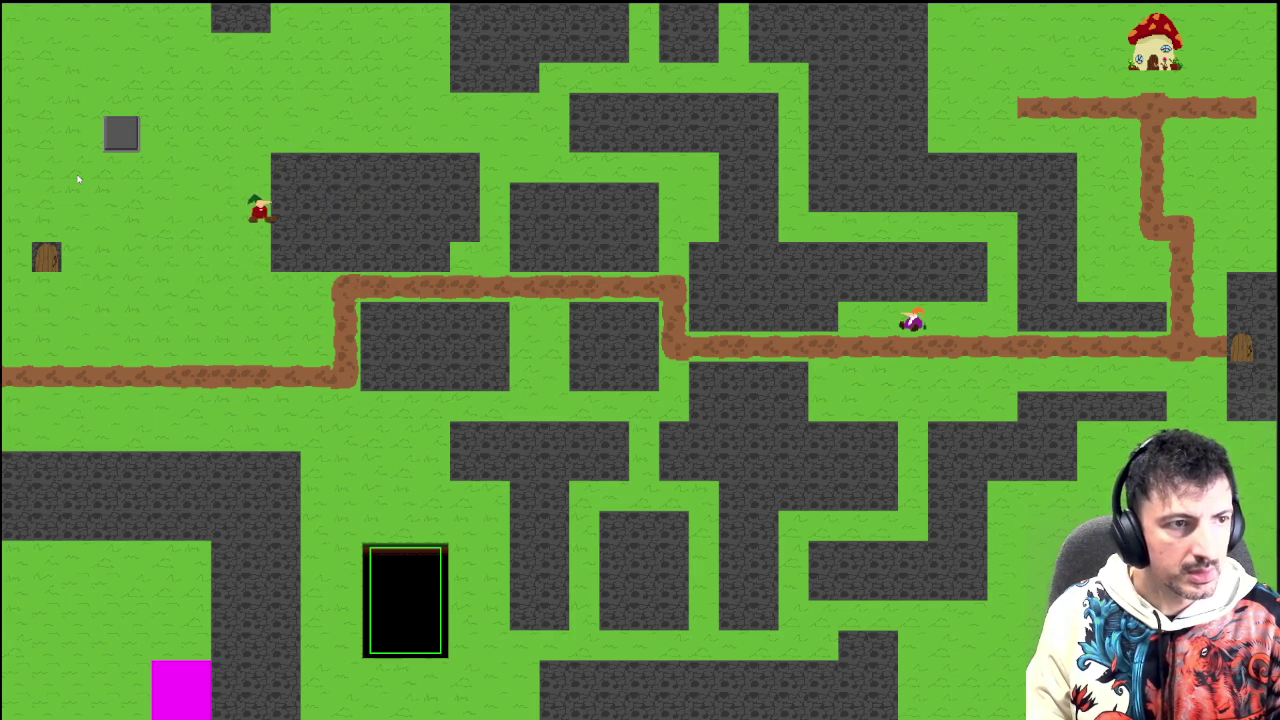
key(Right)
key(Left)
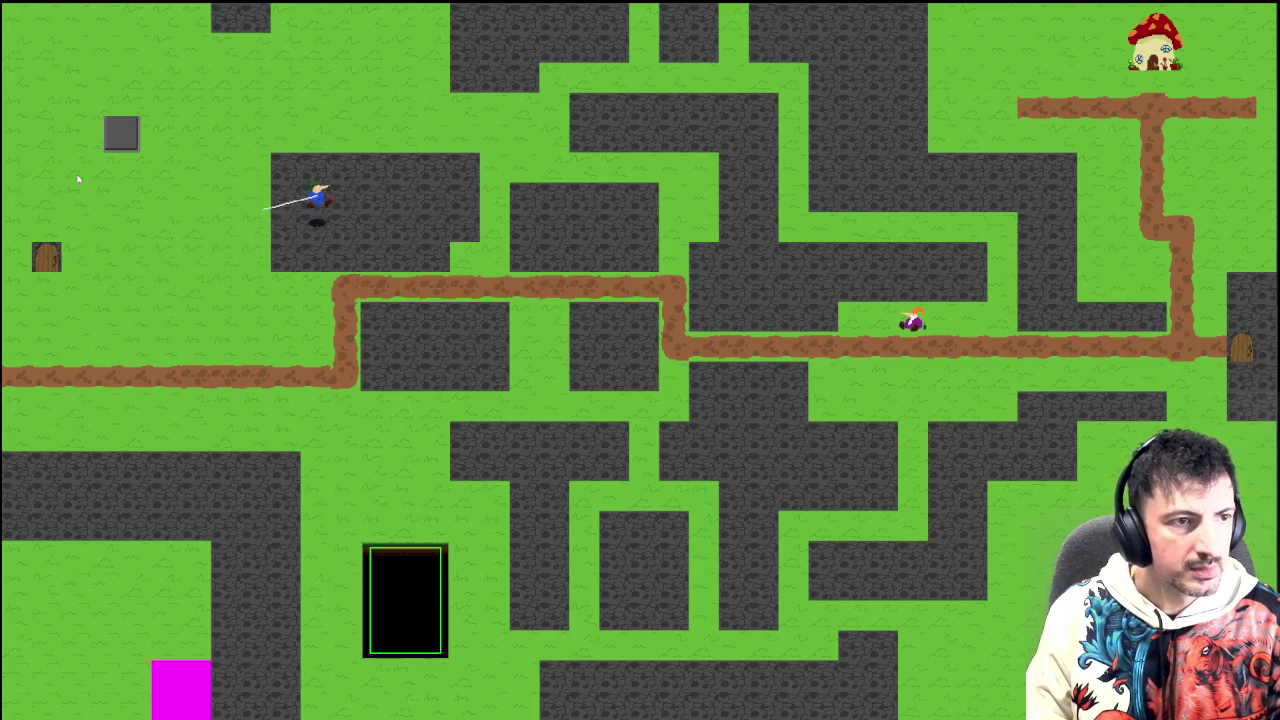
Step: Fire the rope repeatedly from the left to swing the player back and forth
click(78, 179)
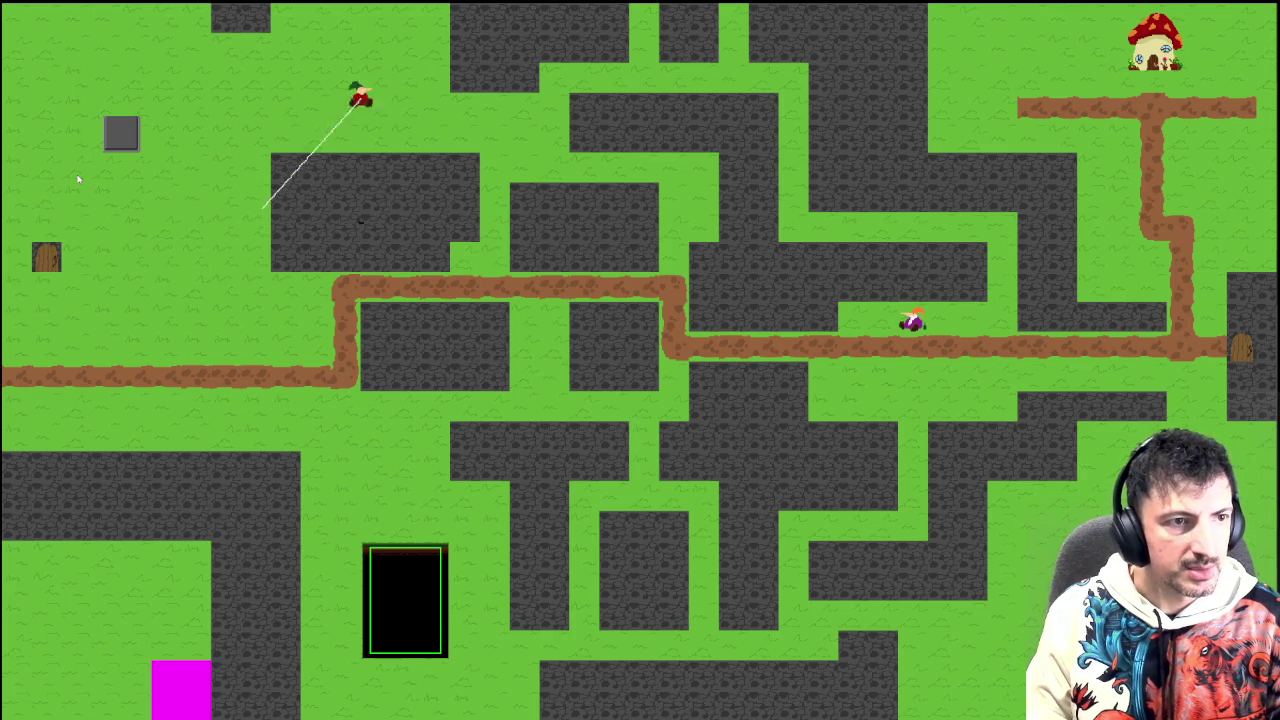
click(78, 179)
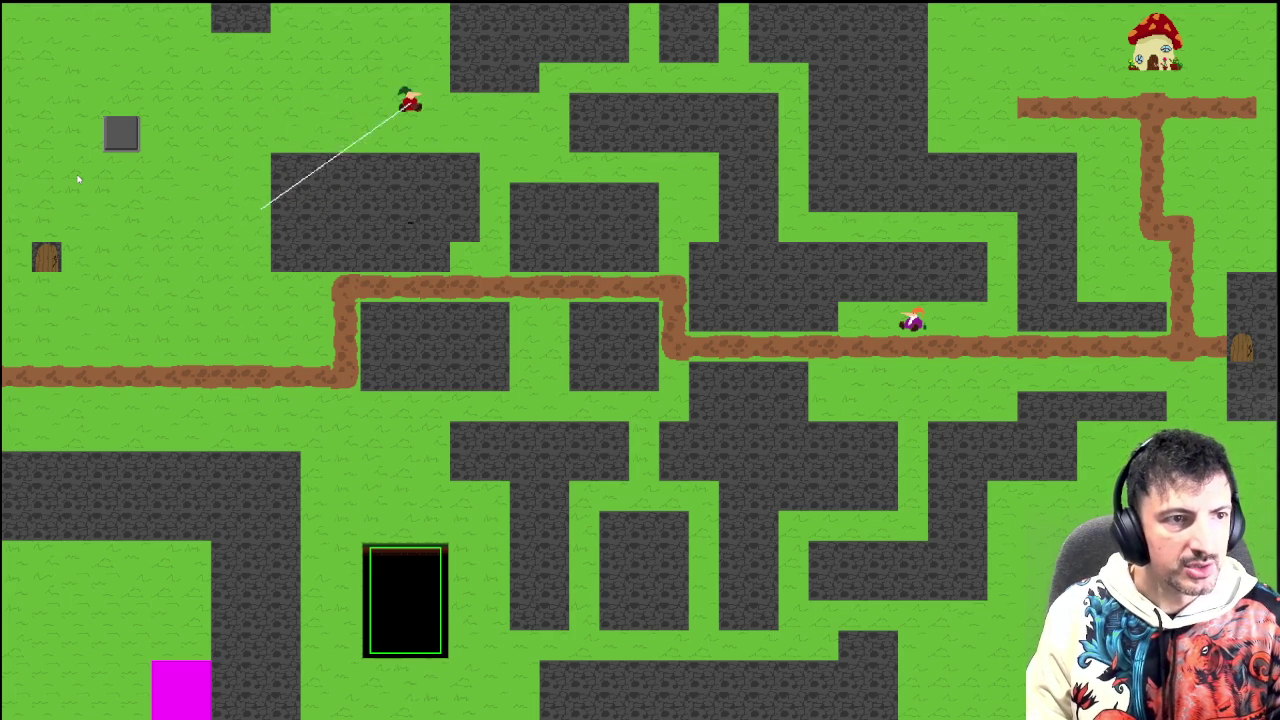
click(78, 179)
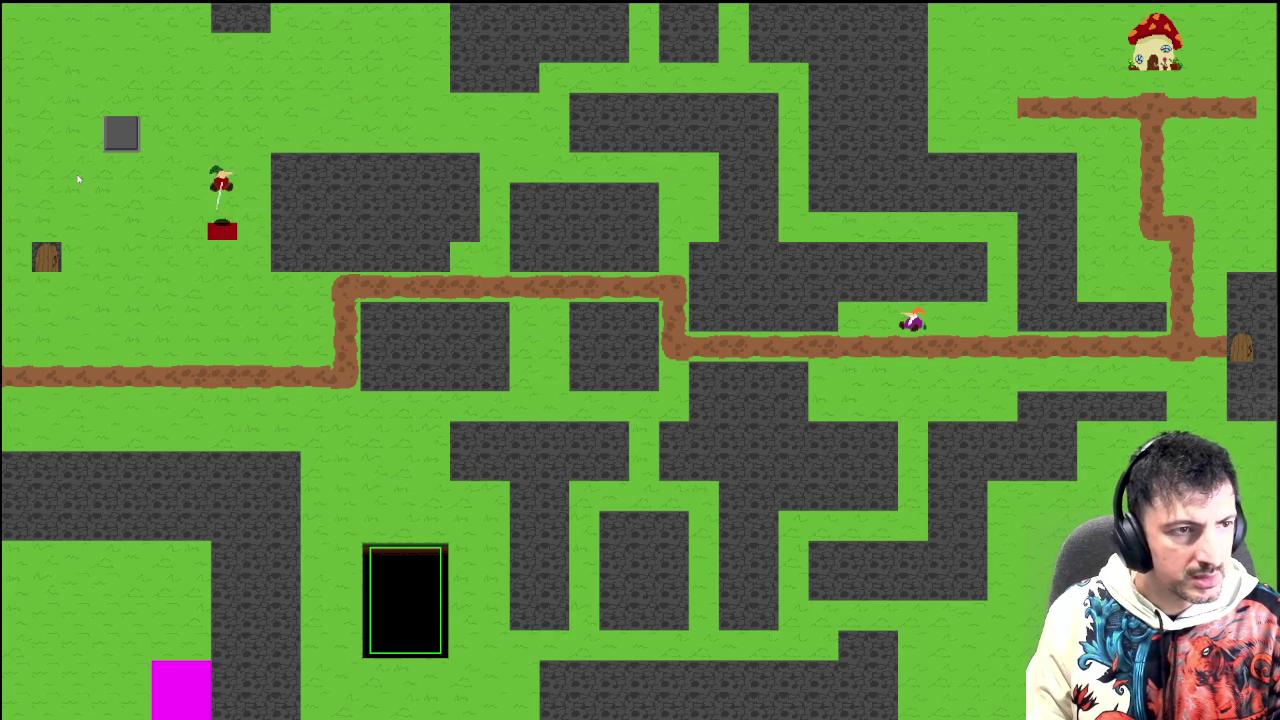
click(78, 179)
click(78, 179)
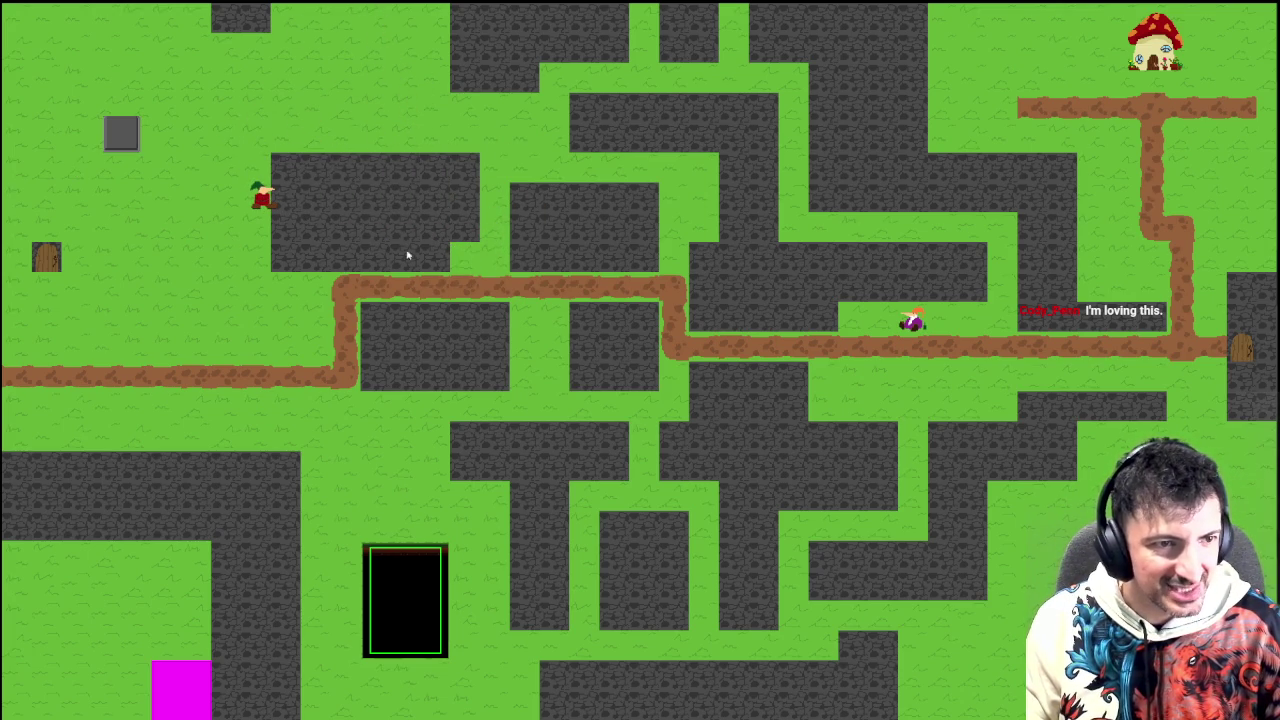
Step: Re-anchor the grapple near the stone block edge several times, then close the game
click(265, 207)
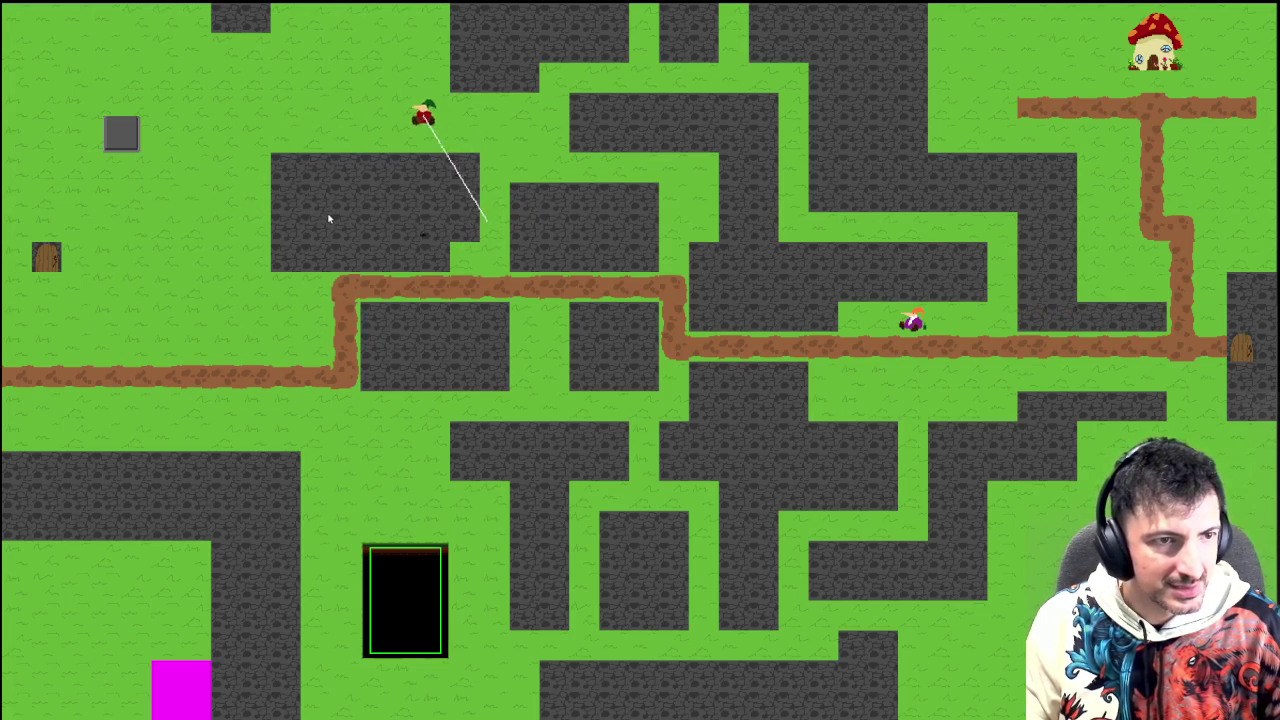
click(329, 219)
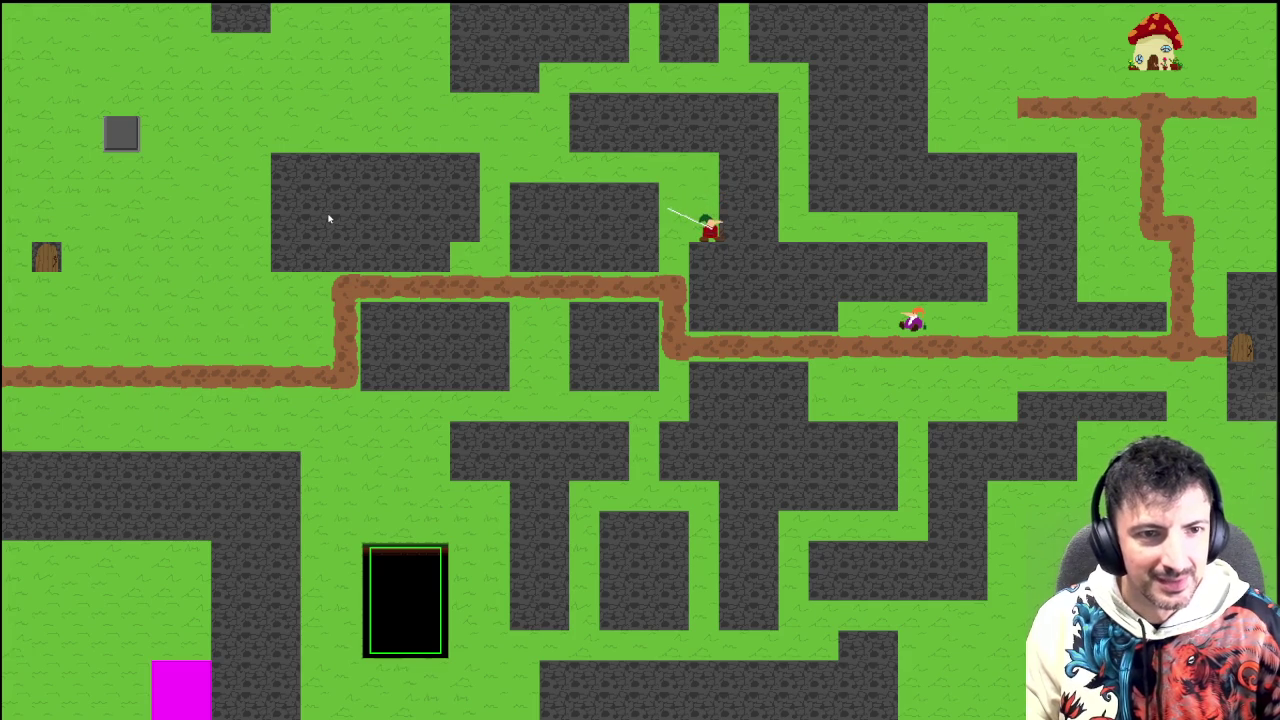
click(329, 219)
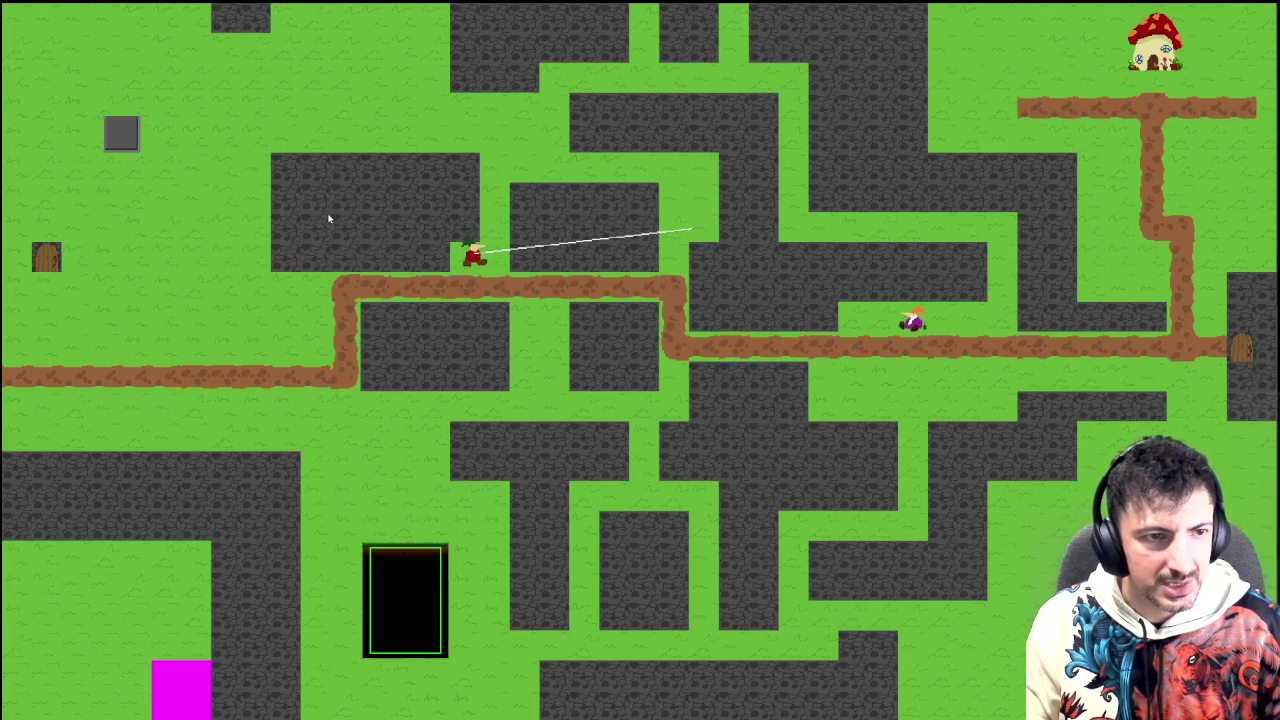
click(329, 219)
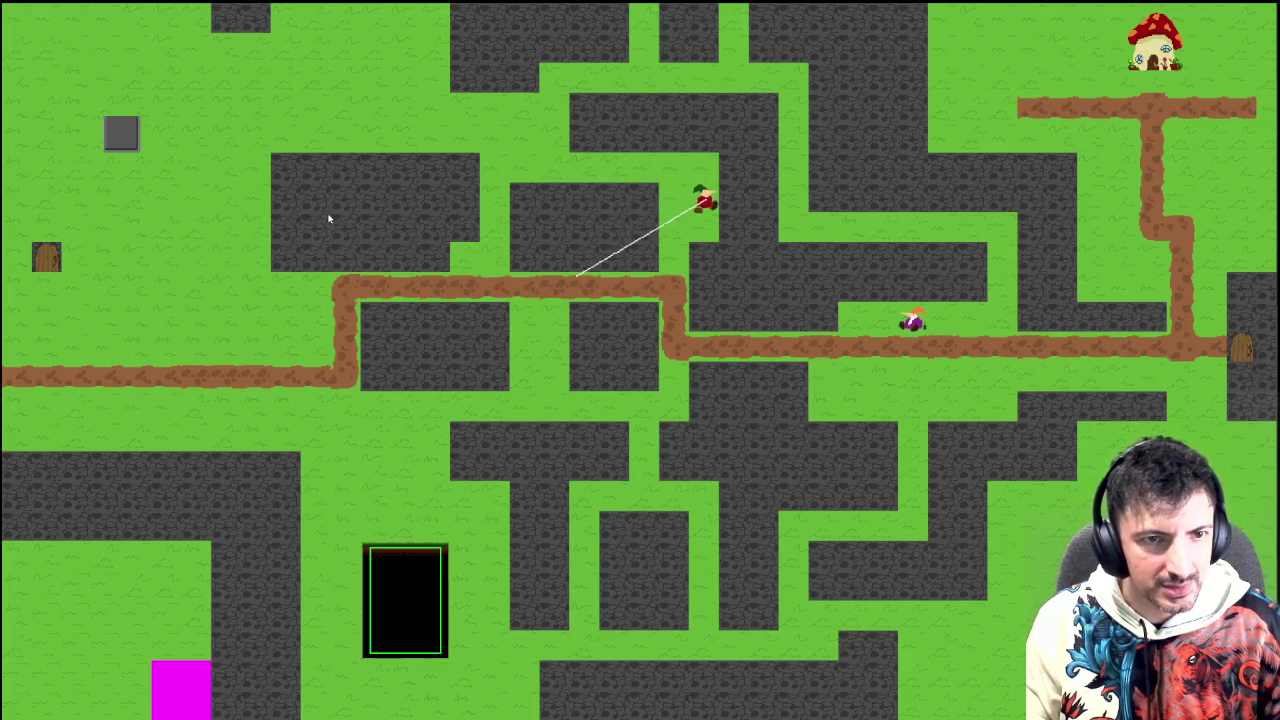
click(329, 219)
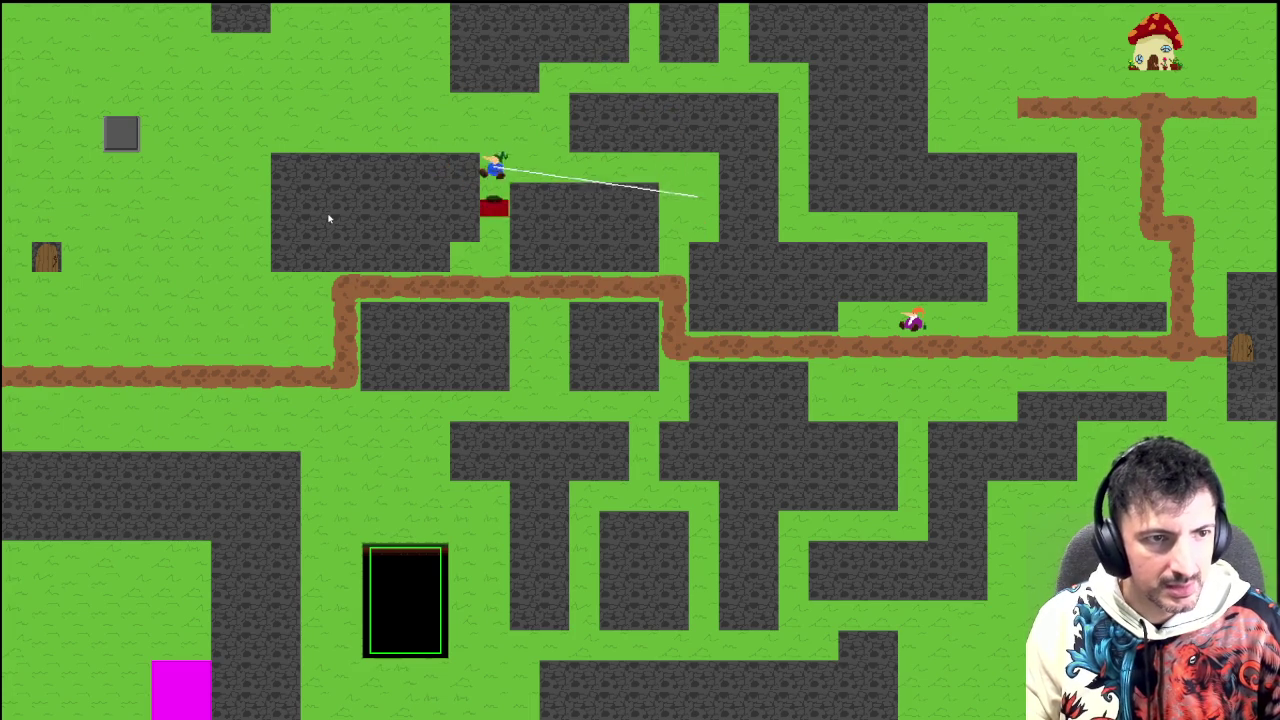
click(329, 219)
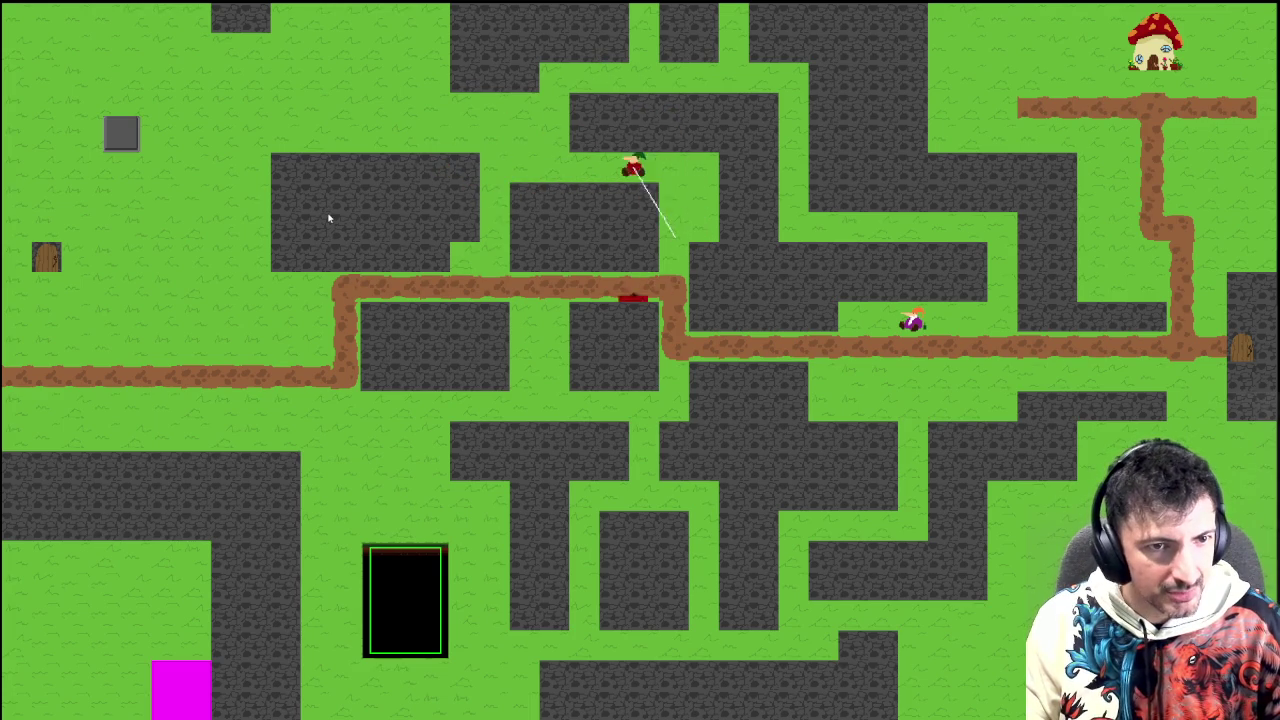
click(329, 219)
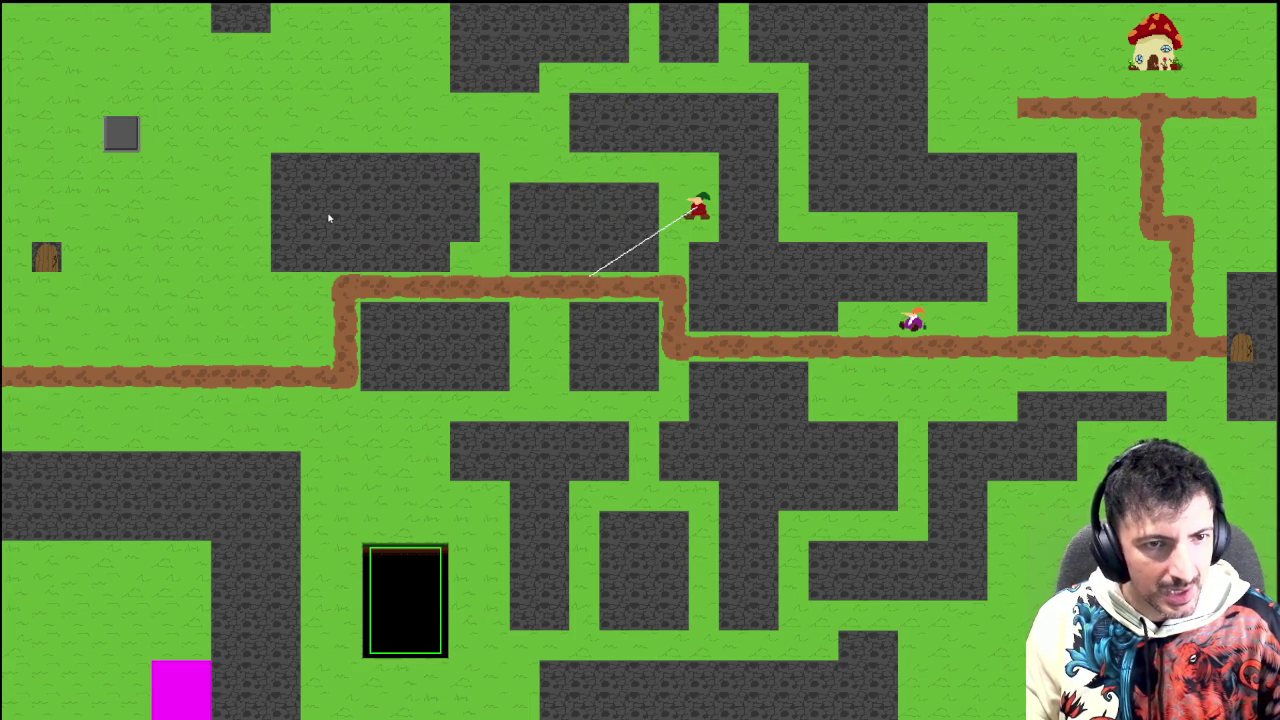
click(329, 217)
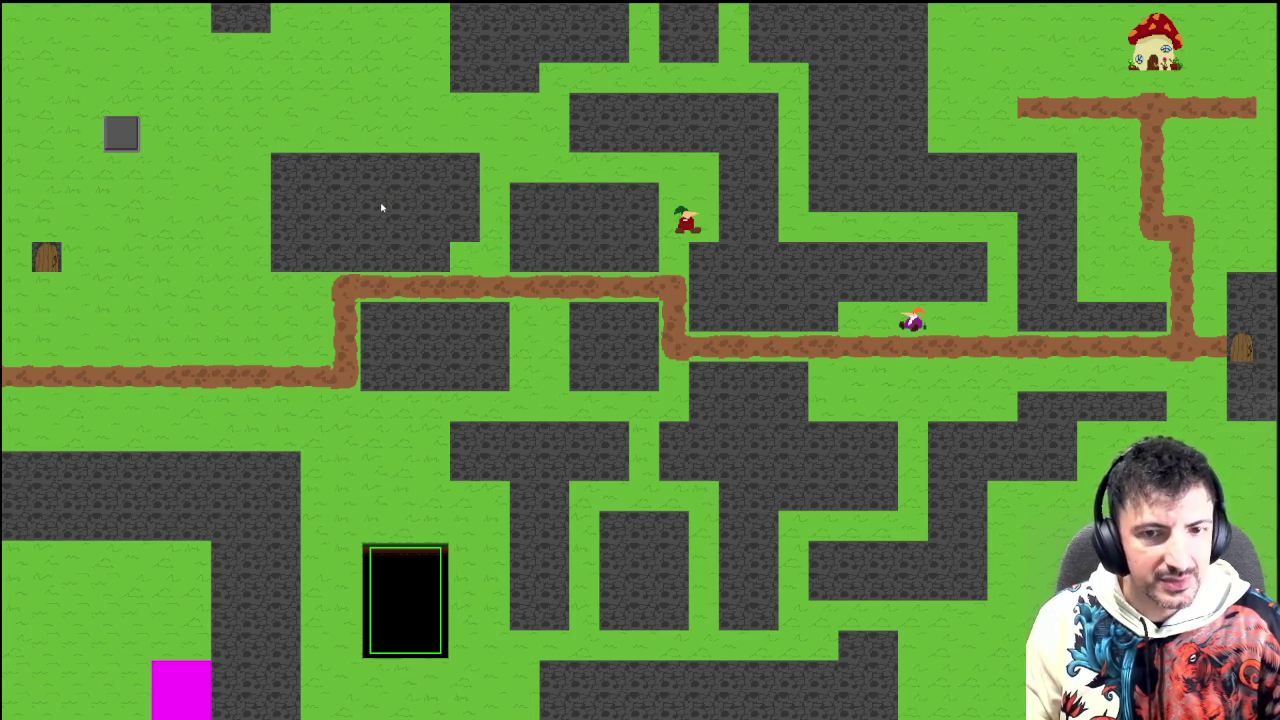
key(Escape)
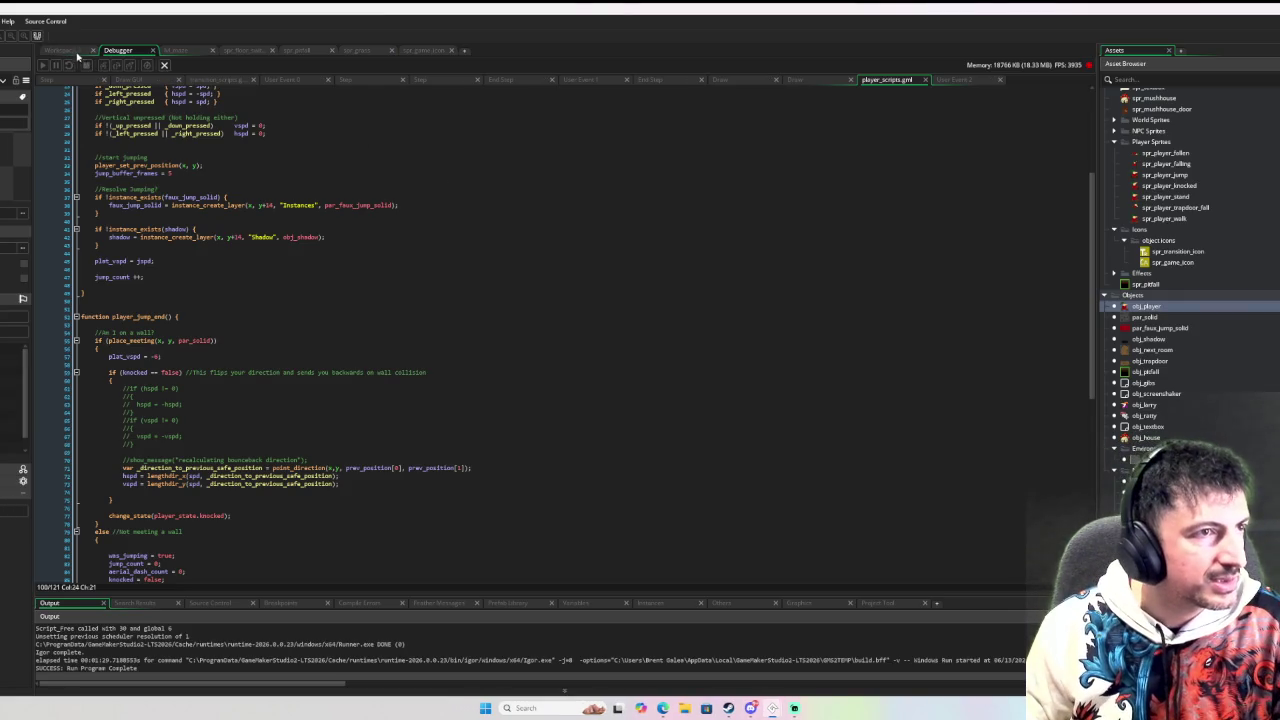
Step: Go to the player_dash_initiate definition from its call in Workspace 1
click(75, 53)
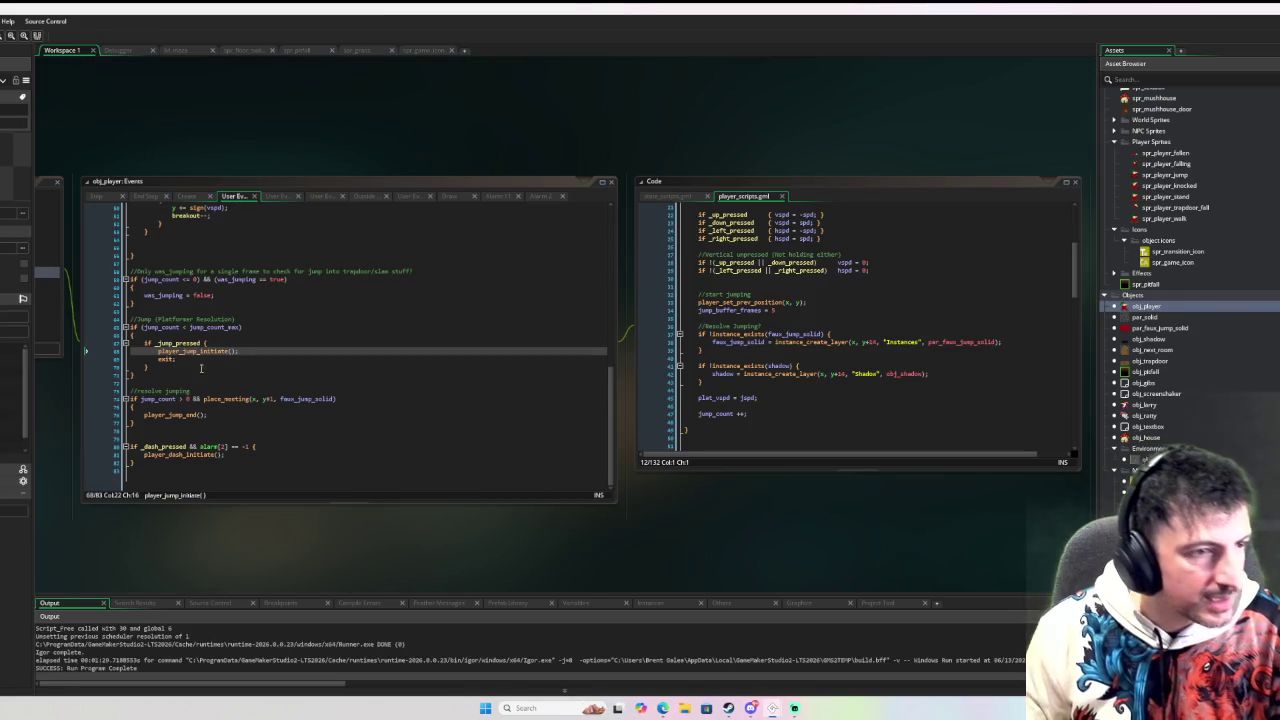
click(192, 455)
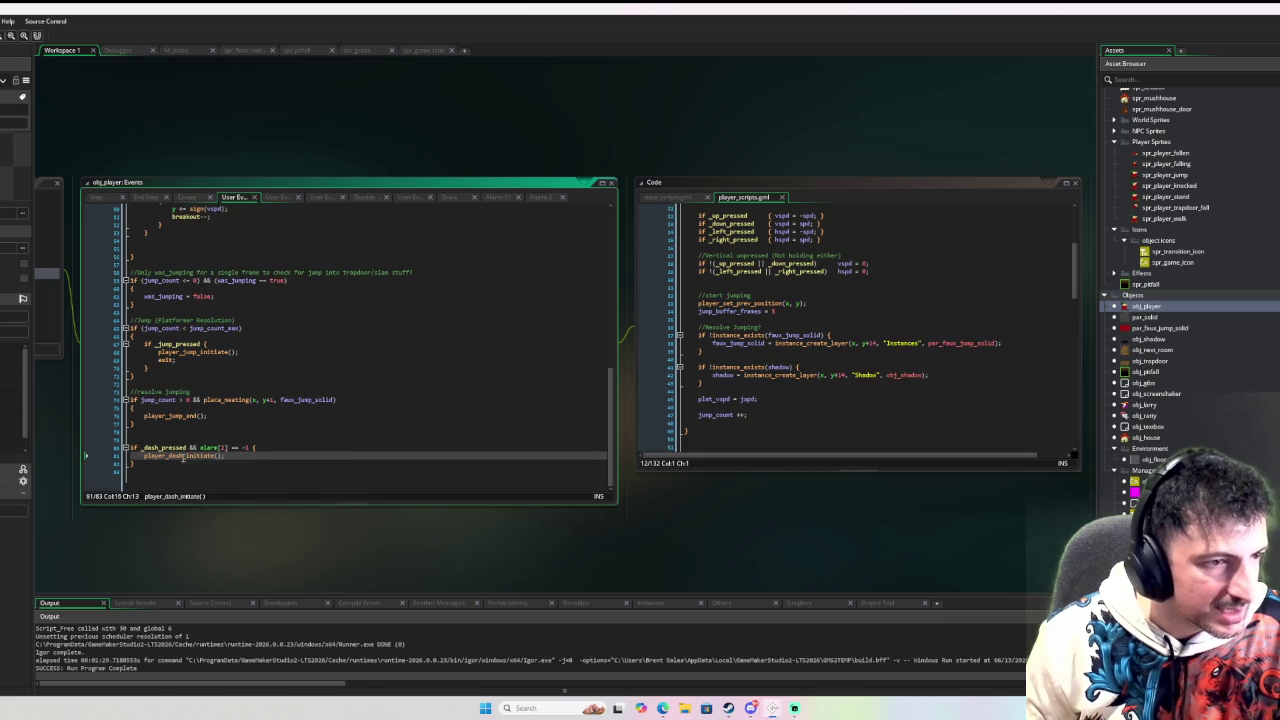
middle_click(192, 455)
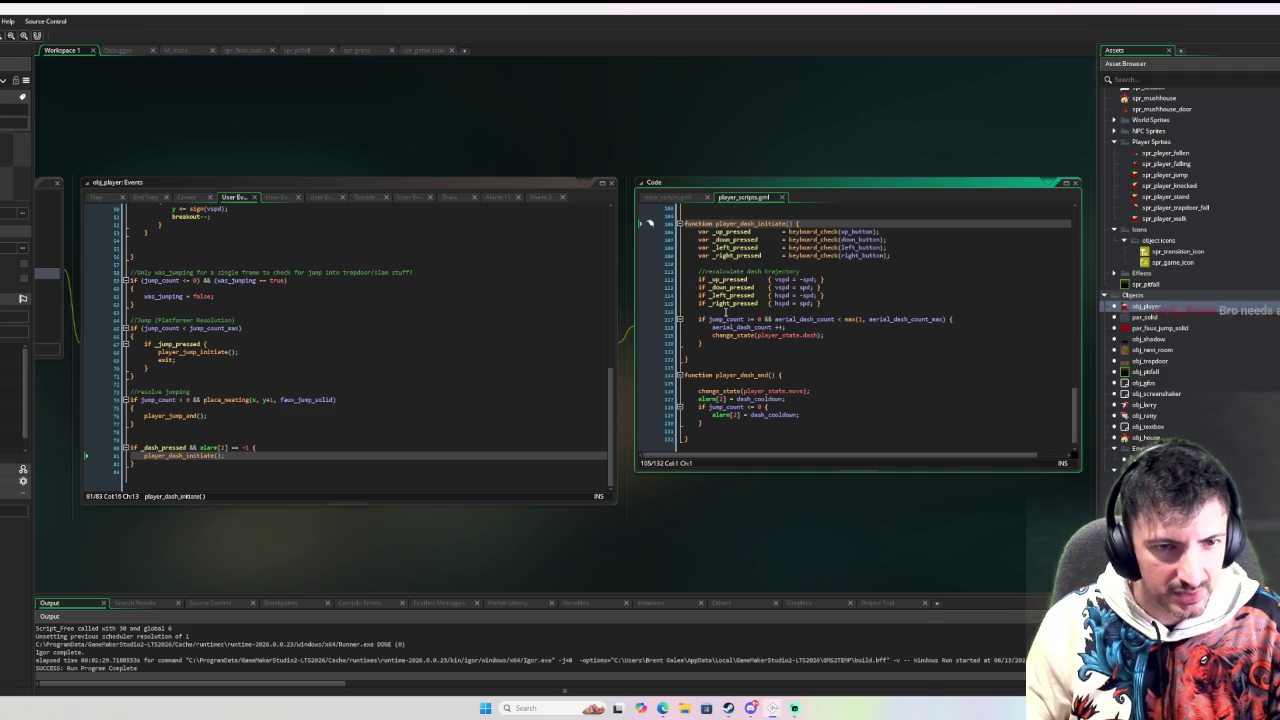
Step: Pan the workspace and reopen the player's Move State event code beside player_scripts
drag(531, 308, 676, 314)
click(676, 314)
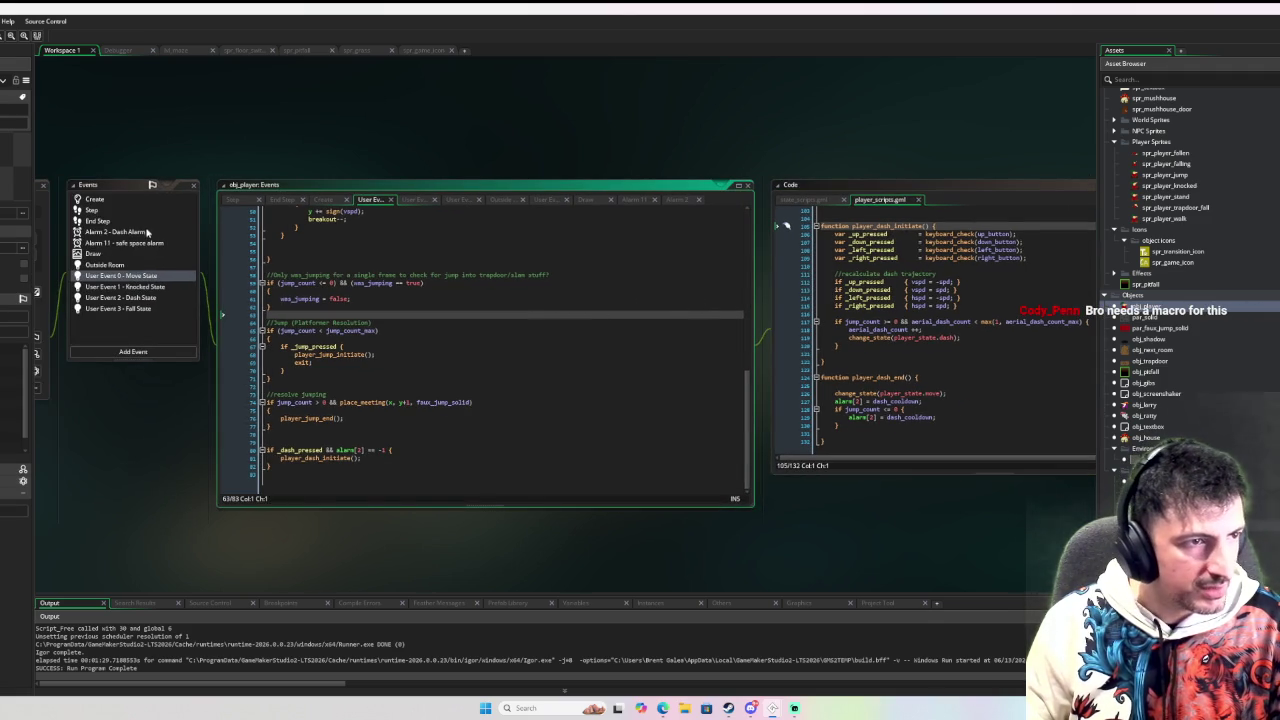
click(149, 272)
scroll(531, 291, up, 10)
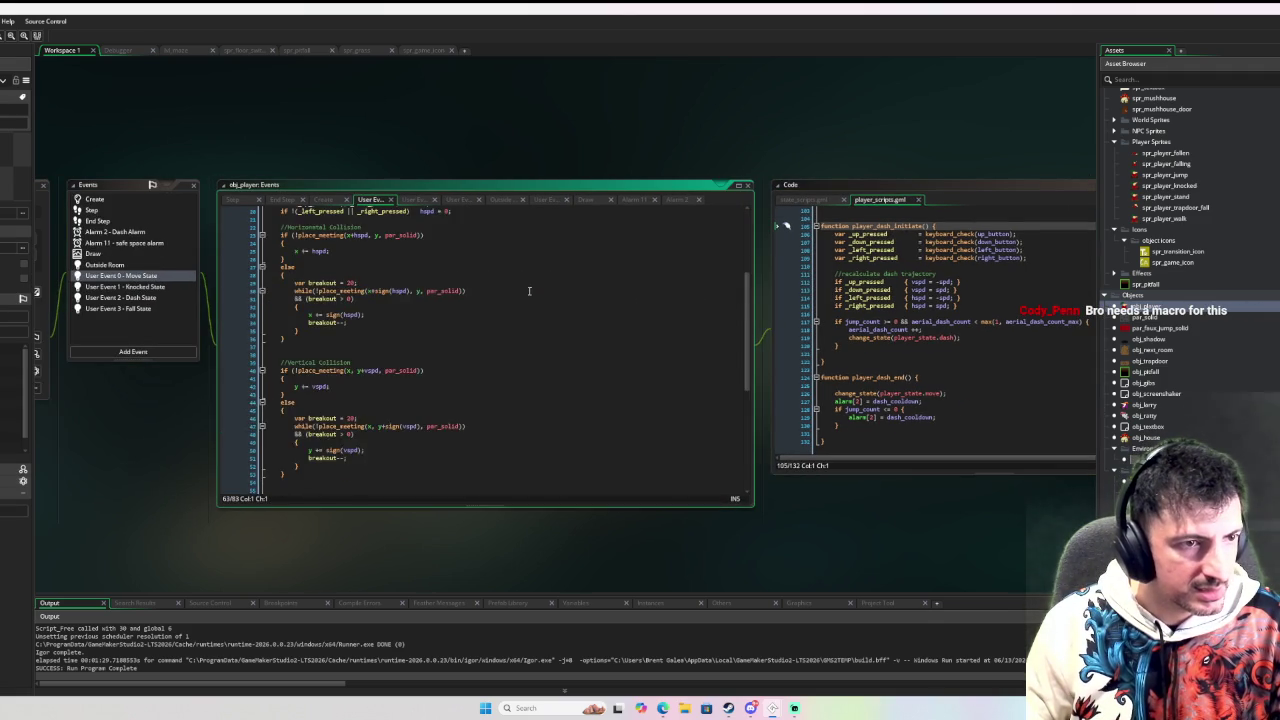
scroll(531, 291, up, 2)
scroll(461, 367, down, 1)
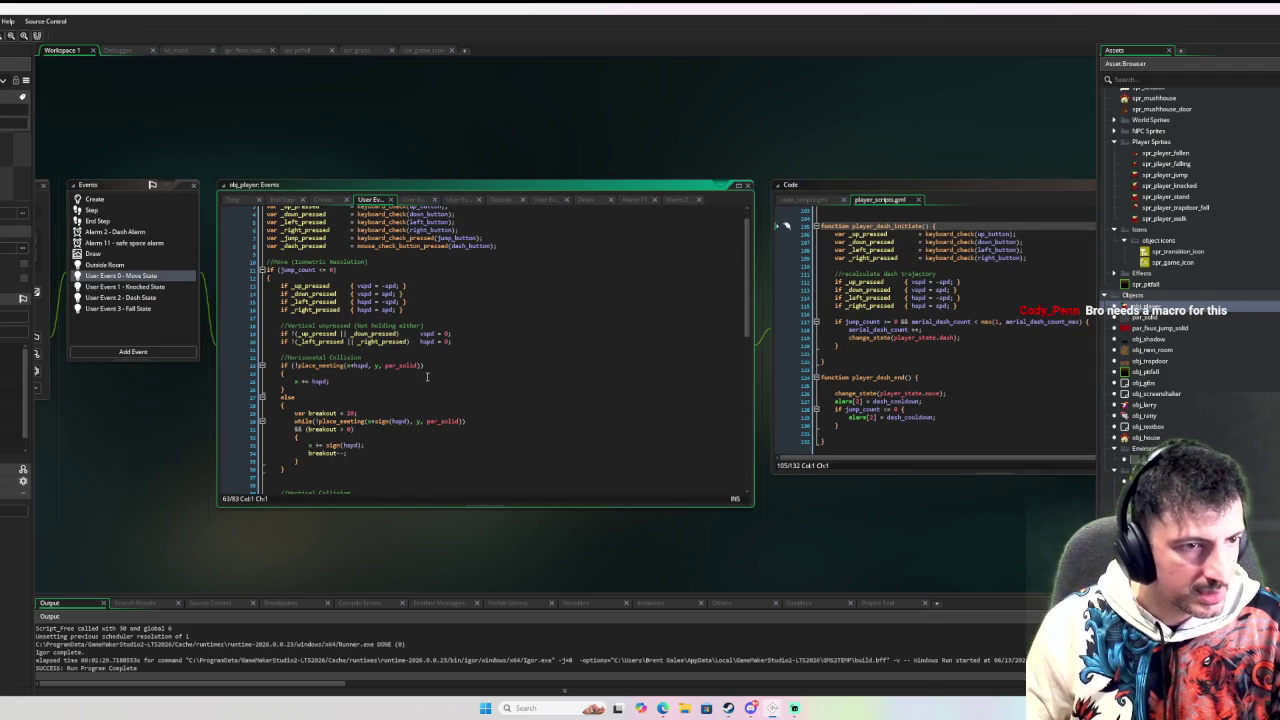
scroll(428, 373, down, 1)
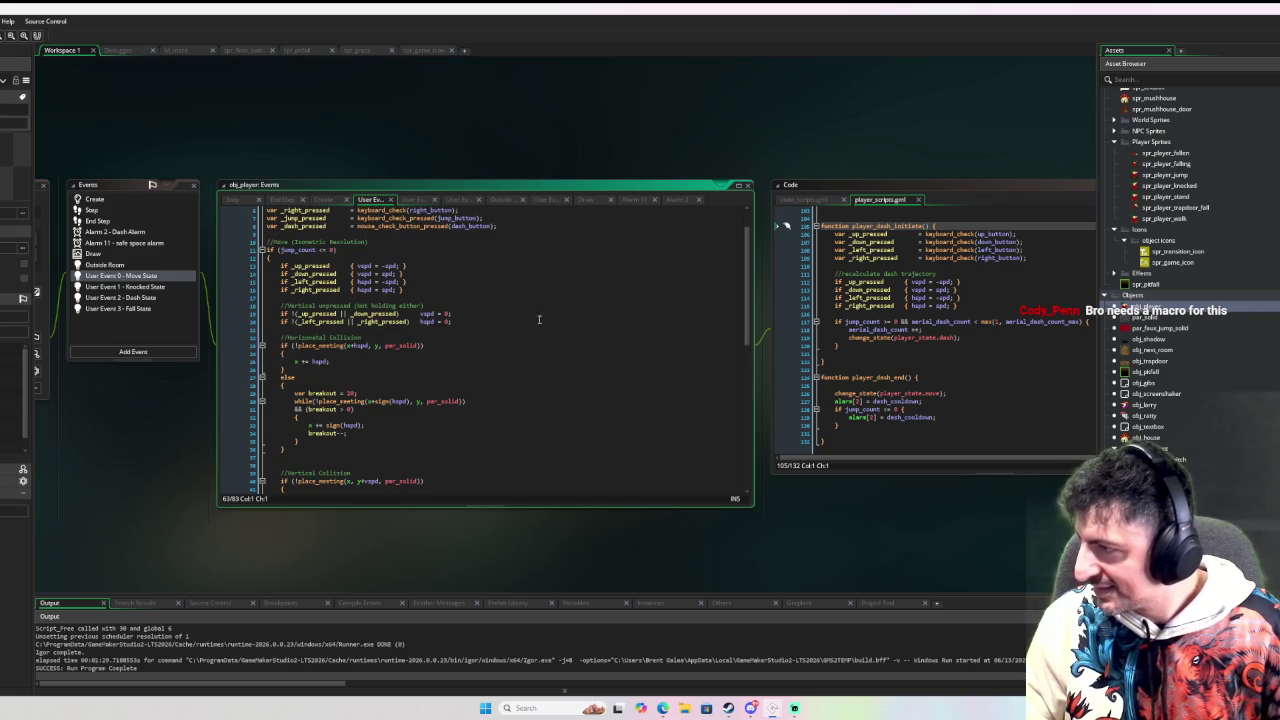
click(810, 331)
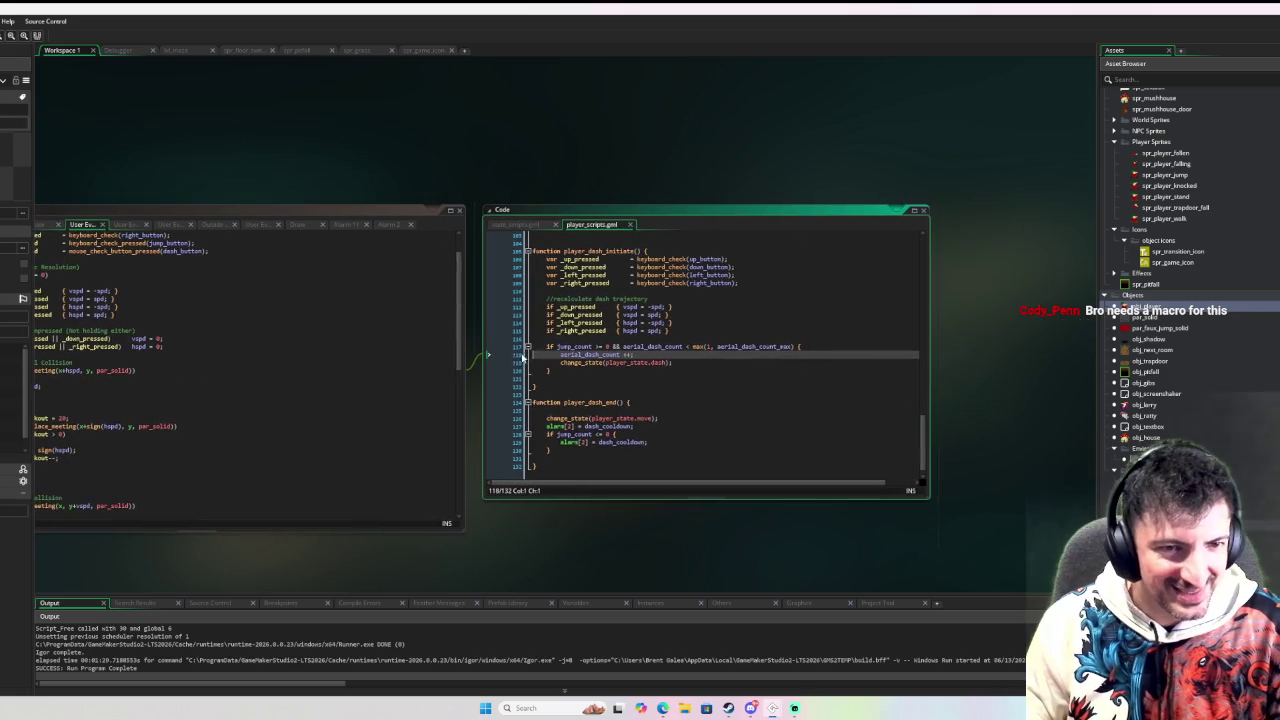
Step: Insert blank lines below the dash trajectory block in player_dash_initiate
click(731, 333)
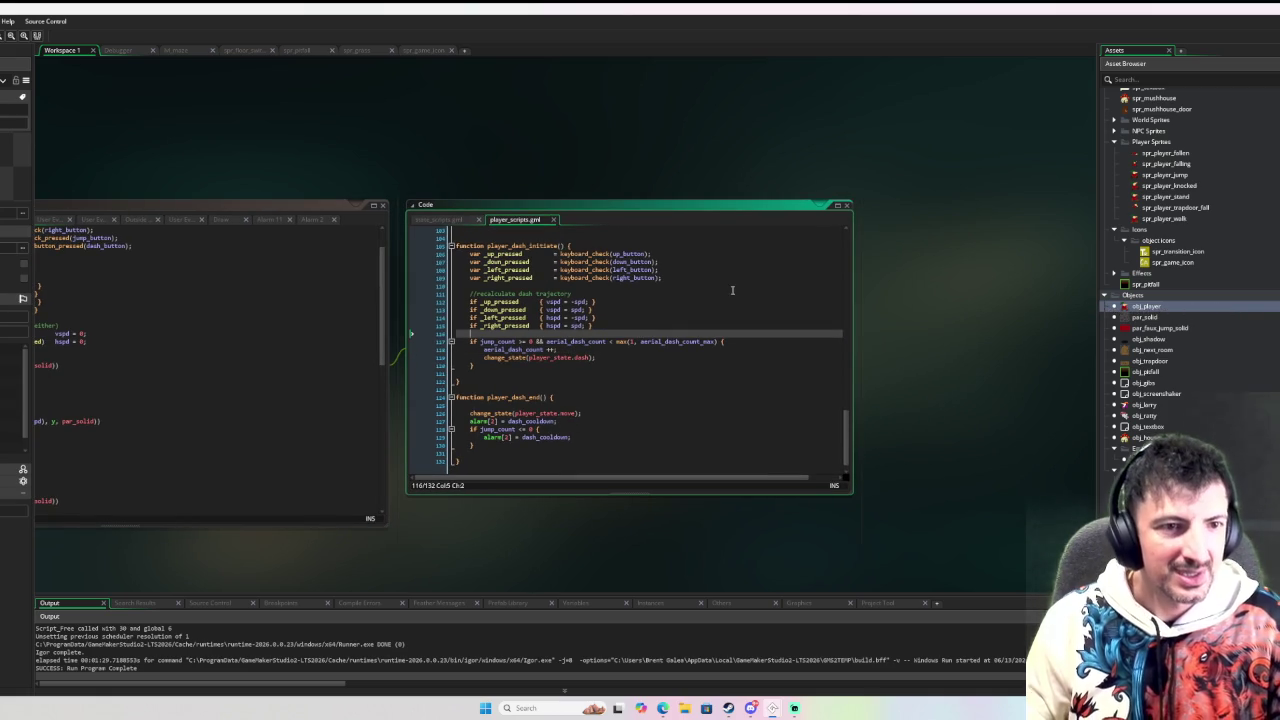
key(Up)
key(Up)
key(Up)
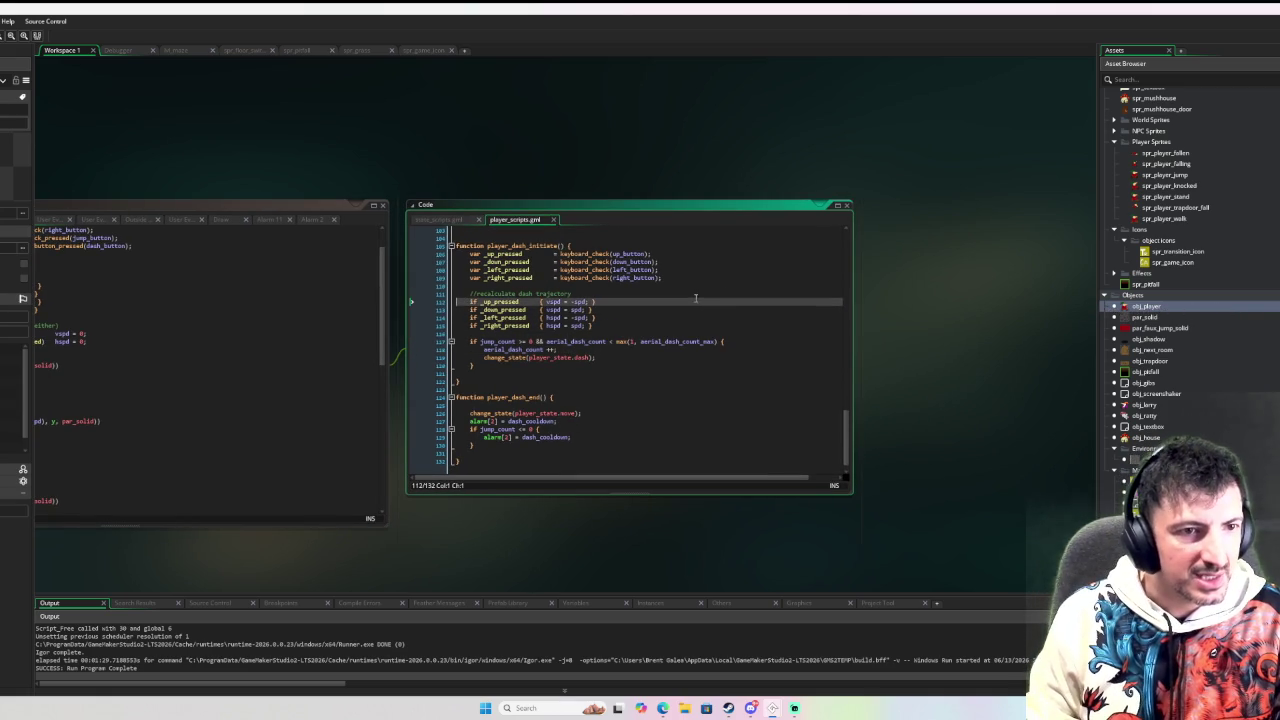
key(Down)
key(Down)
key(Down)
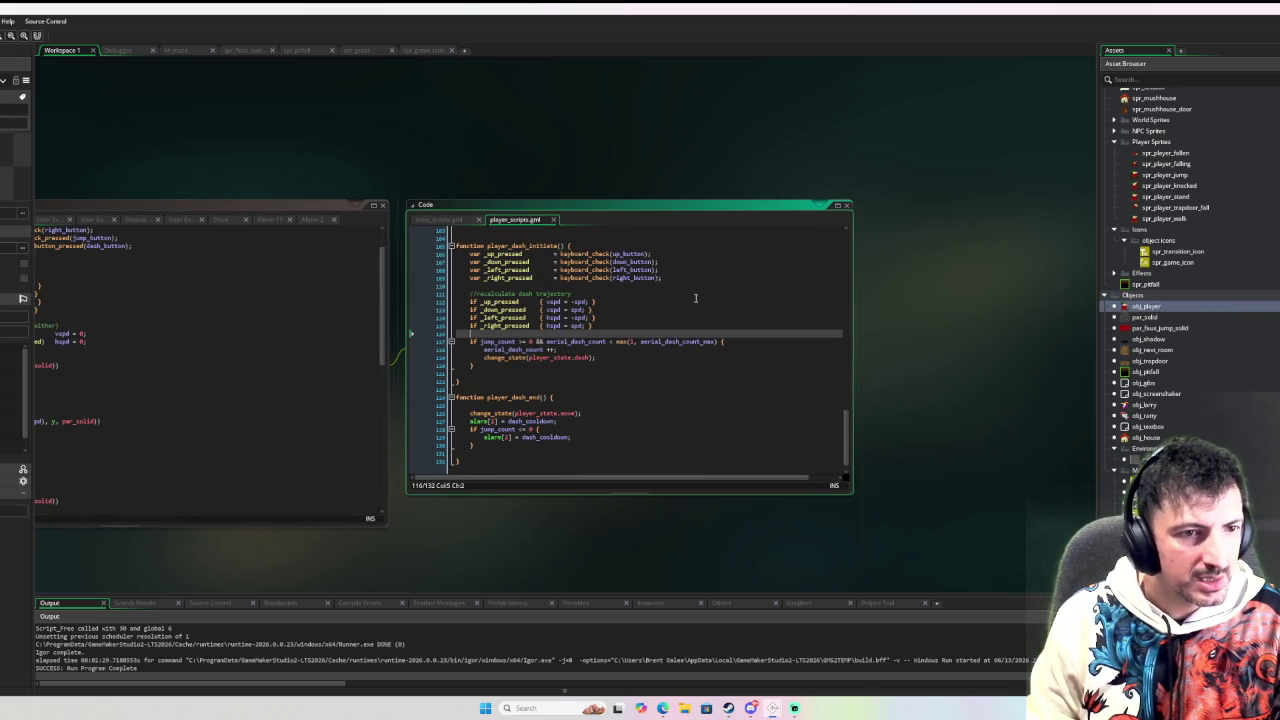
key(Return)
key(Return)
key(Up)
key(Up)
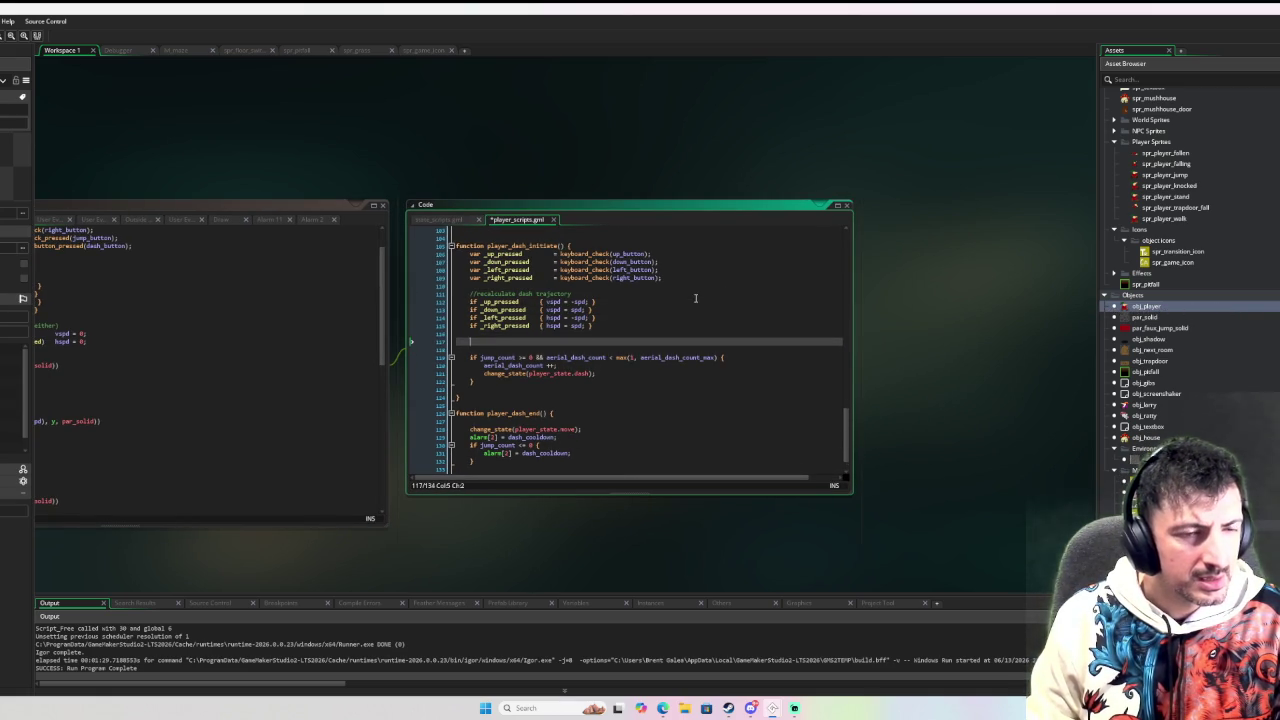
click(253, 481)
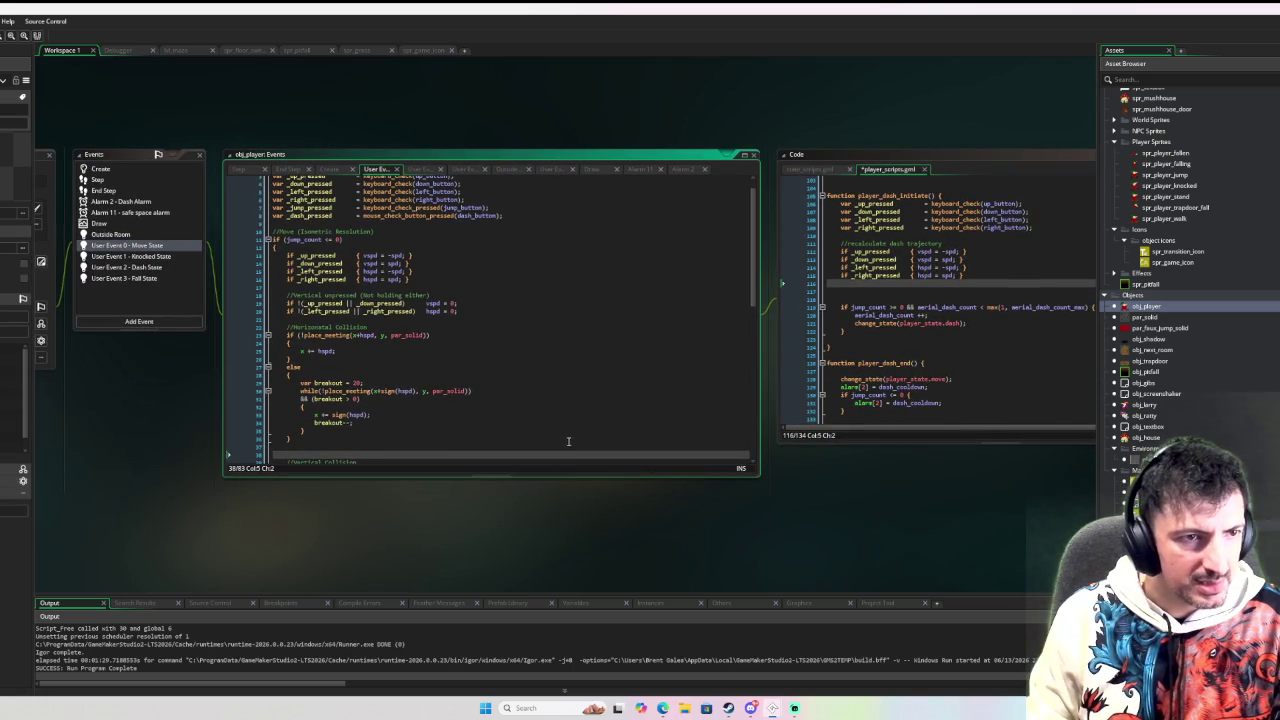
click(588, 416)
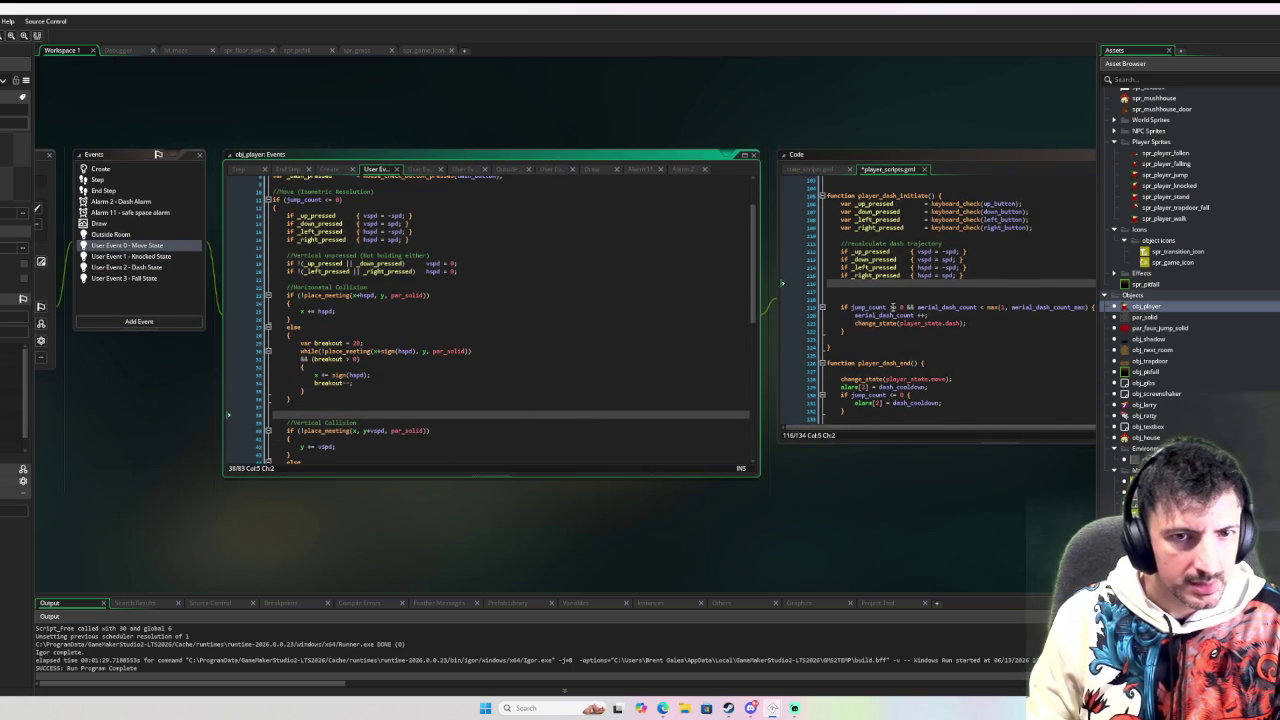
click(893, 307)
scroll(772, 325, up, 15)
scroll(772, 325, up, 12)
Step: Paste player_jump_initiate's two unpressed-direction checks into player_dash_initiate and start a debug run
mouse_move(826, 353)
mouse_down()
mouse_move(587, 346)
mouse_move(643, 338)
mouse_up()
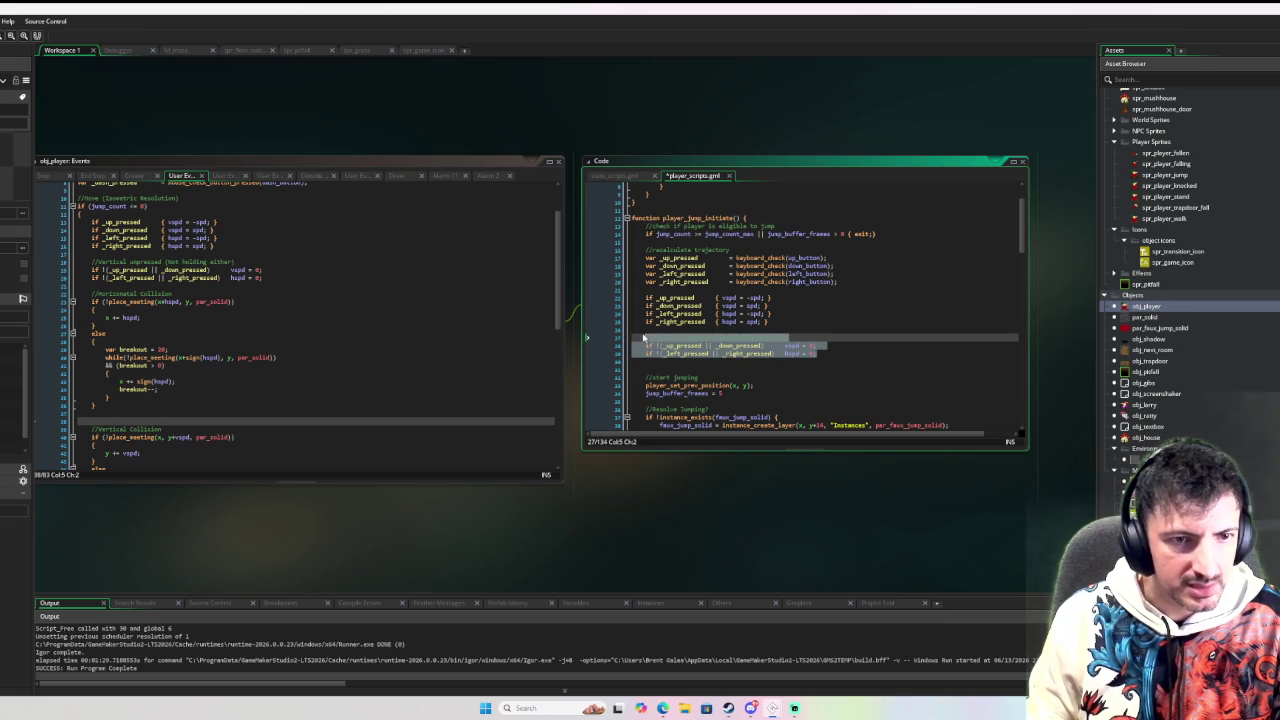
scroll(700, 330, down, 6)
scroll(740, 315, up, 4)
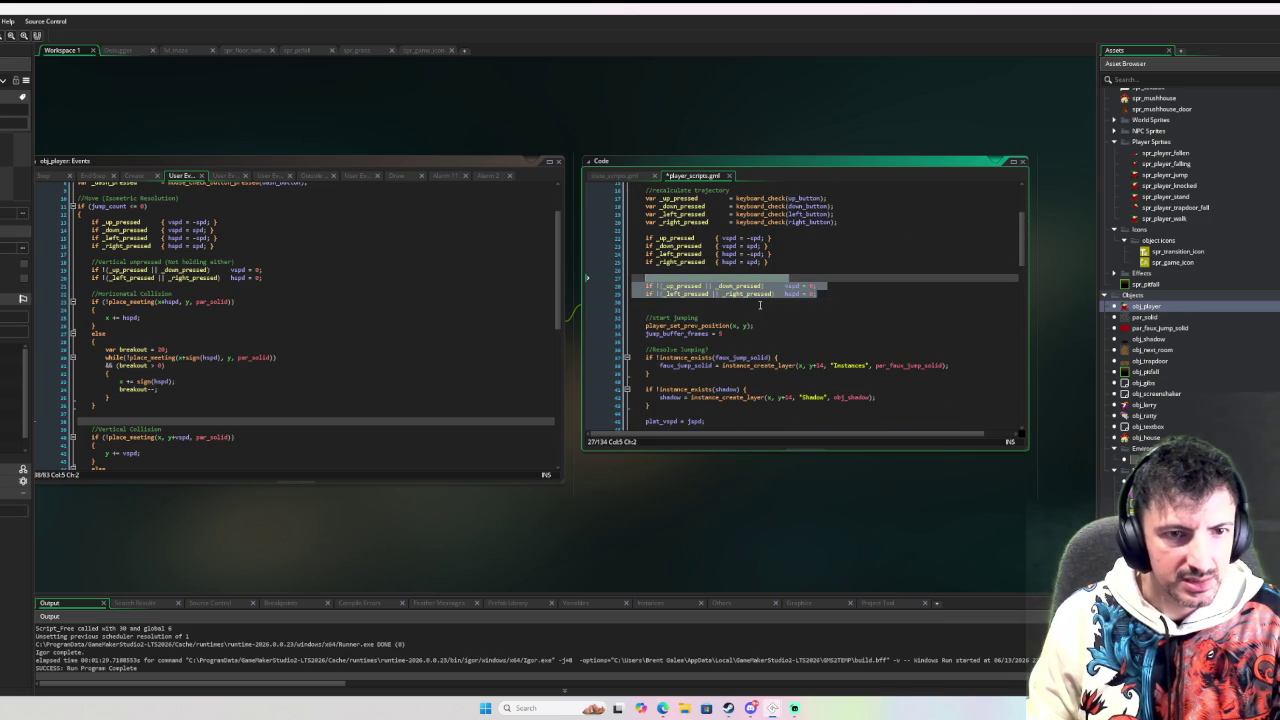
scroll(759, 305, down, 20)
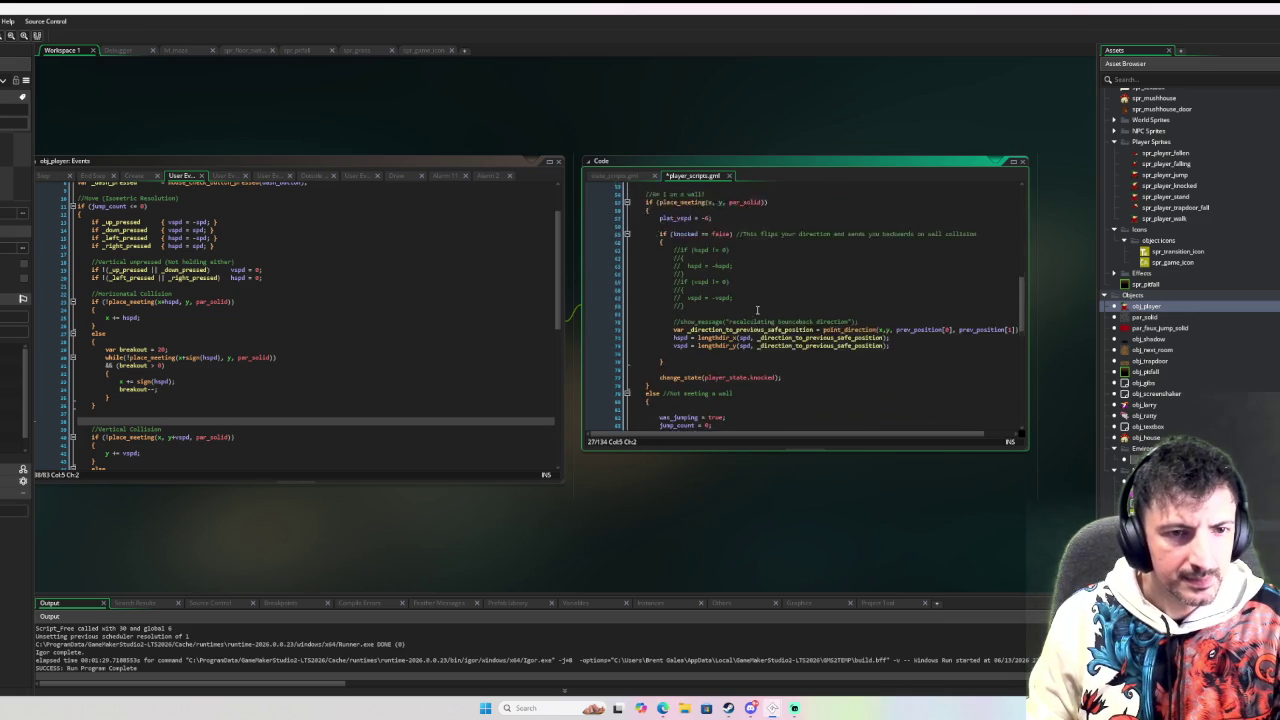
scroll(754, 337, down, 2)
click(718, 349)
key(ctrl+v)
click(804, 342)
key(Return)
key(F6)
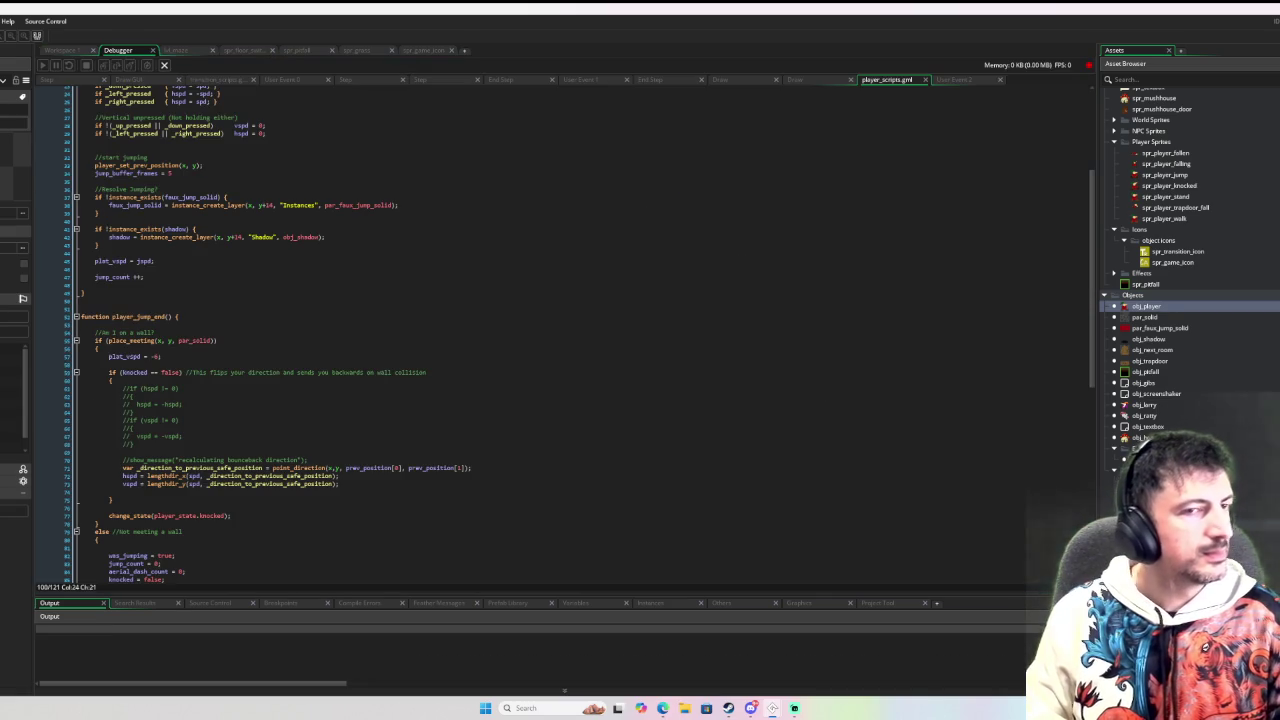
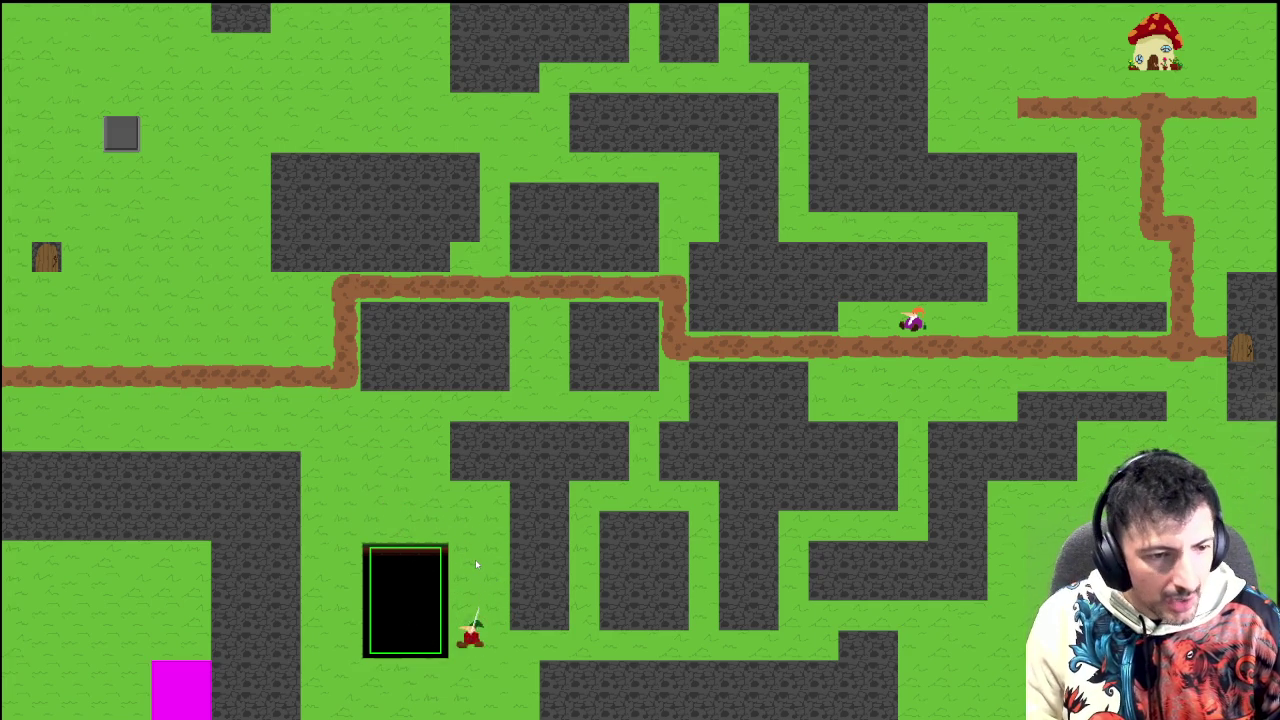
Step: Playtest walking, hopping and dashing the player around the maze, including up past the black box
key(Left)
key(Down)
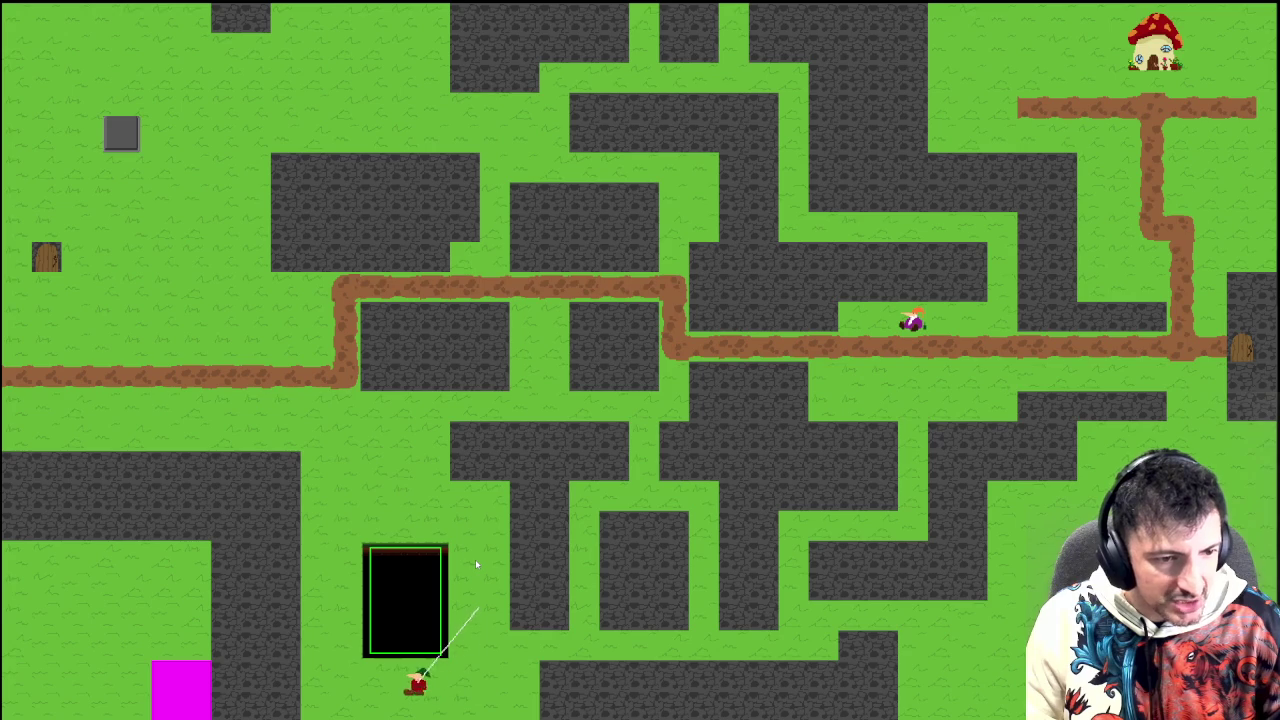
key(space)
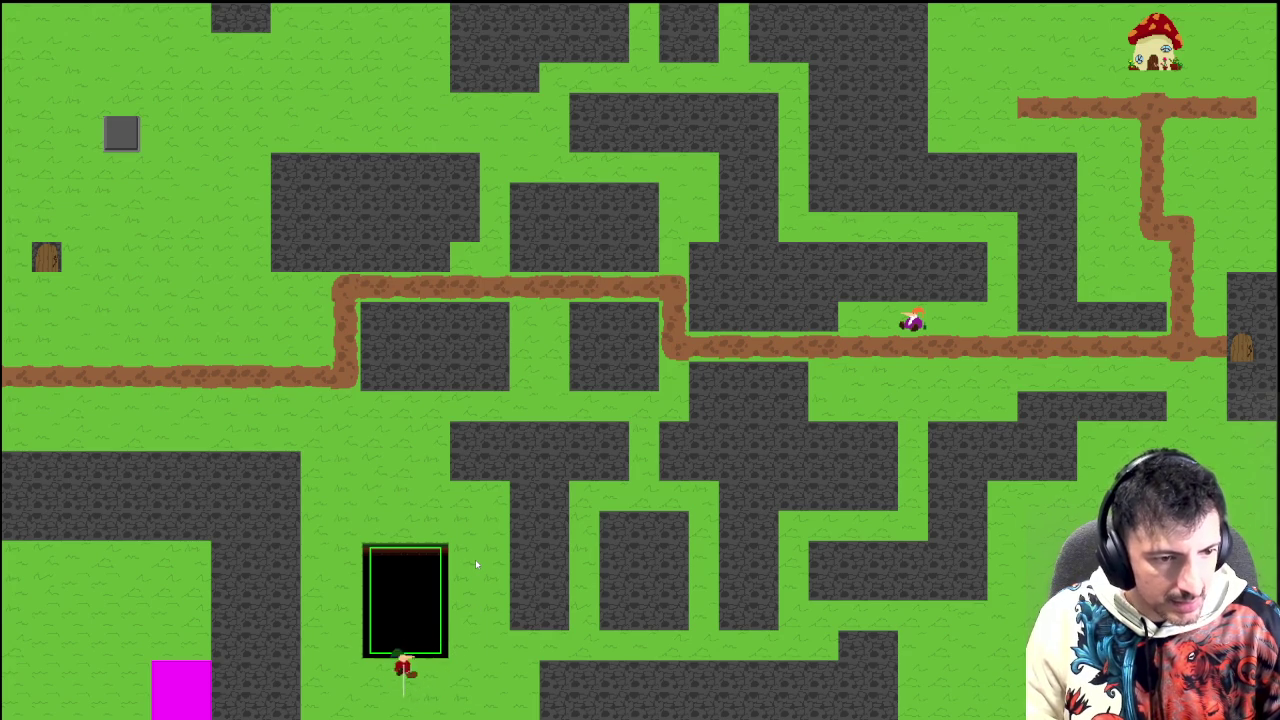
key(space)
key(Right)
key(Left)
key(Up)
key(Right)
key(Left)
key(Right)
key(Left)
key(Right)
key(Left)
key(Right)
key(Right)
Step: Exit fullscreen, dash diagonally up-left, then pause the game and return to the obj_player workspace
key(F11)
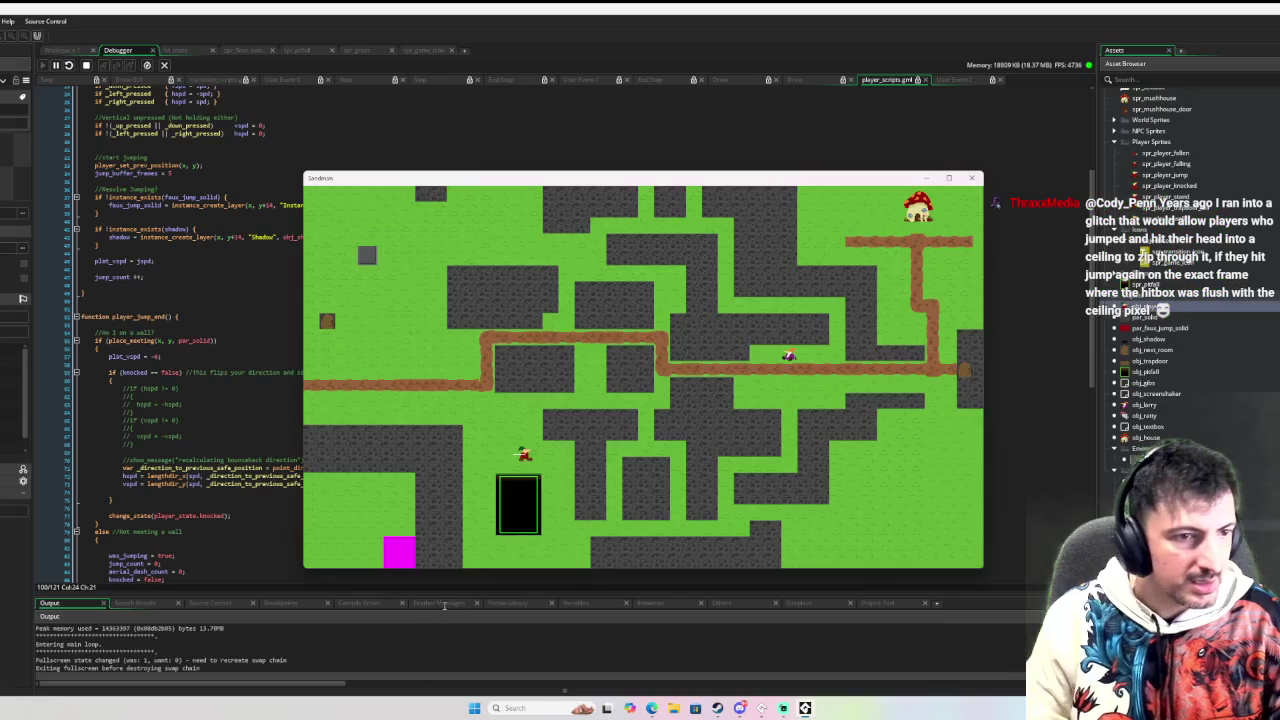
key(Up)
key(Left)
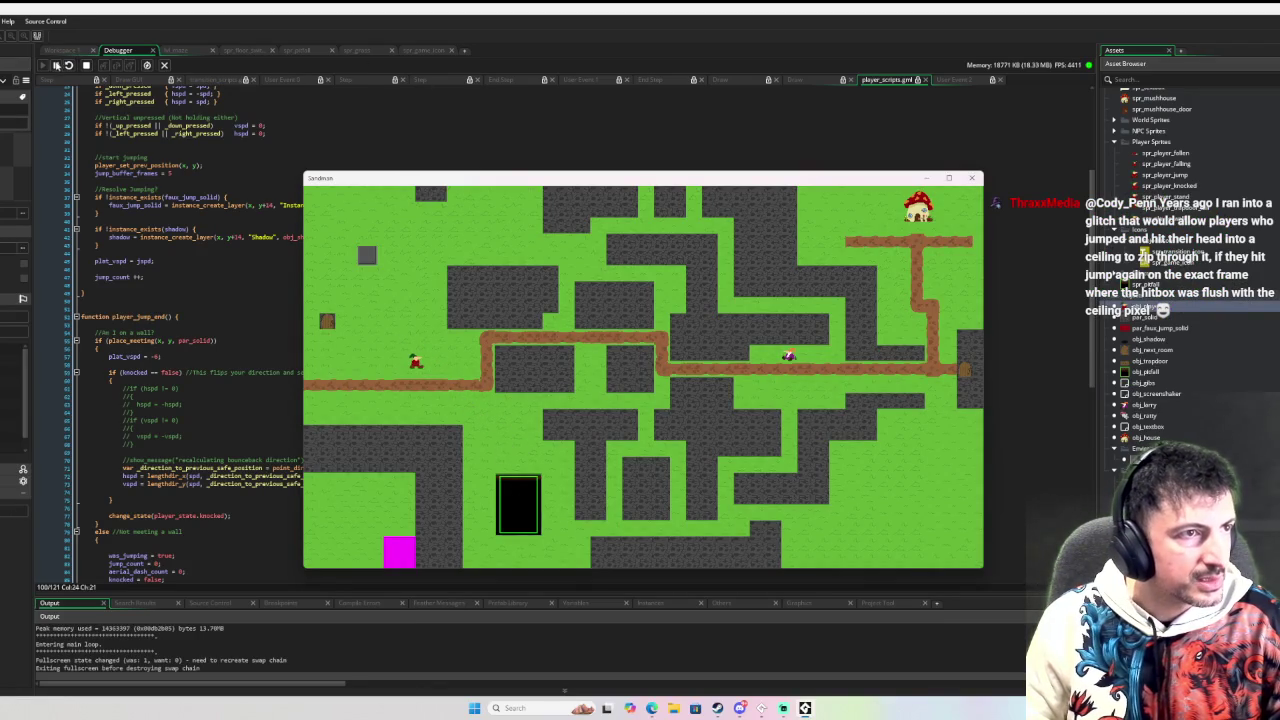
click(56, 65)
click(86, 65)
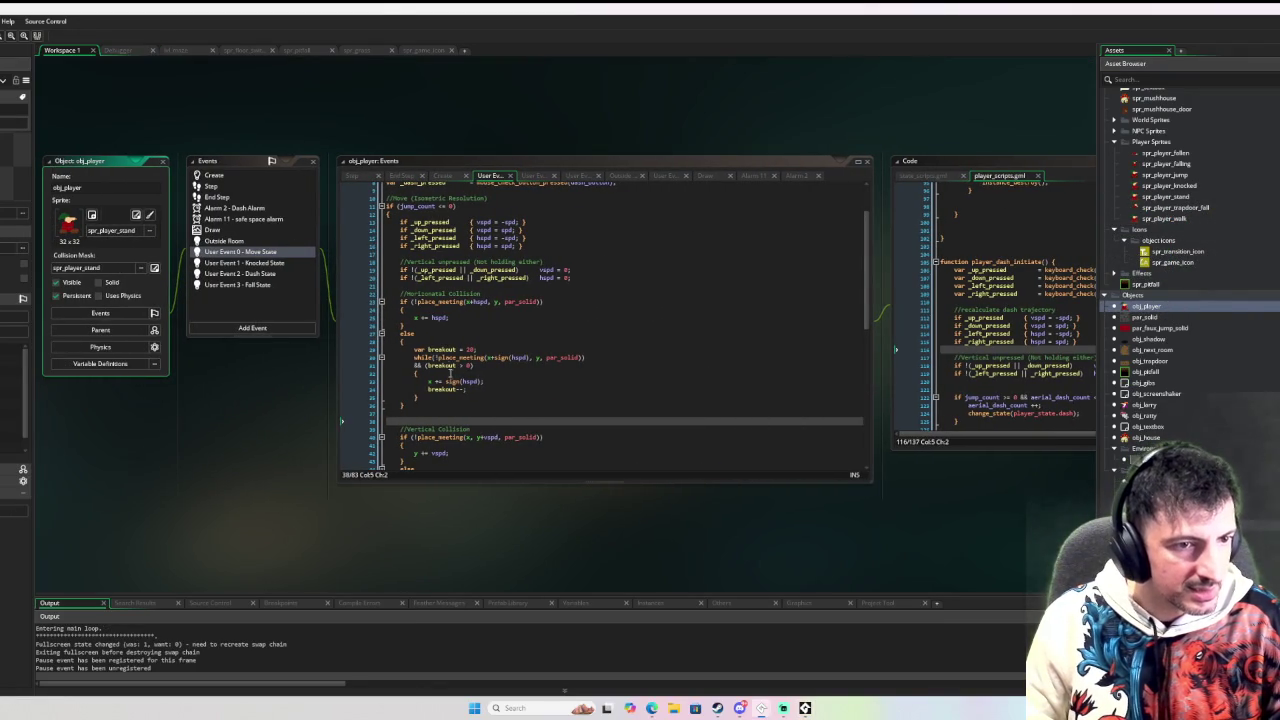
Step: Breakpoint the player_dash_initiate call on line 81, show the debugger's variables, and resume the game
scroll(386, 437, down, 13)
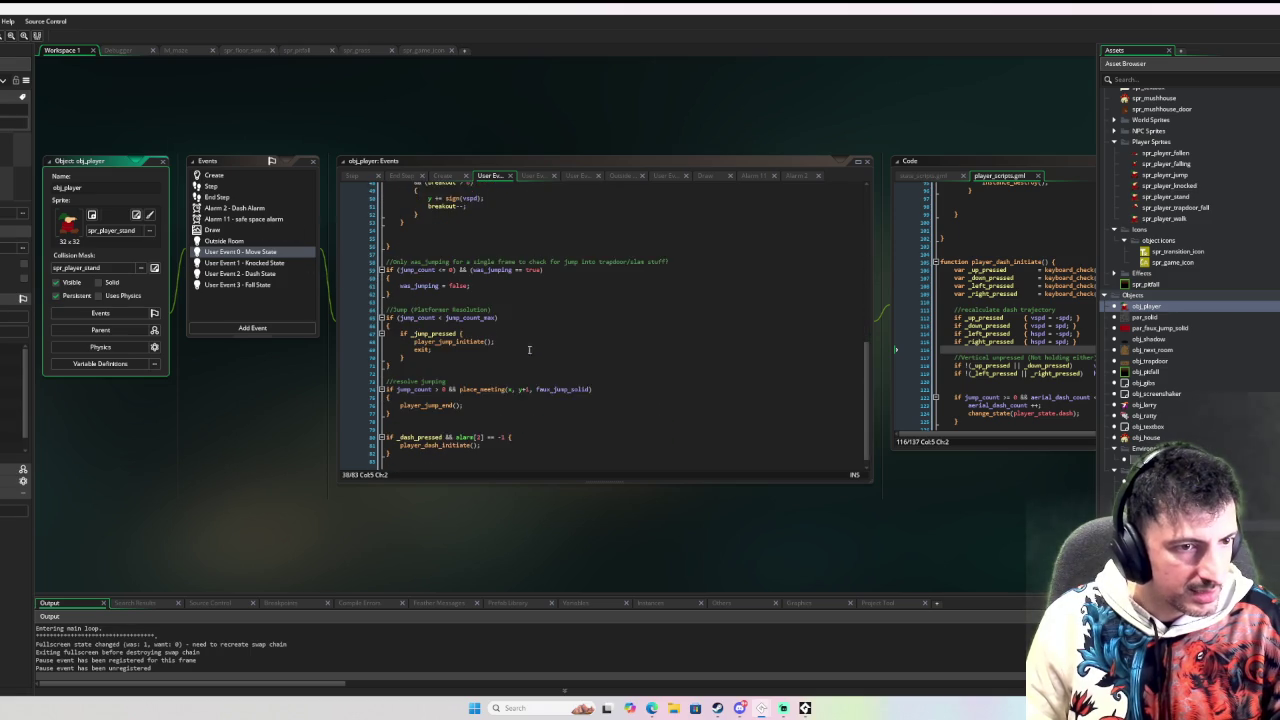
click(371, 436)
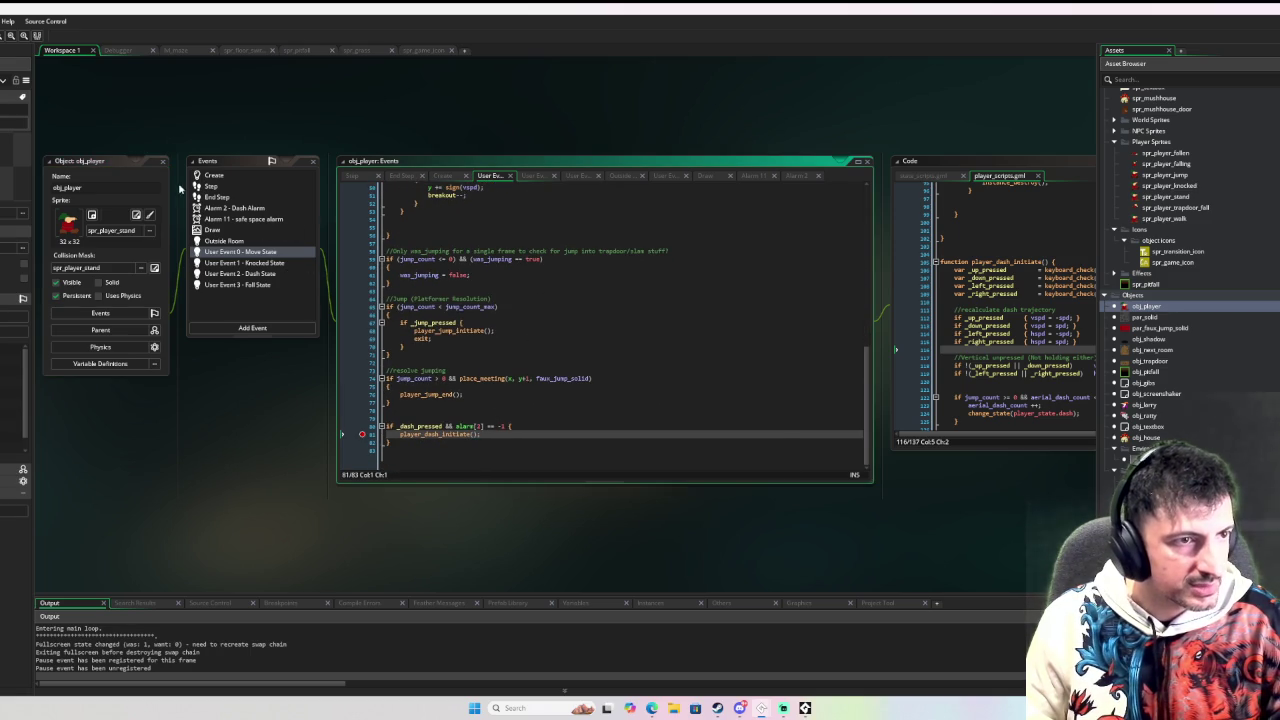
mouse_move(503, 594)
mouse_down()
mouse_move(503, 509)
mouse_move(471, 500)
mouse_up()
click(587, 501)
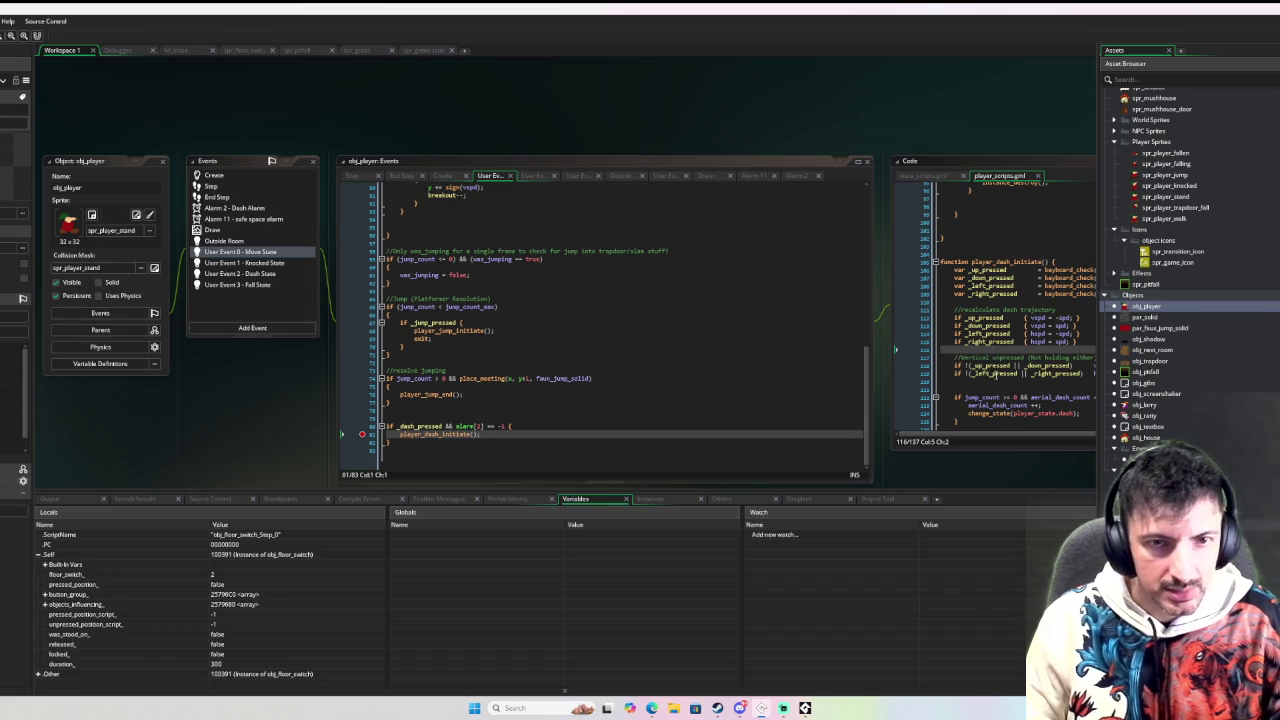
click(122, 50)
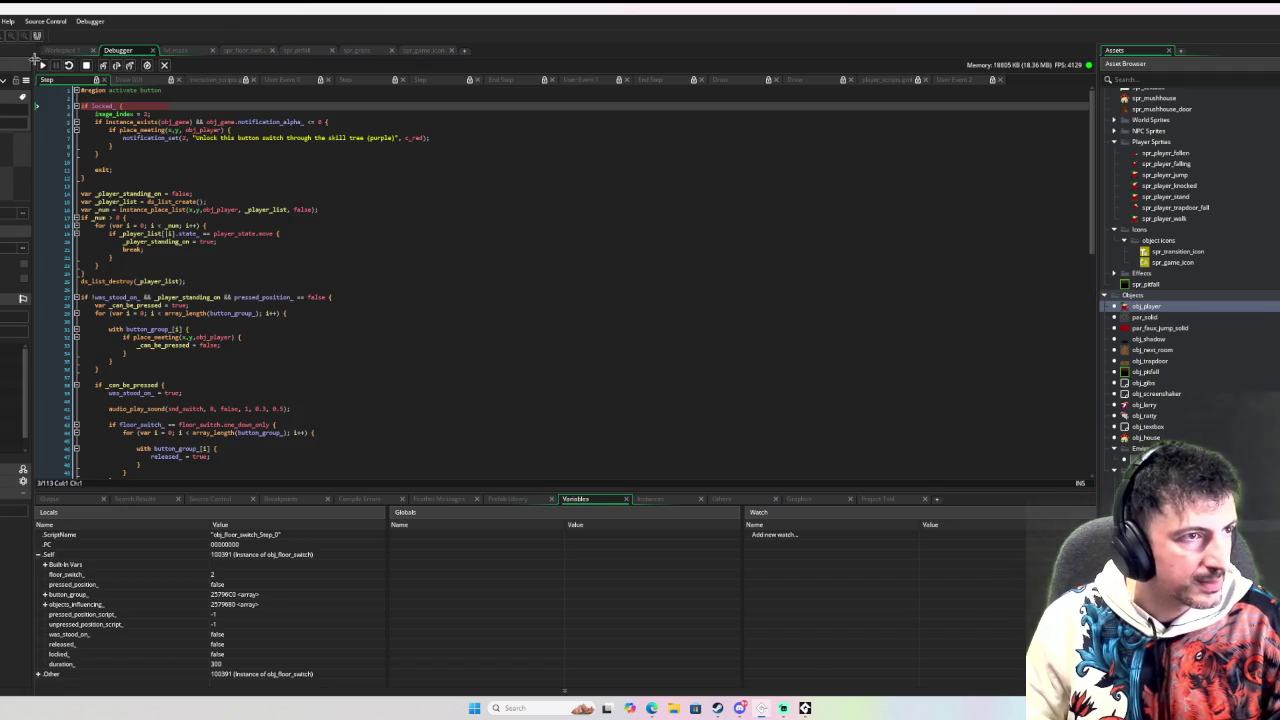
click(42, 65)
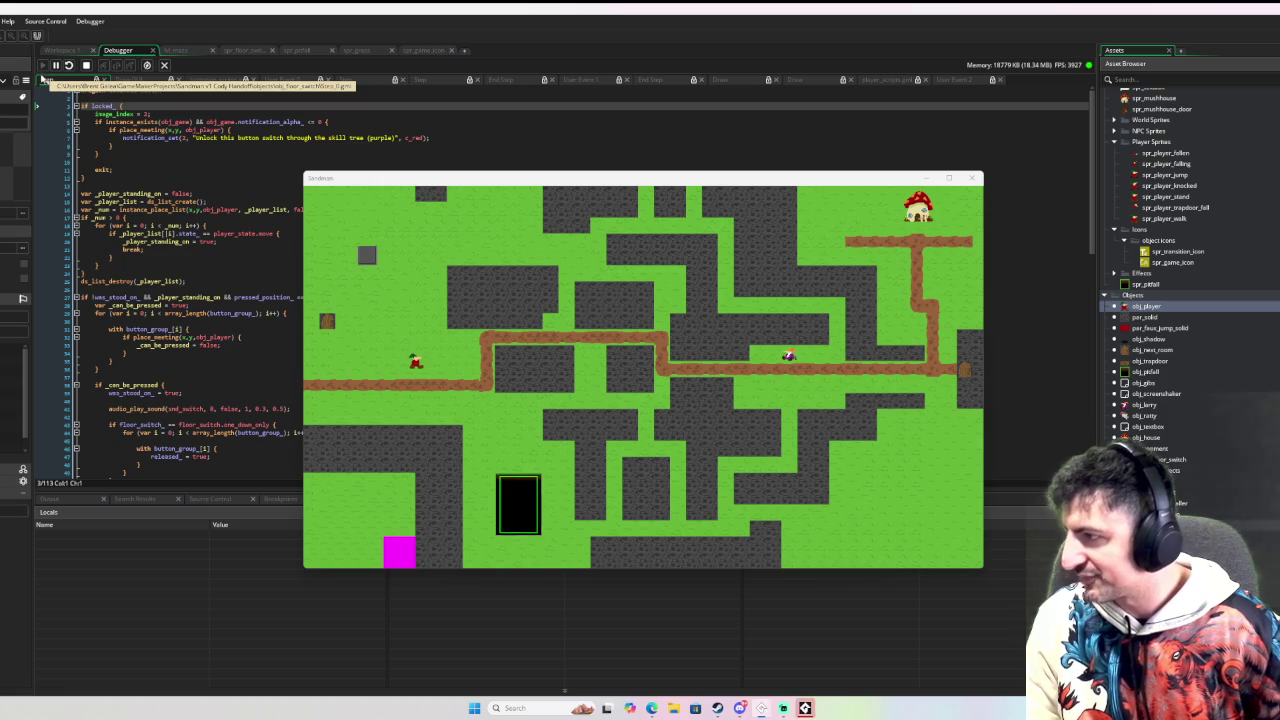
Step: Dash the player left in-game to hit the line 81 breakpoint, then resume
click(583, 349)
key(Down)
key(Right)
key(Up)
key(Left)
key(shift)
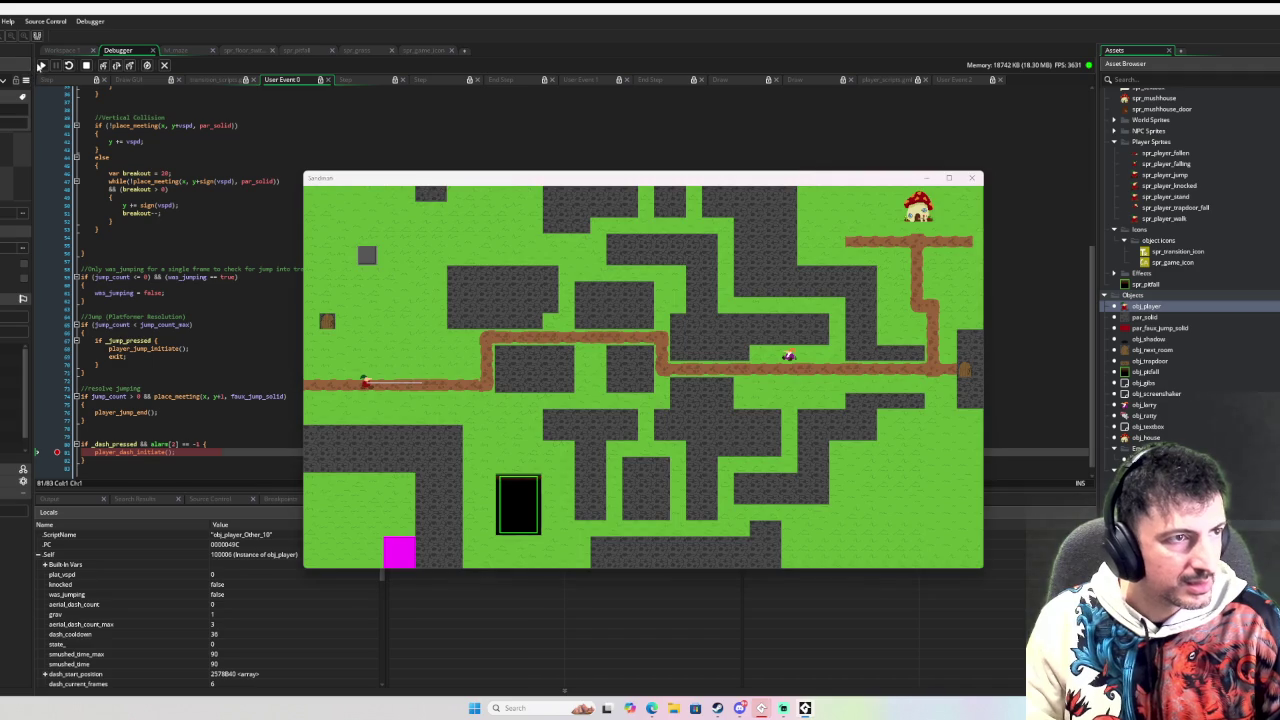
click(40, 65)
click(40, 65)
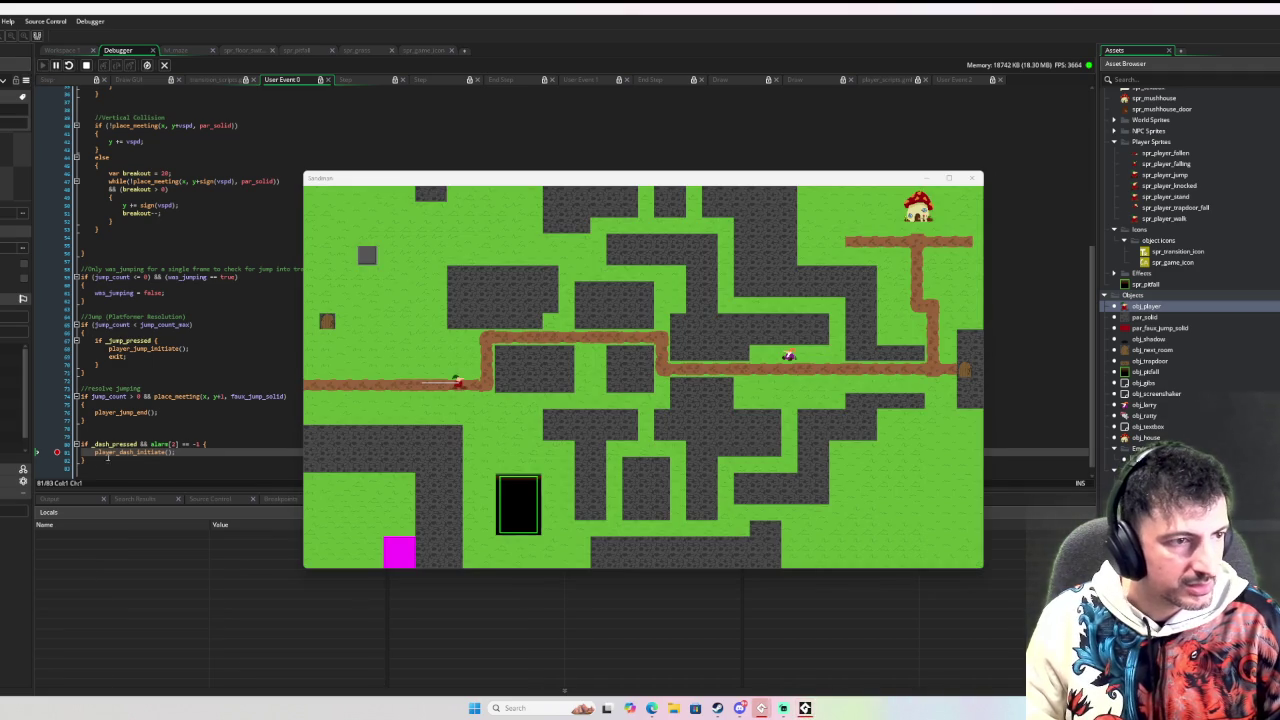
Step: Remove the line 81 breakpoint, walk the player along the path, and breakpoint the dash check on line 80
click(57, 452)
key(space)
key(Left)
key(Right)
key(Left)
key(Right)
key(Left)
key(Right)
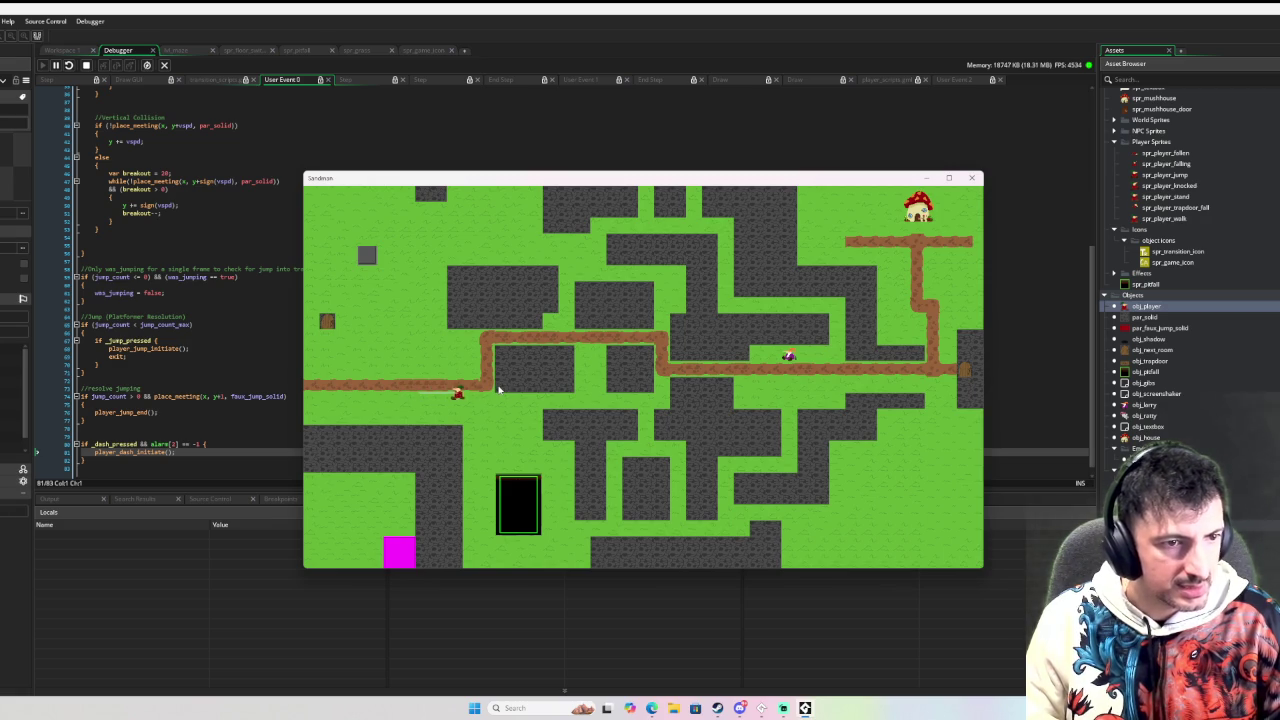
click(57, 445)
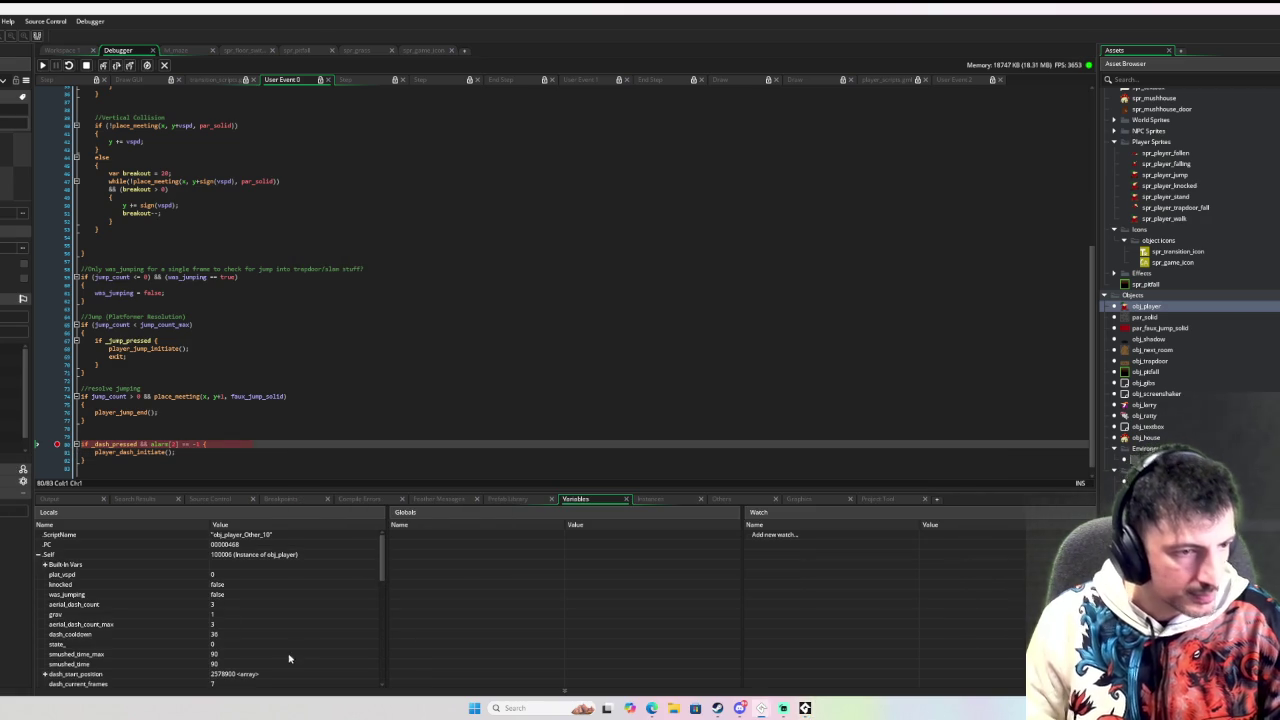
Step: Expand the built-in variables, breakpoint the player_dash_initiate line, resume, and dash to trigger it
click(45, 564)
scroll(120, 579, down, 3)
scroll(120, 579, down, 5)
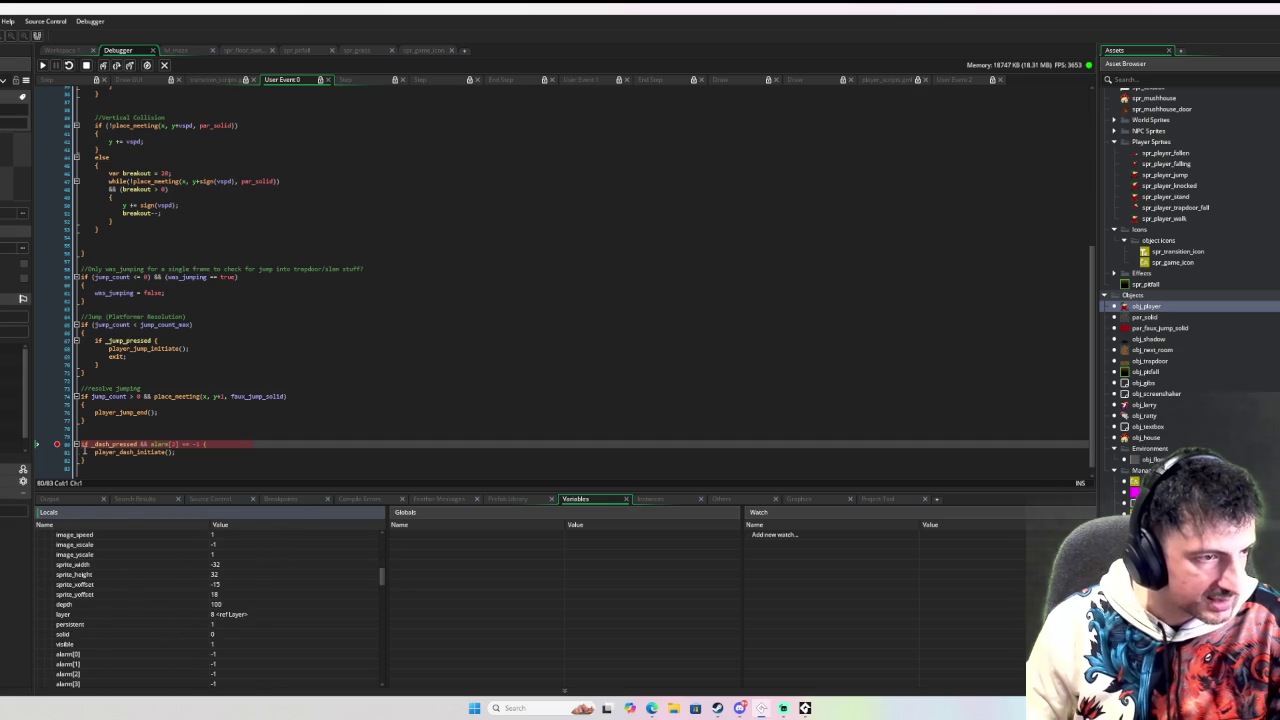
click(62, 456)
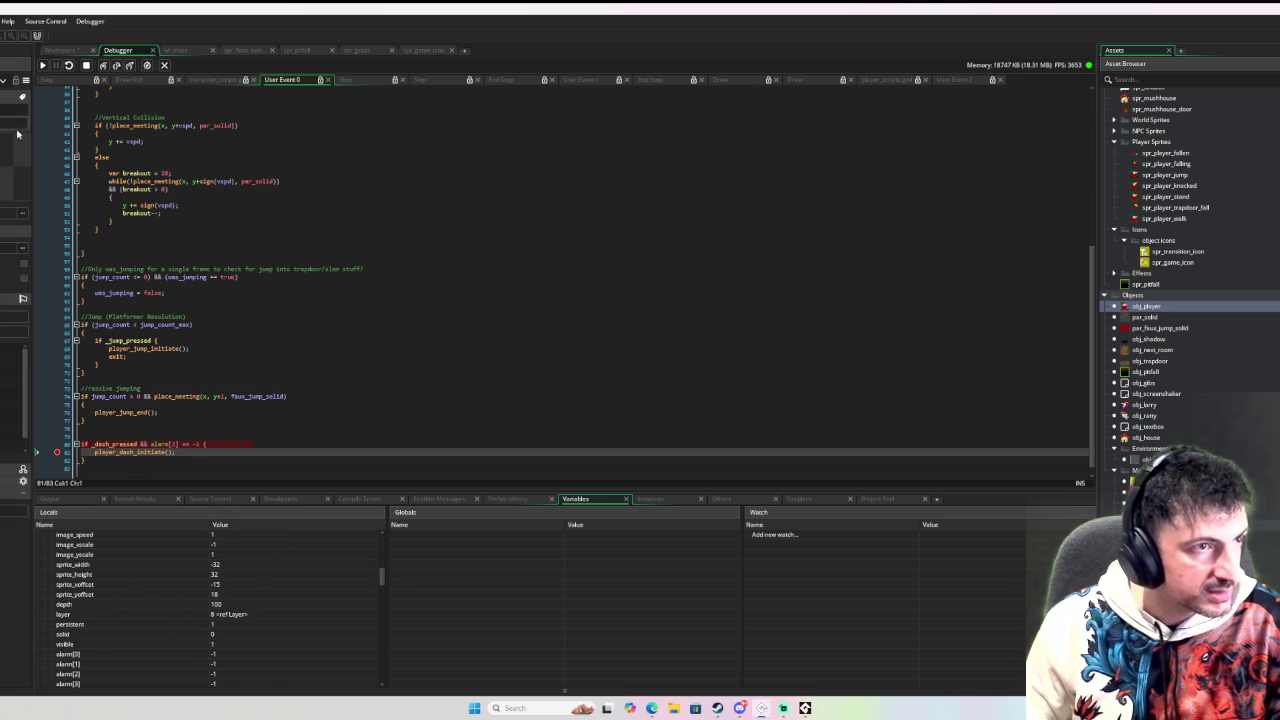
click(42, 65)
key(Right)
key(Down)
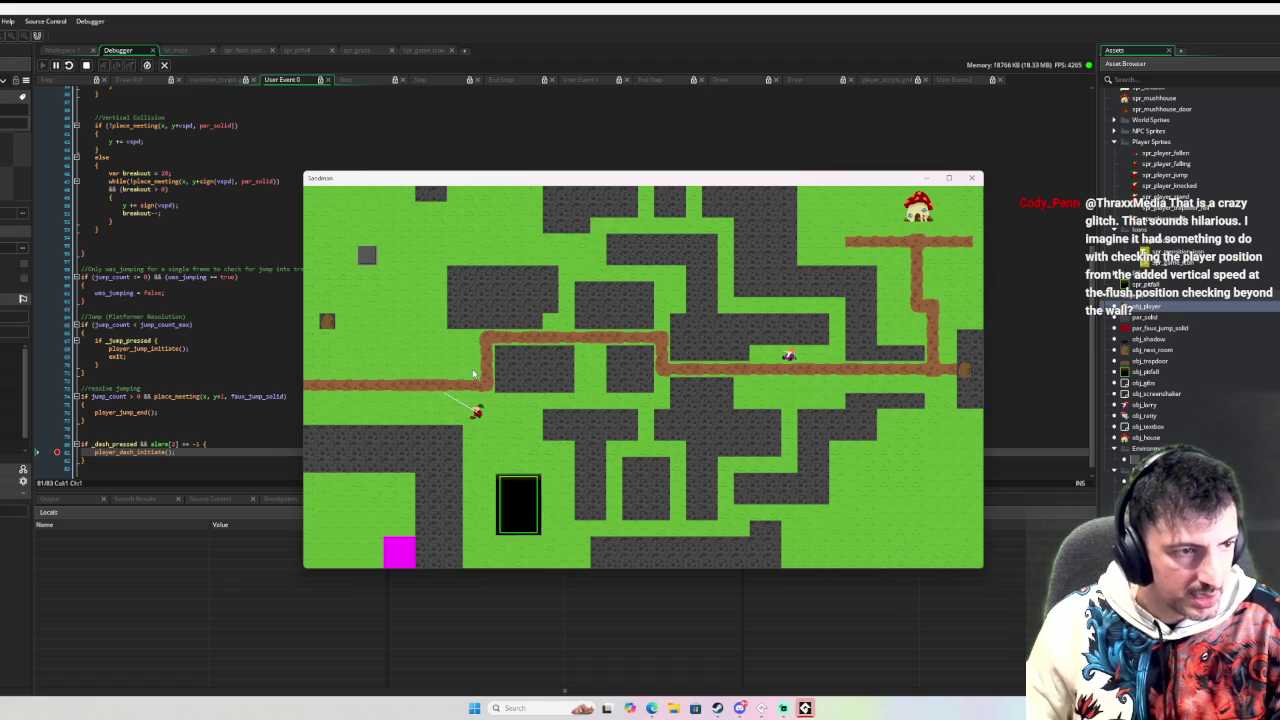
key(space)
Step: Step into player_dash_initiate down to the aerial dash check and inspect its variables
click(103, 65)
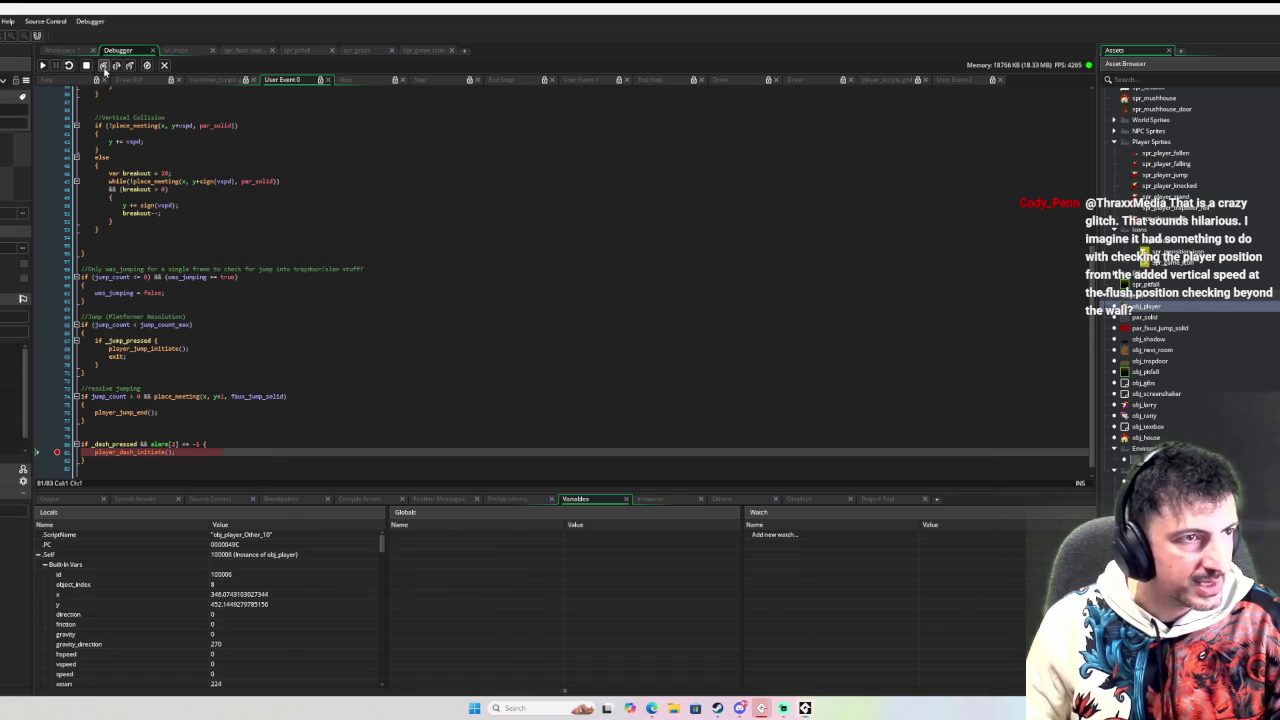
click(103, 65)
click(103, 65)
click(103, 65)
click(103, 65)
click(103, 65)
click(103, 65)
click(103, 65)
click(103, 65)
click(103, 65)
click(103, 65)
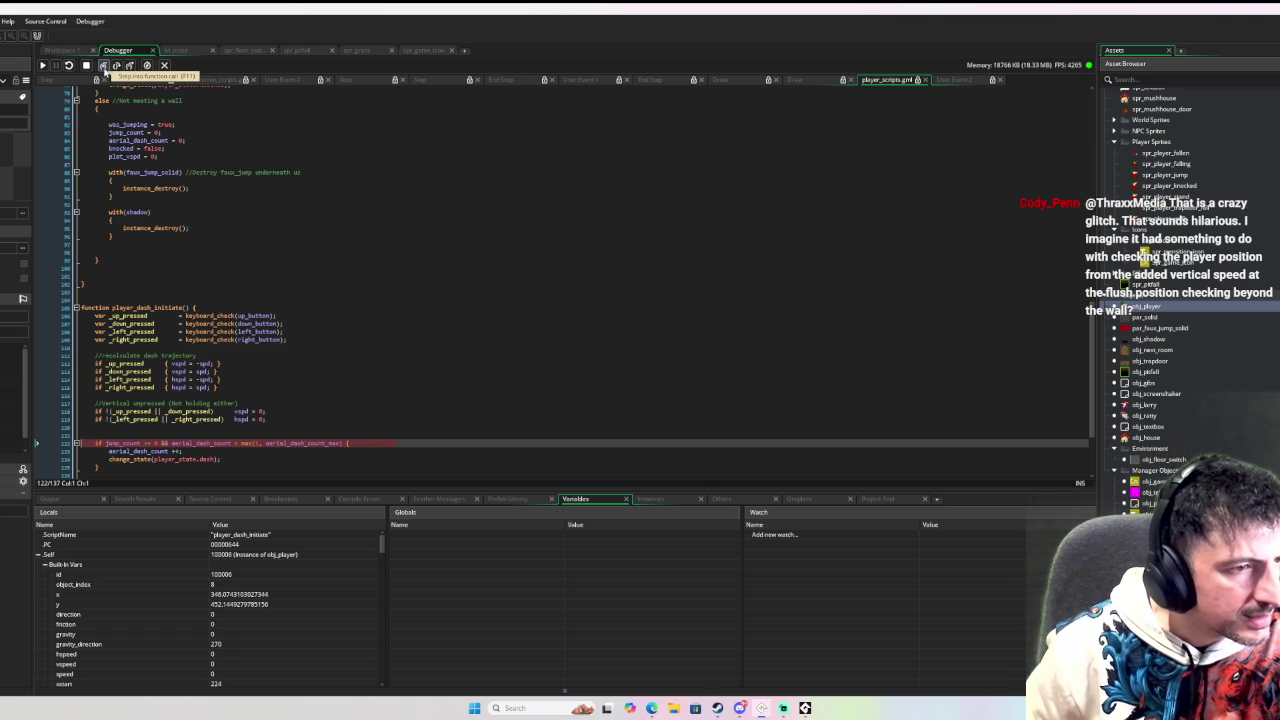
mouse_move(133, 443)
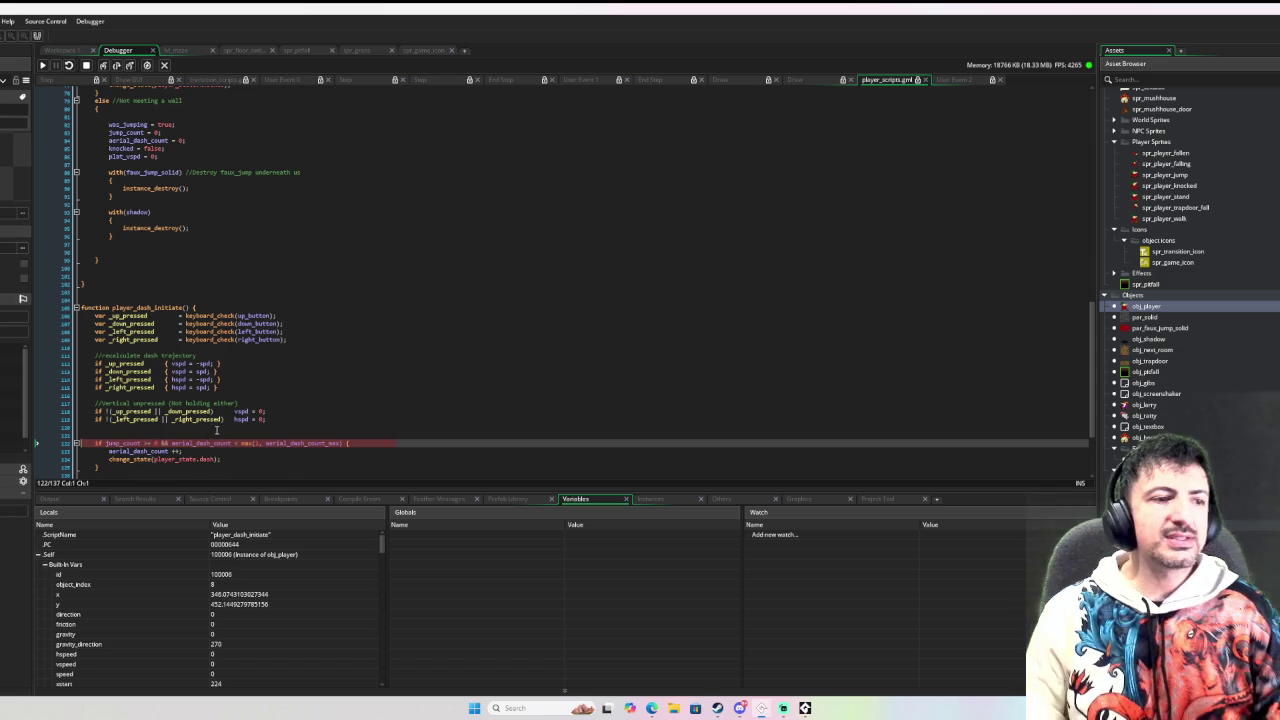
mouse_move(213, 444)
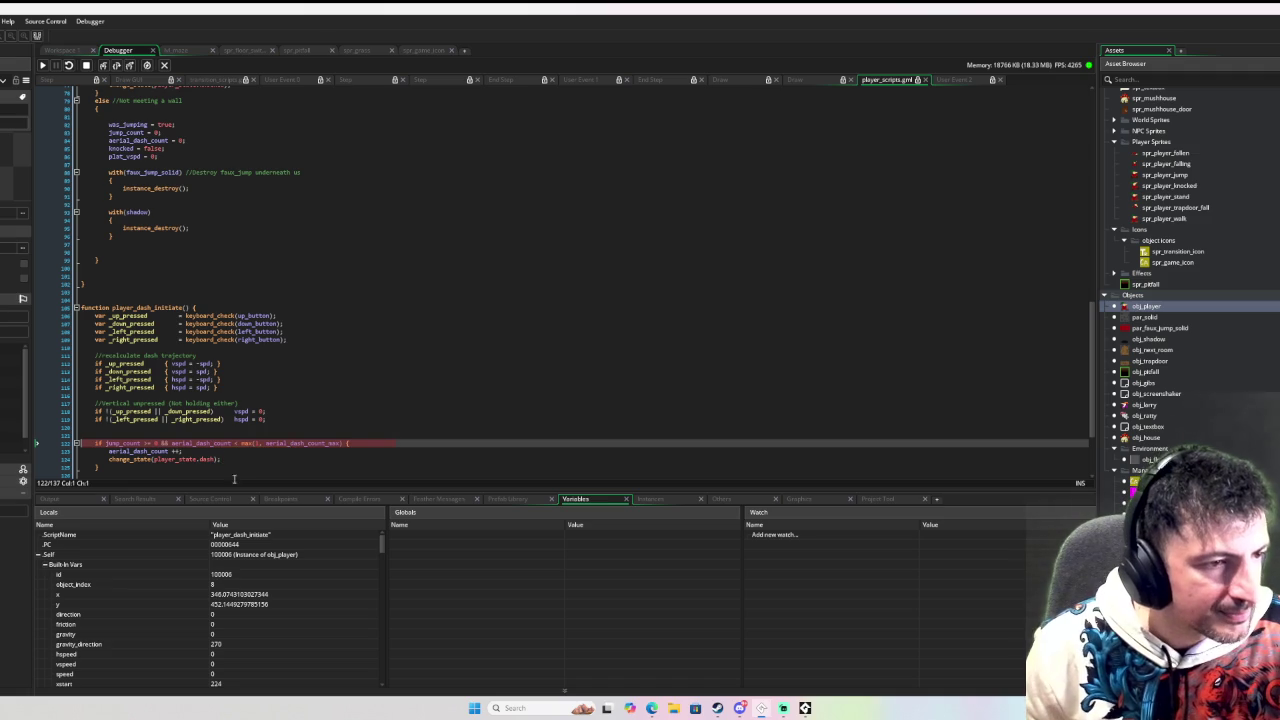
Step: Stop the debug run, select aerial_dash_count on line 122, and return to the obj_player workspace
click(86, 65)
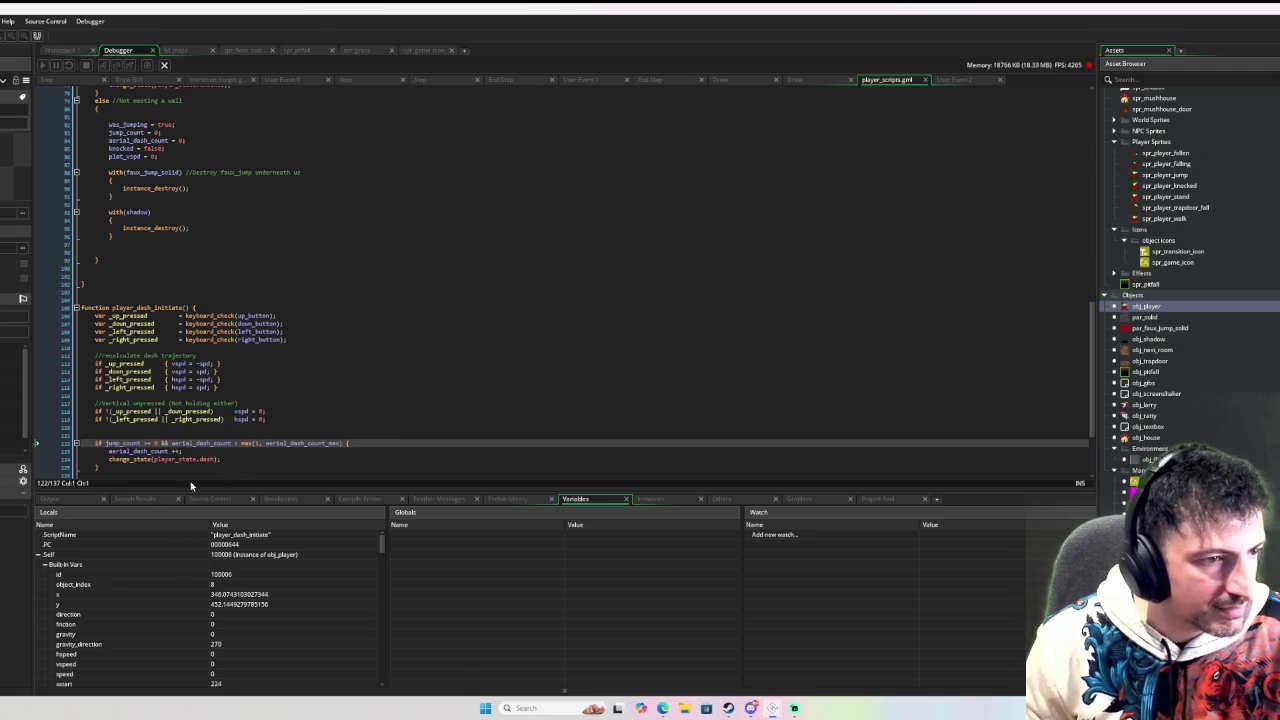
double_click(200, 443)
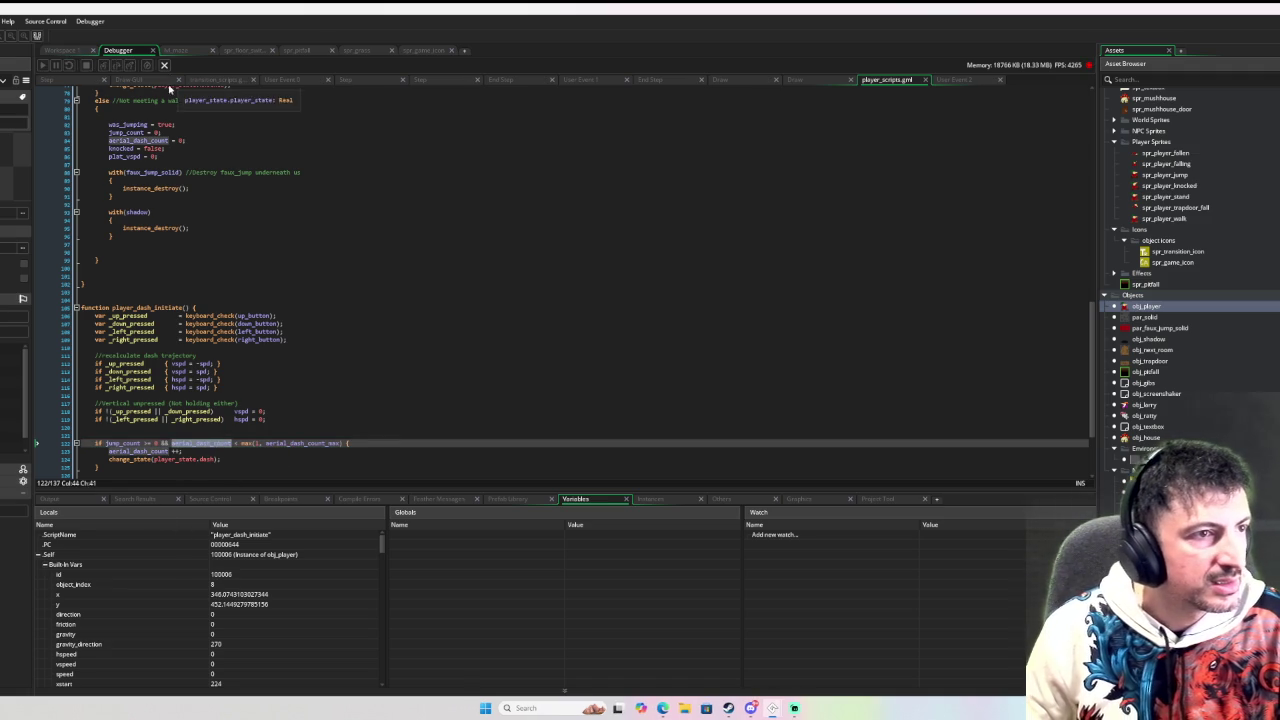
click(79, 52)
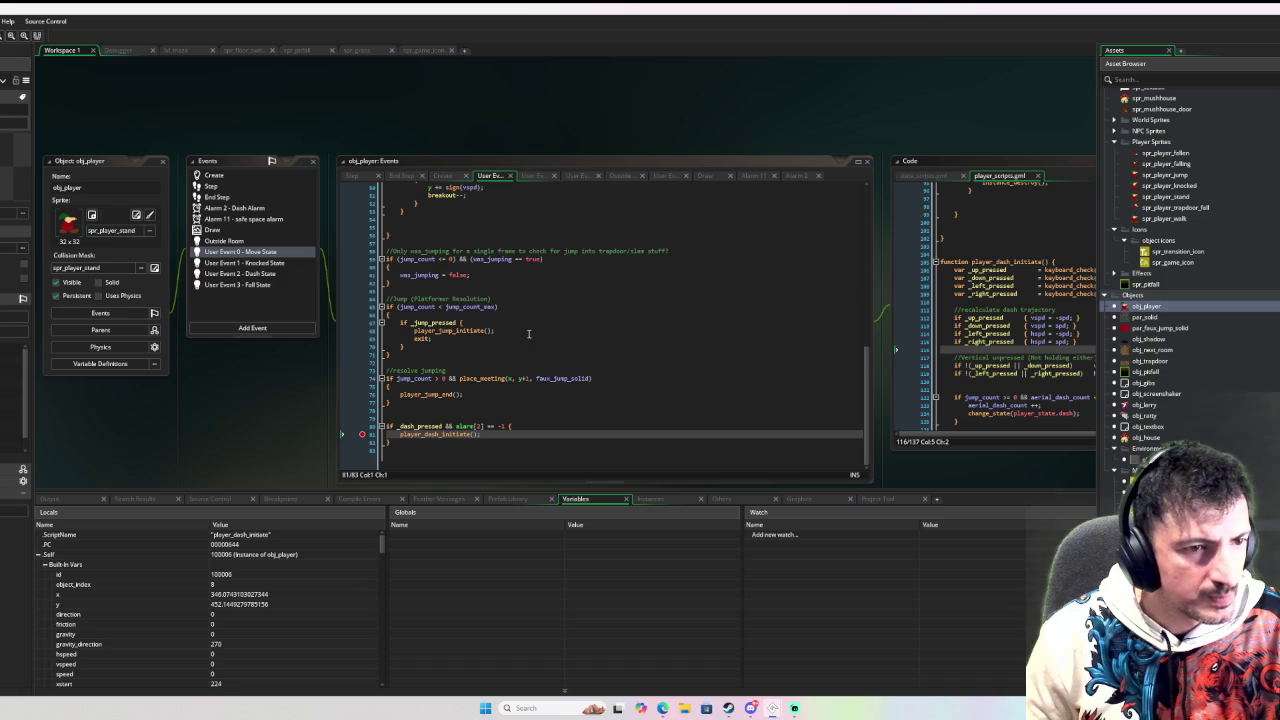
Step: Jump to the player_jump_end definition and look through the Knocked State user event code
click(458, 330)
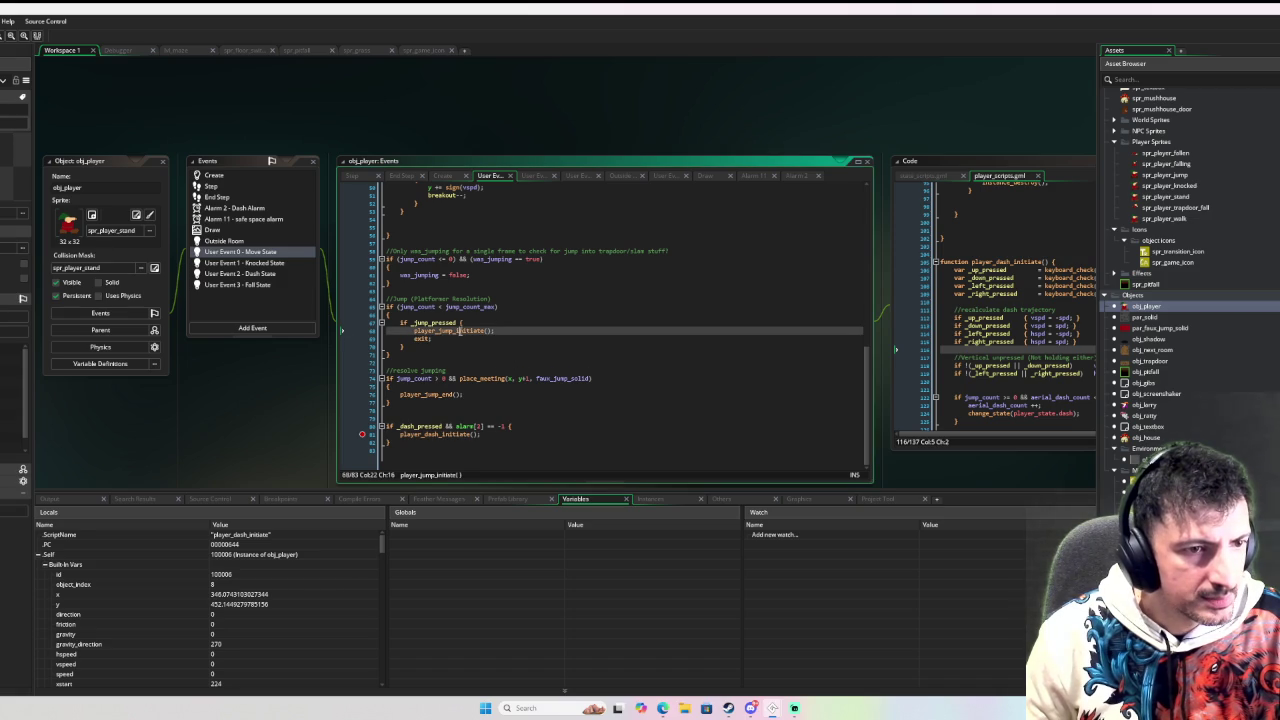
middle_click(433, 394)
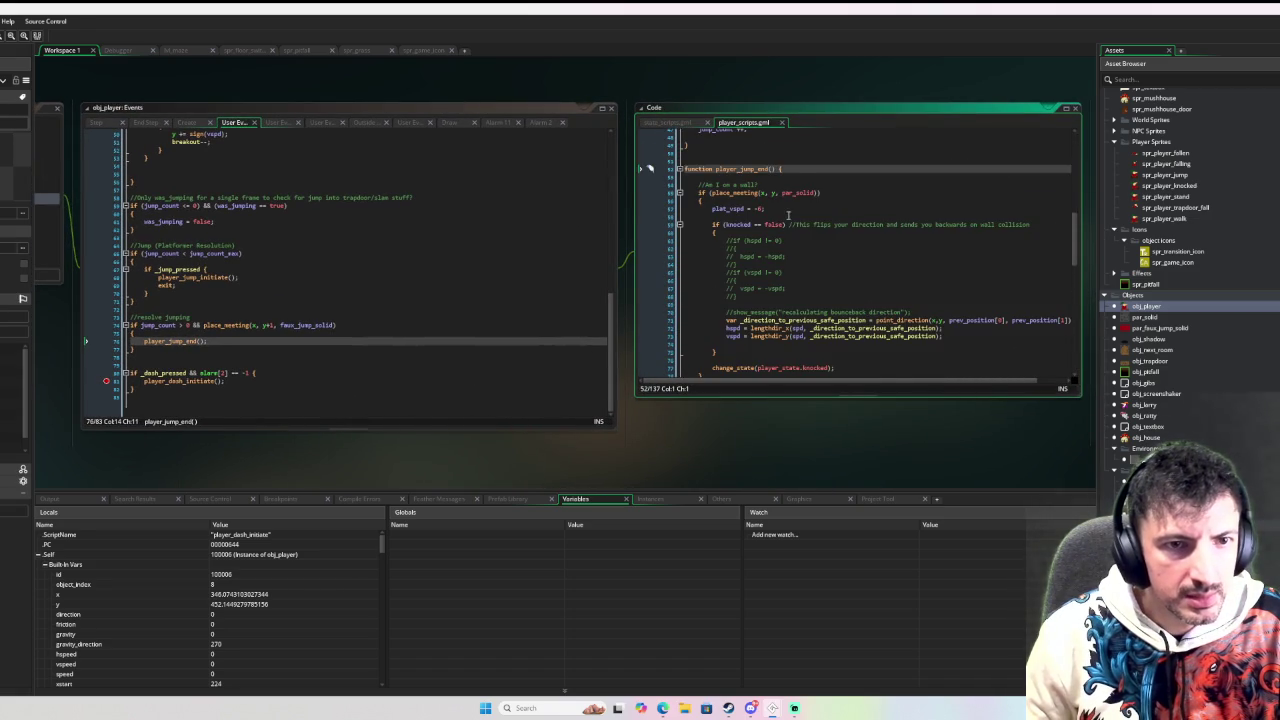
scroll(790, 220, down, 3)
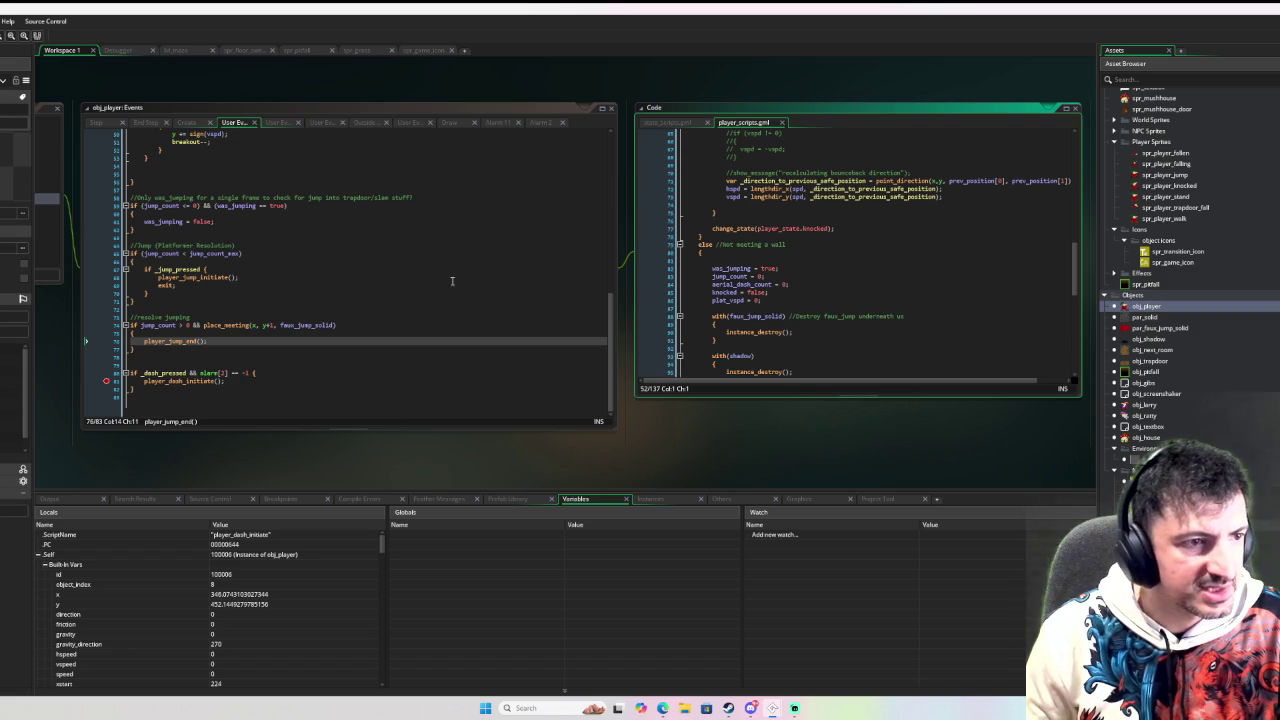
click(30, 211)
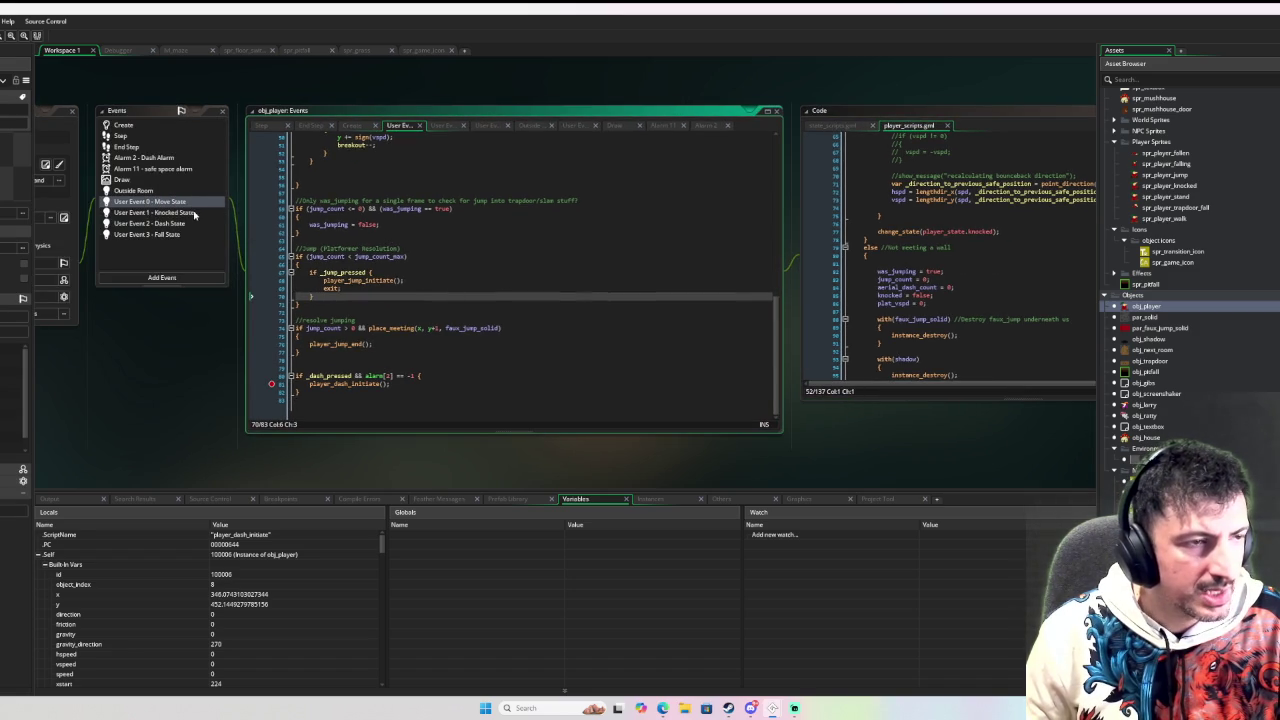
click(195, 215)
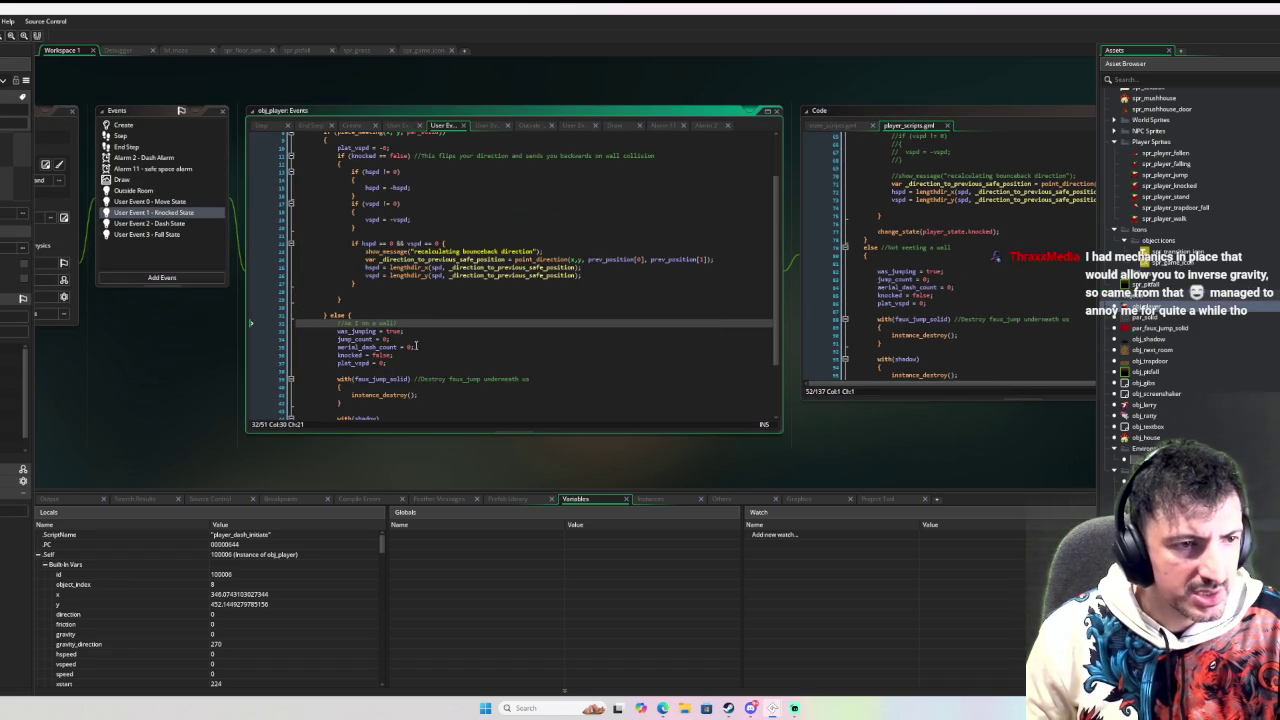
scroll(421, 345, down, 2)
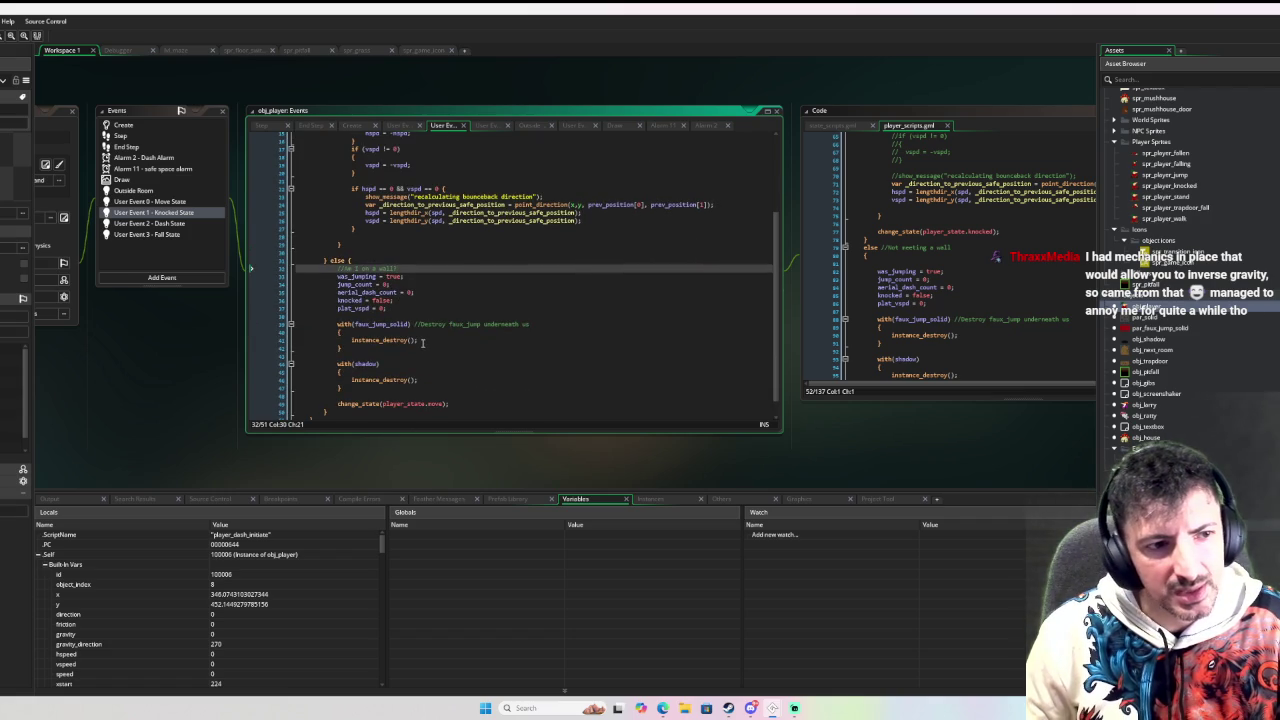
scroll(422, 343, down, 1)
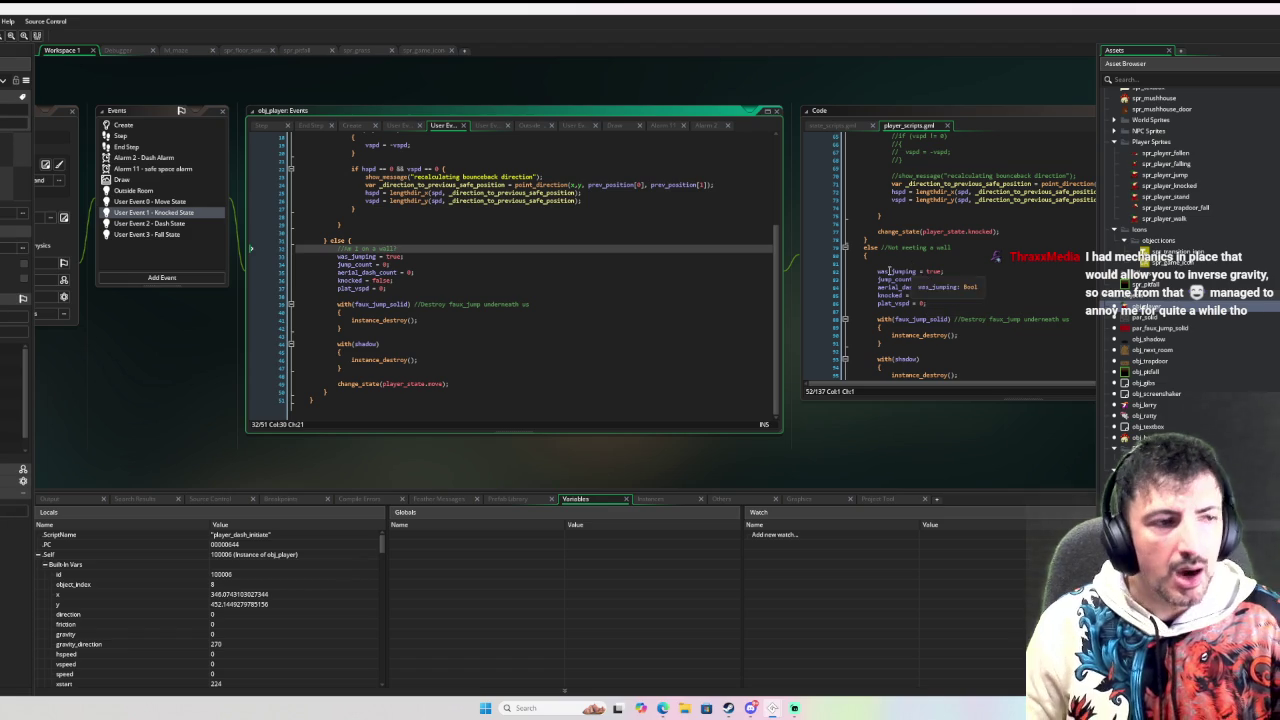
Step: Open the Dash State event code and scroll player_scripts.gml to the player_dash_initiate definition
click(178, 223)
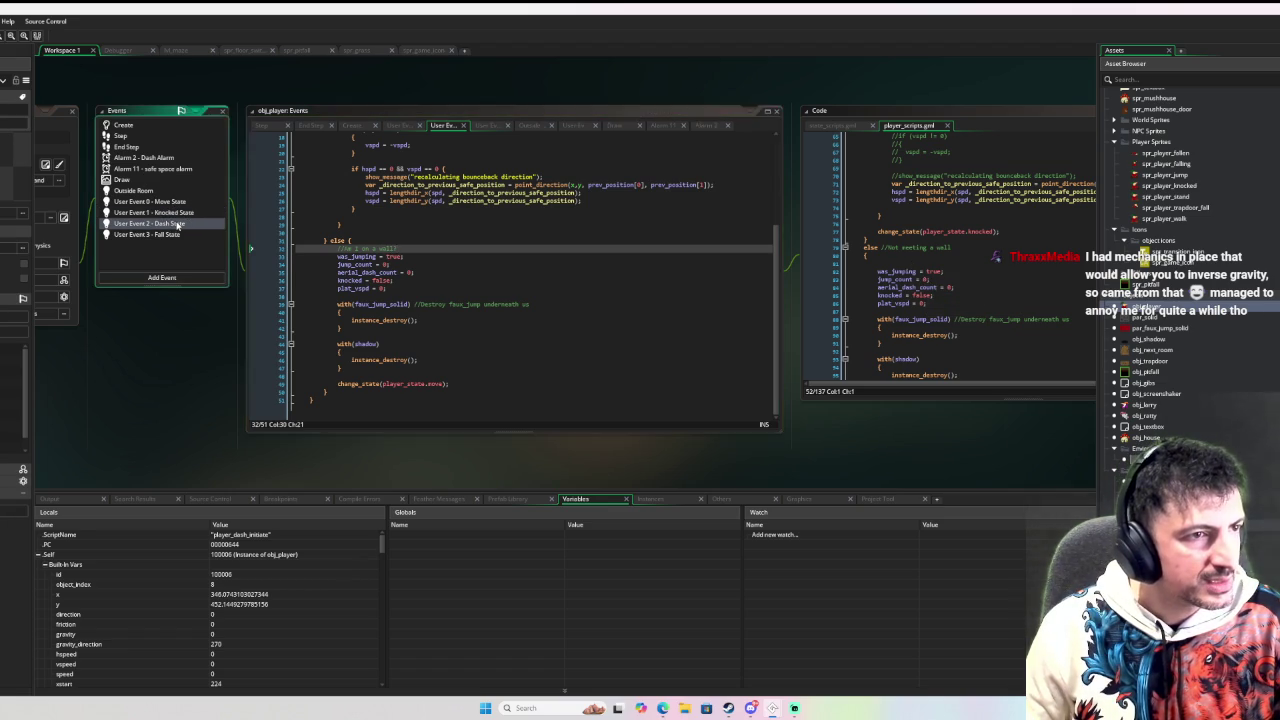
scroll(395, 217, down, 10)
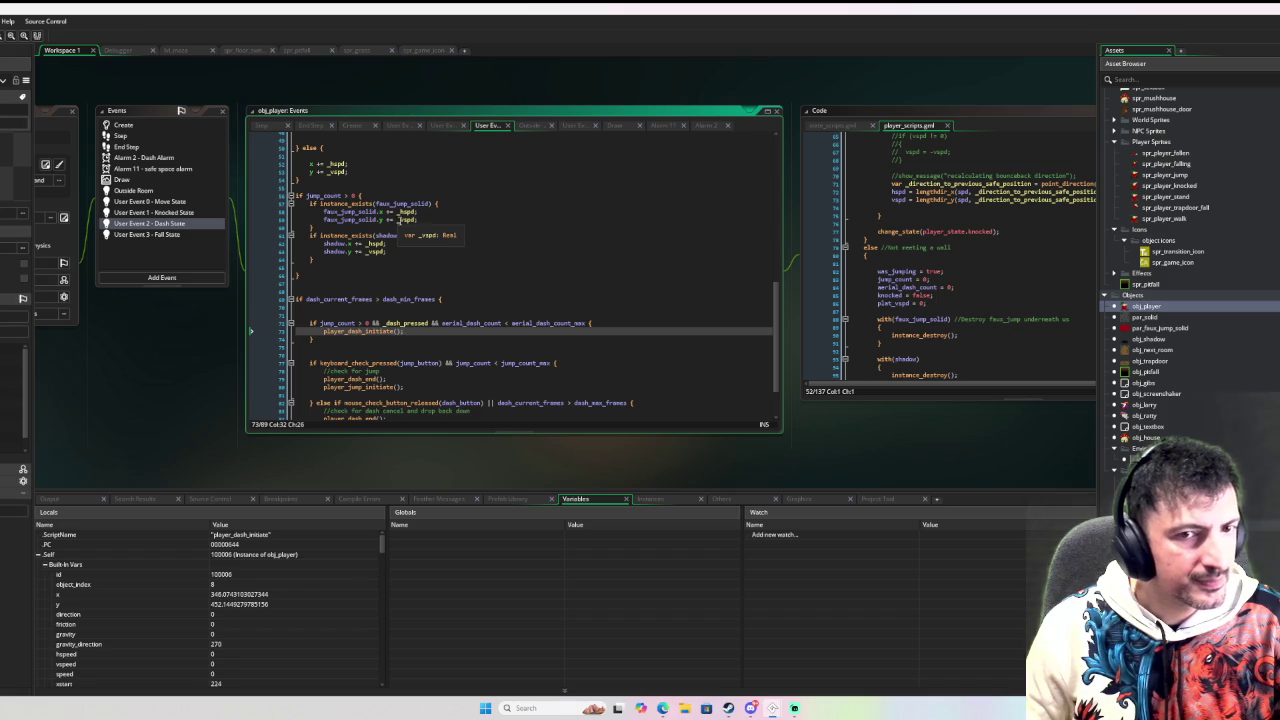
scroll(905, 240, up, 5)
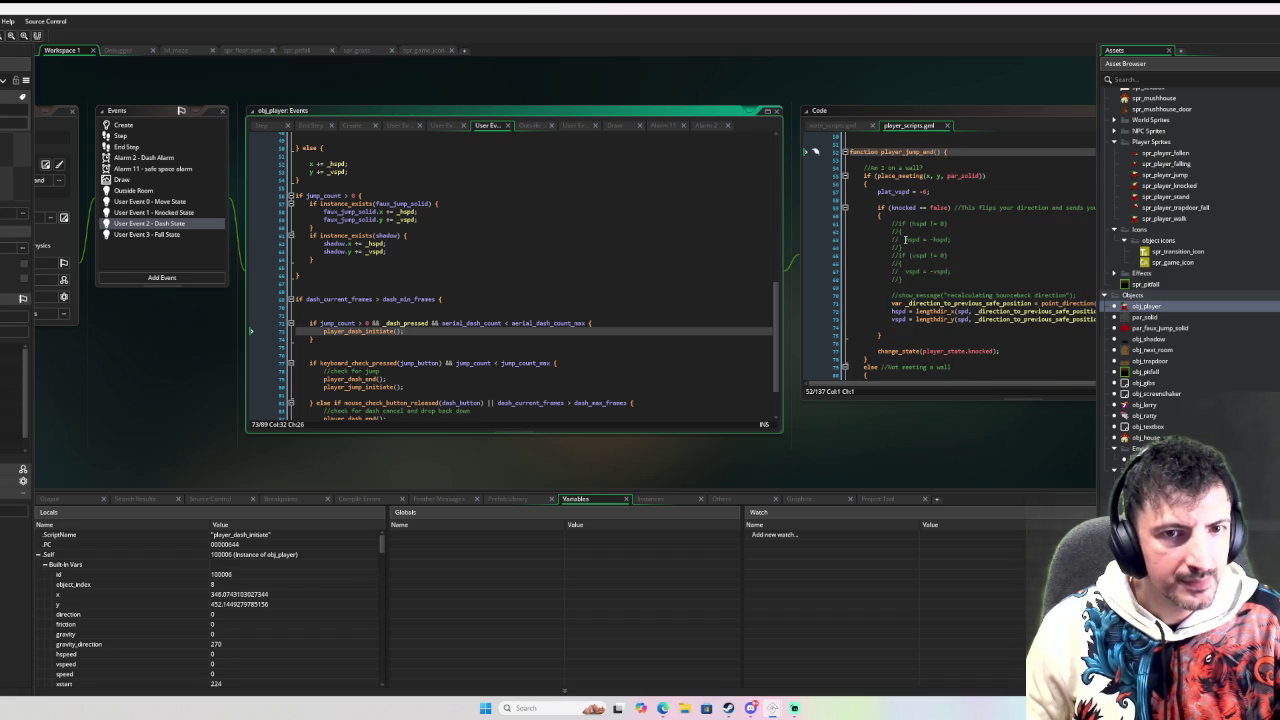
scroll(905, 240, down, 5)
drag(908, 420, 733, 303)
scroll(731, 298, down, 2)
mouse_move(759, 213)
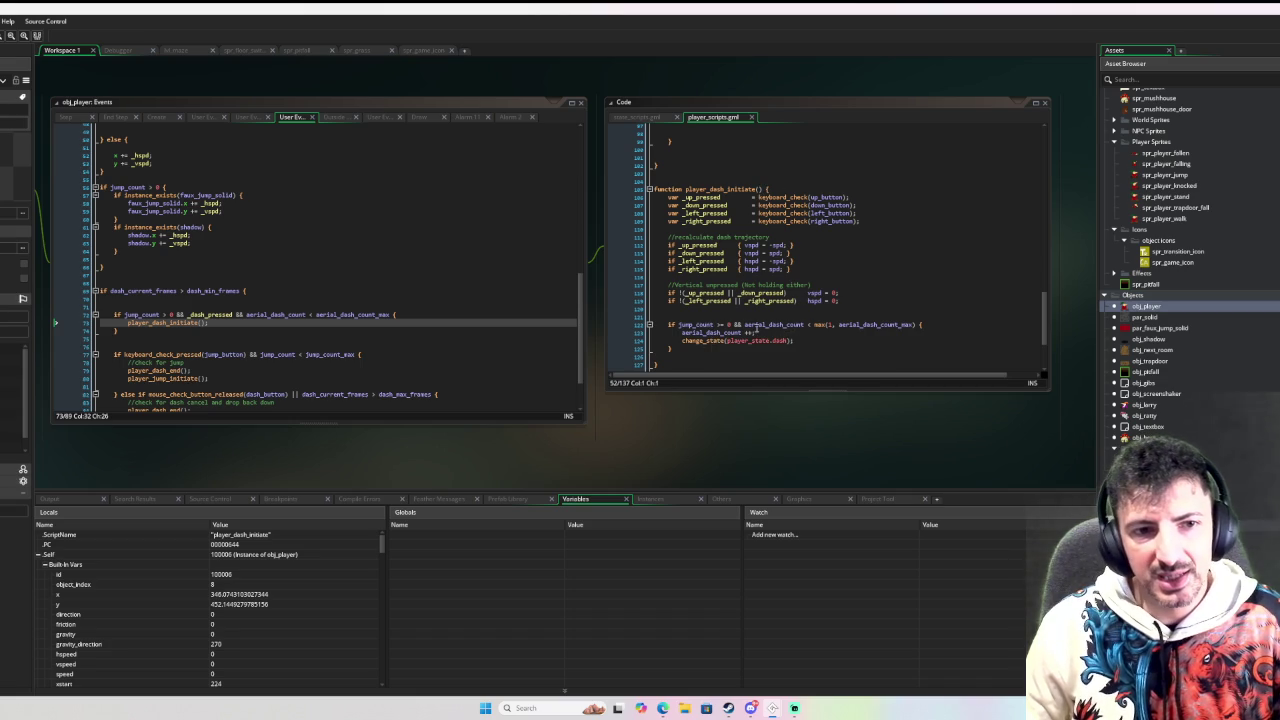
Step: Wrap 'aerial_dash_count ++;' in an 'if jump_count > 0 { }' block, then debug-run with F6
click(935, 326)
key(Return)
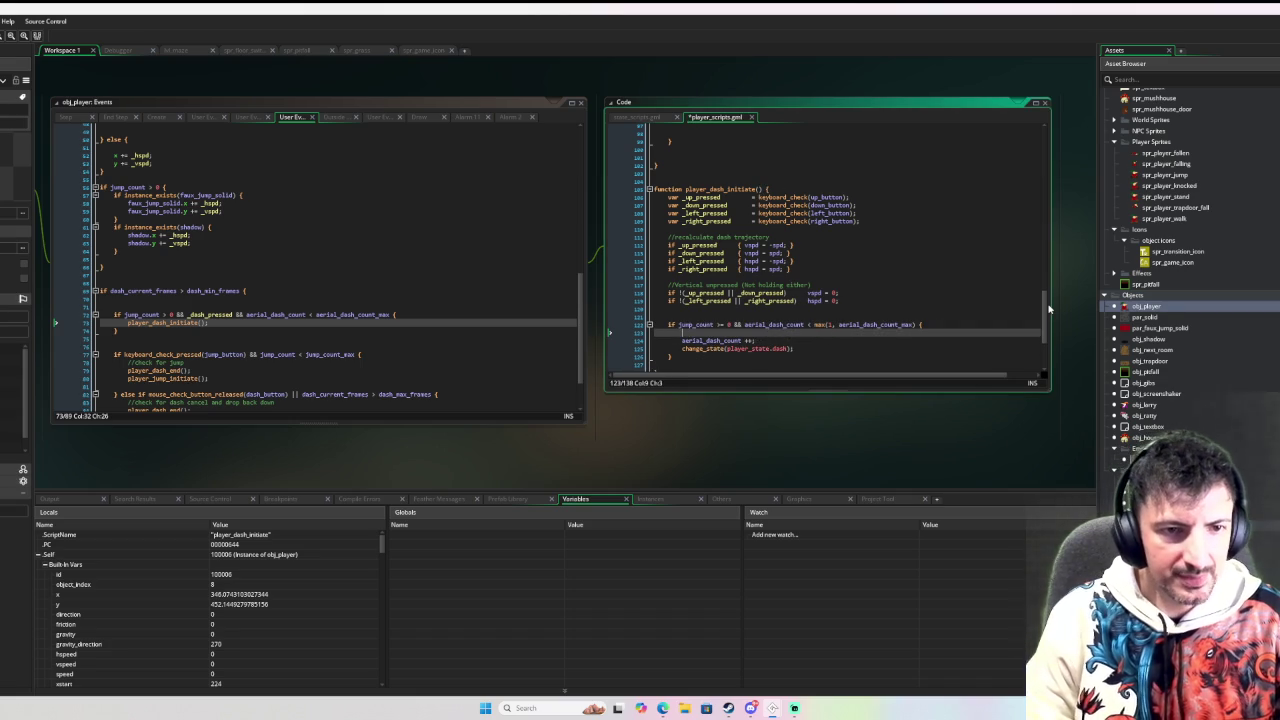
text(if ju)
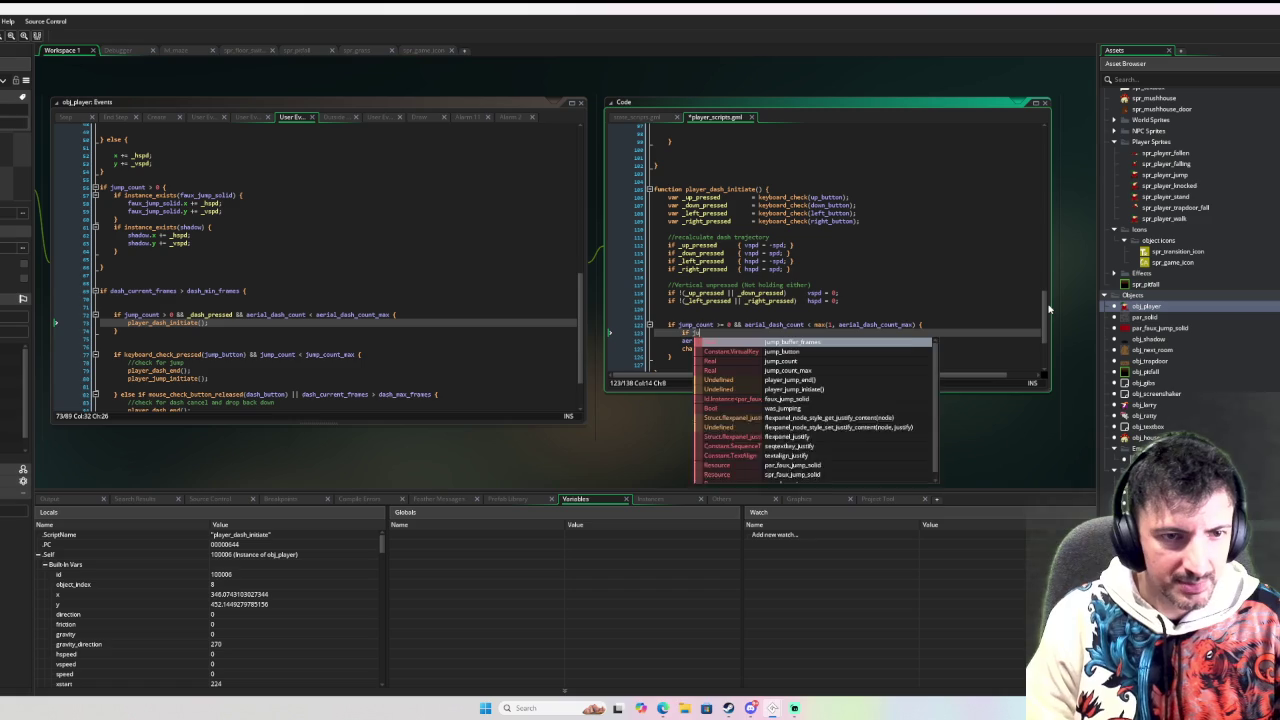
text(mp_count > 0 {)
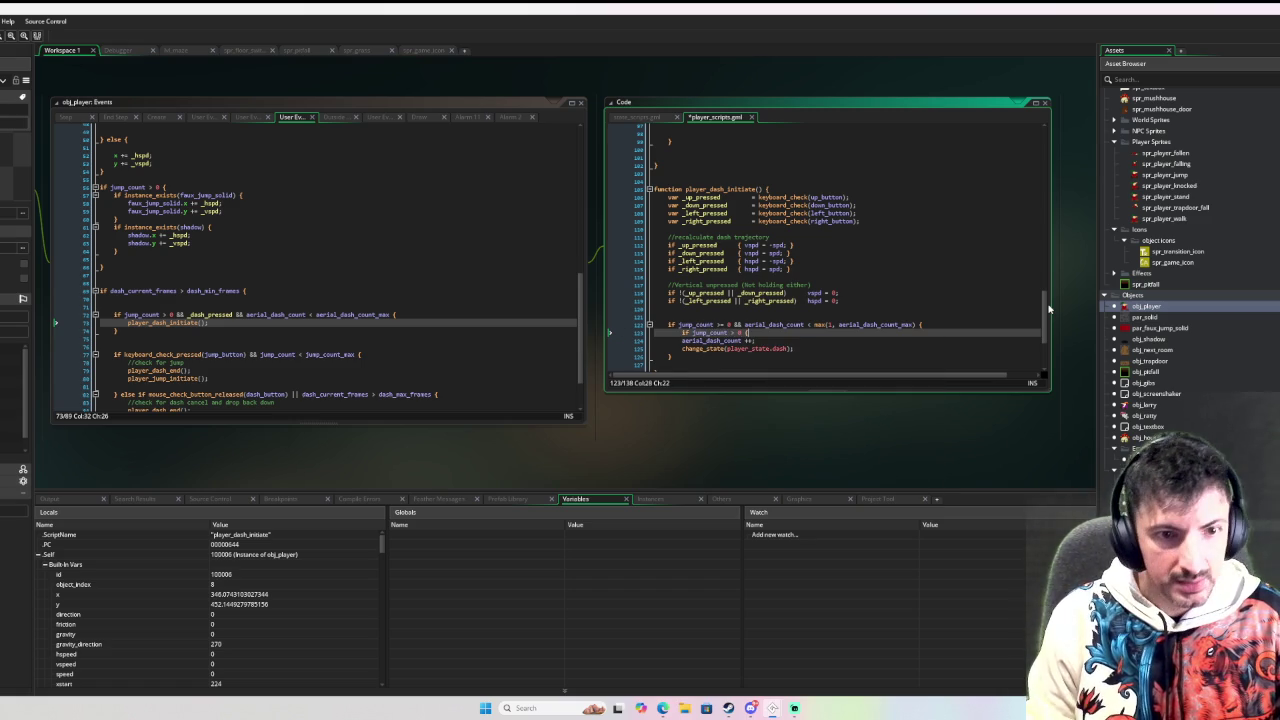
key(Down)
key(Home)
key(Tab)
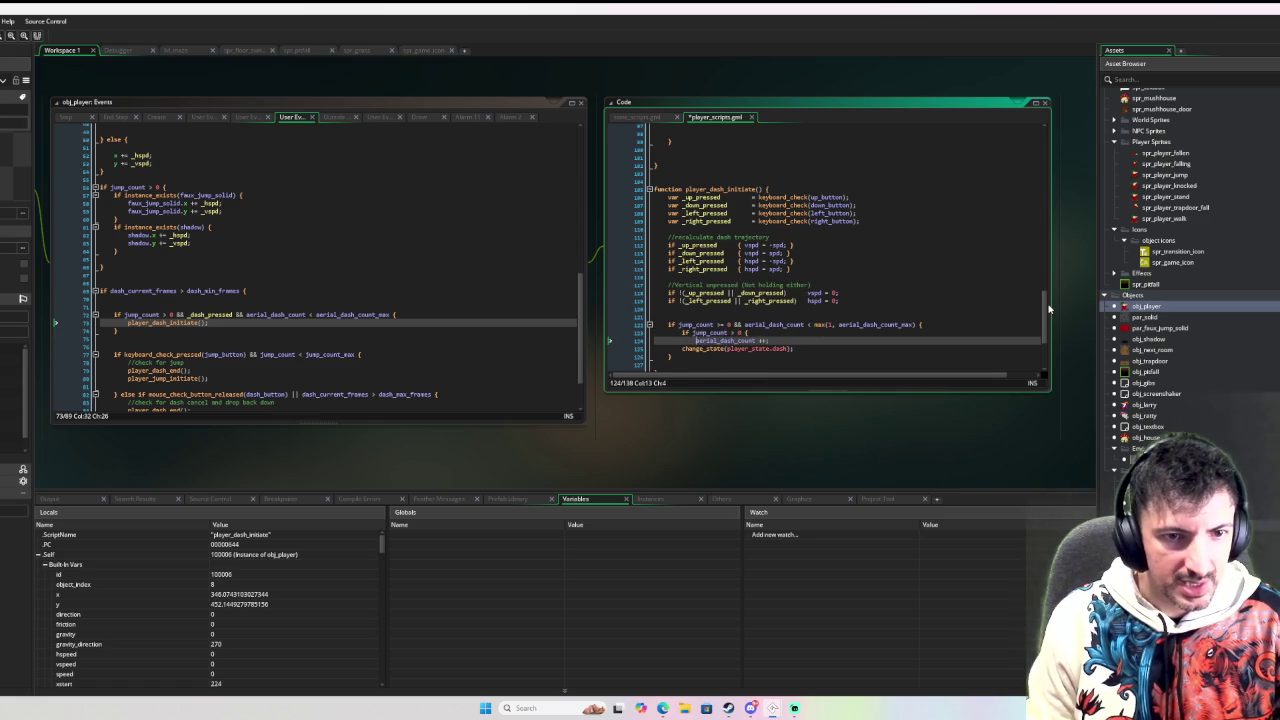
key(Return)
text(})
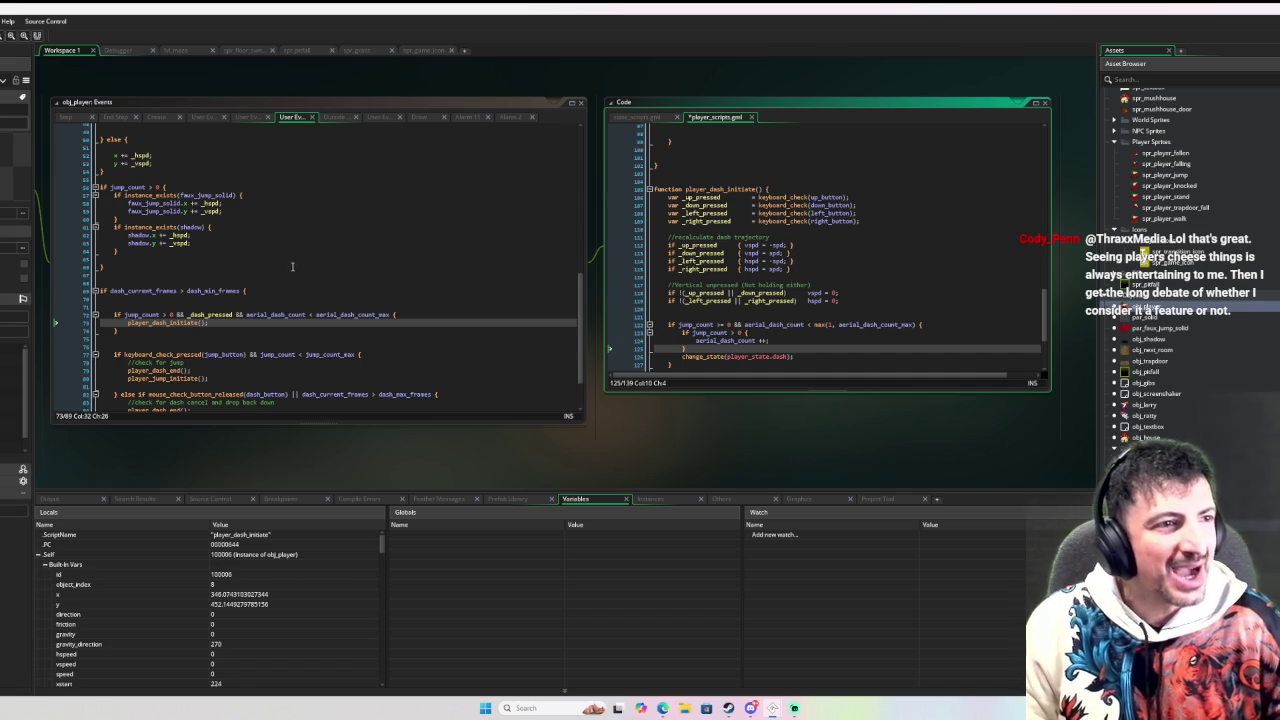
key(F6)
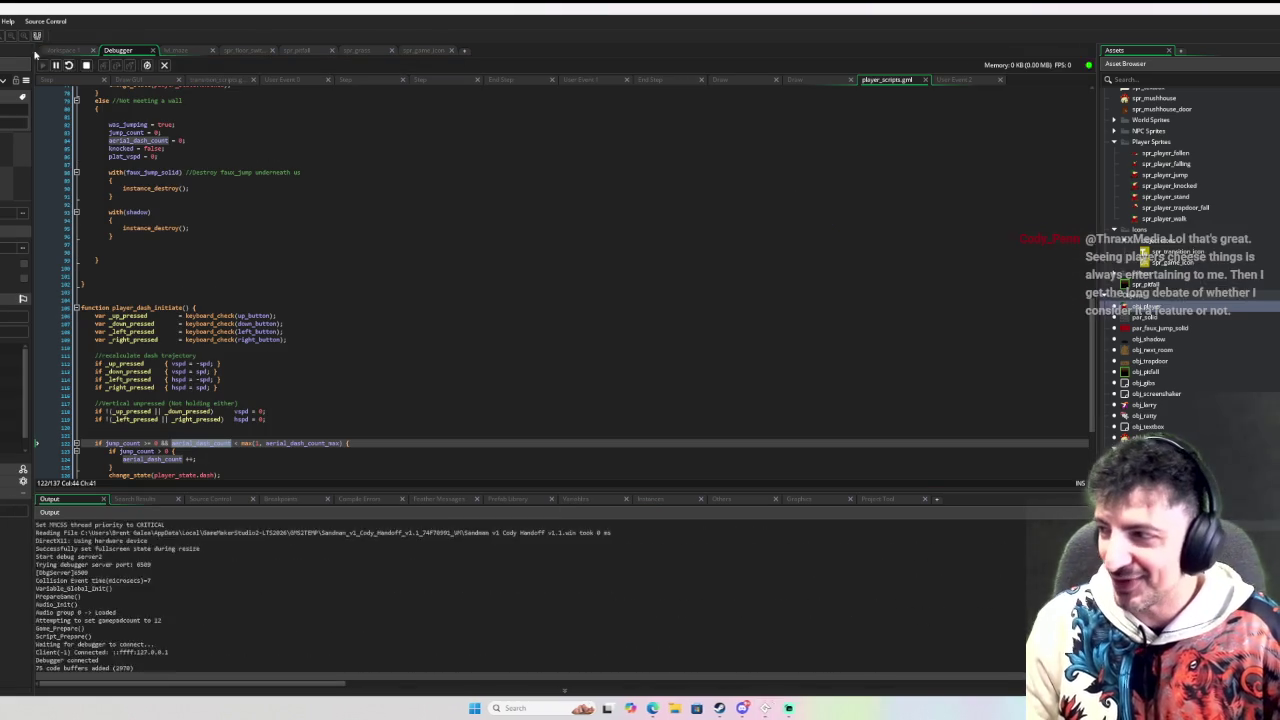
Step: Playtest dashing the character in several directions, including up onto and across the dark block
key(Right)
key(Left)
key(Down)
key(Up)
key(Right)
key(Left)
key(Down)
key(Up)
key(Right)
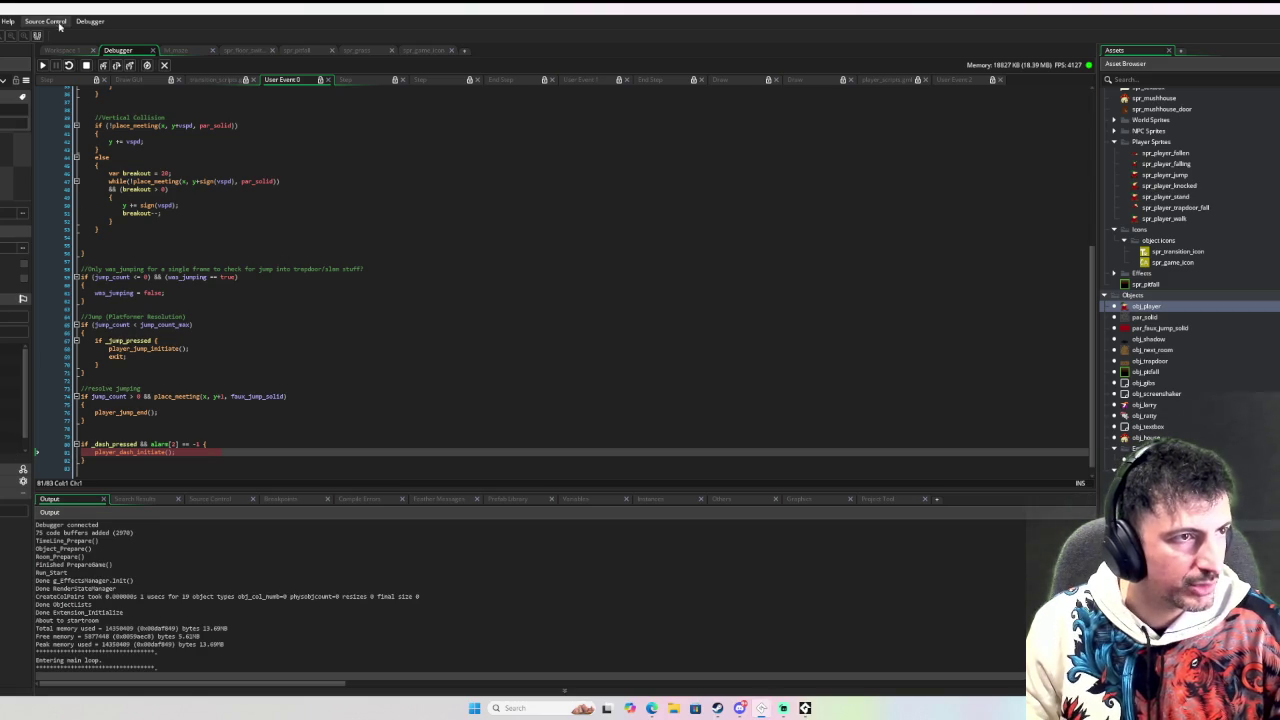
Step: Resume and stop the debug run, then open the obj_player object editor
click(44, 65)
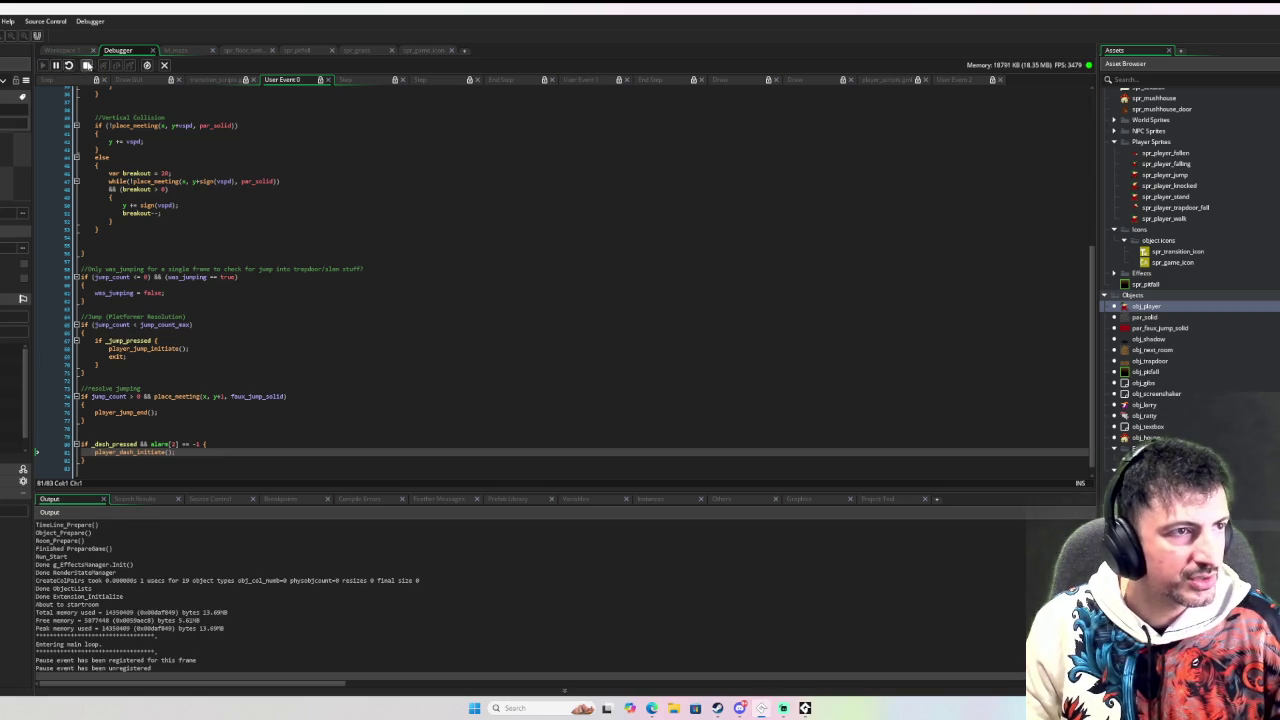
click(87, 65)
double_click(1168, 305)
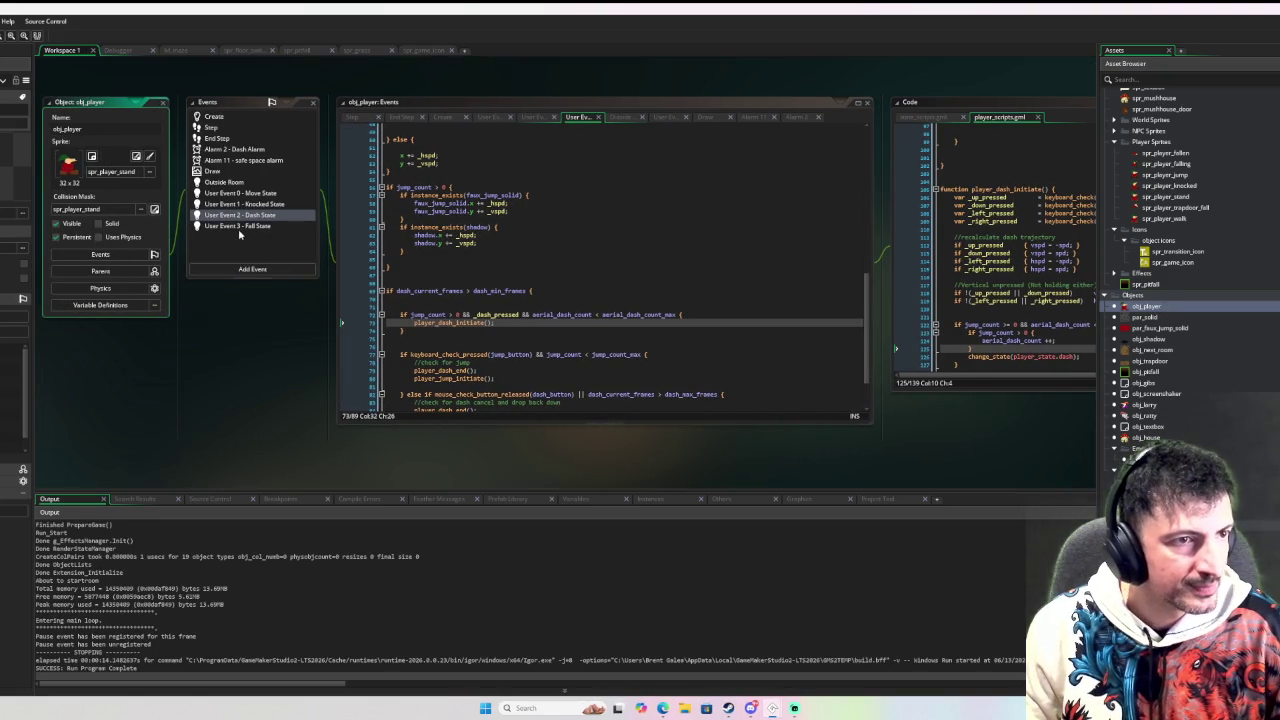
Step: In the Draw event, comment out the draw_line line with // and cut it
click(212, 171)
key(Home)
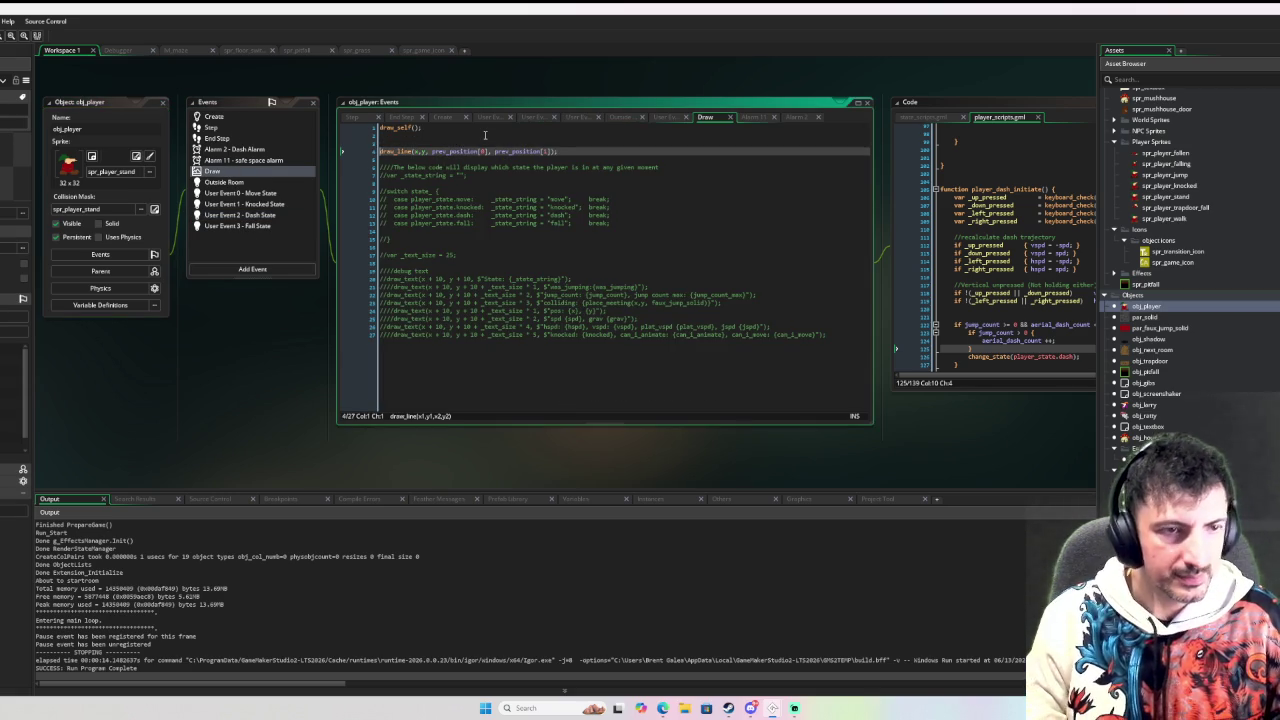
text(//)
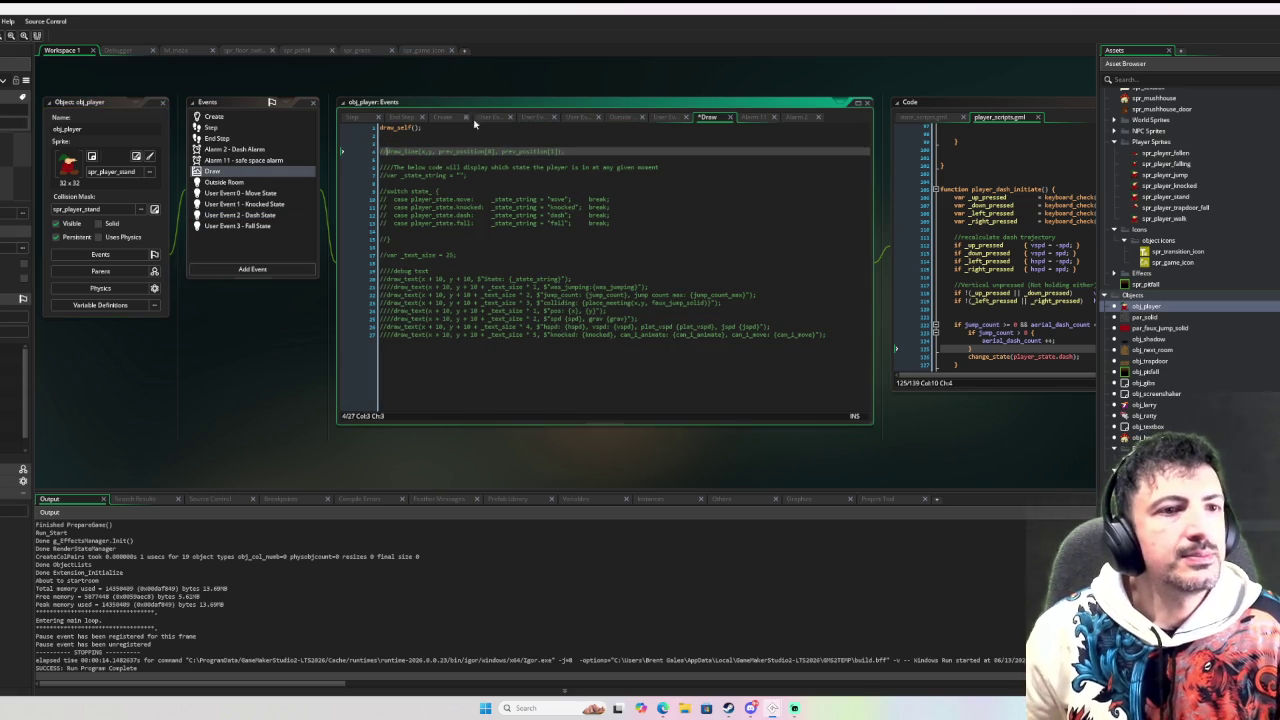
drag(581, 148, 379, 150)
key(BackSpace)
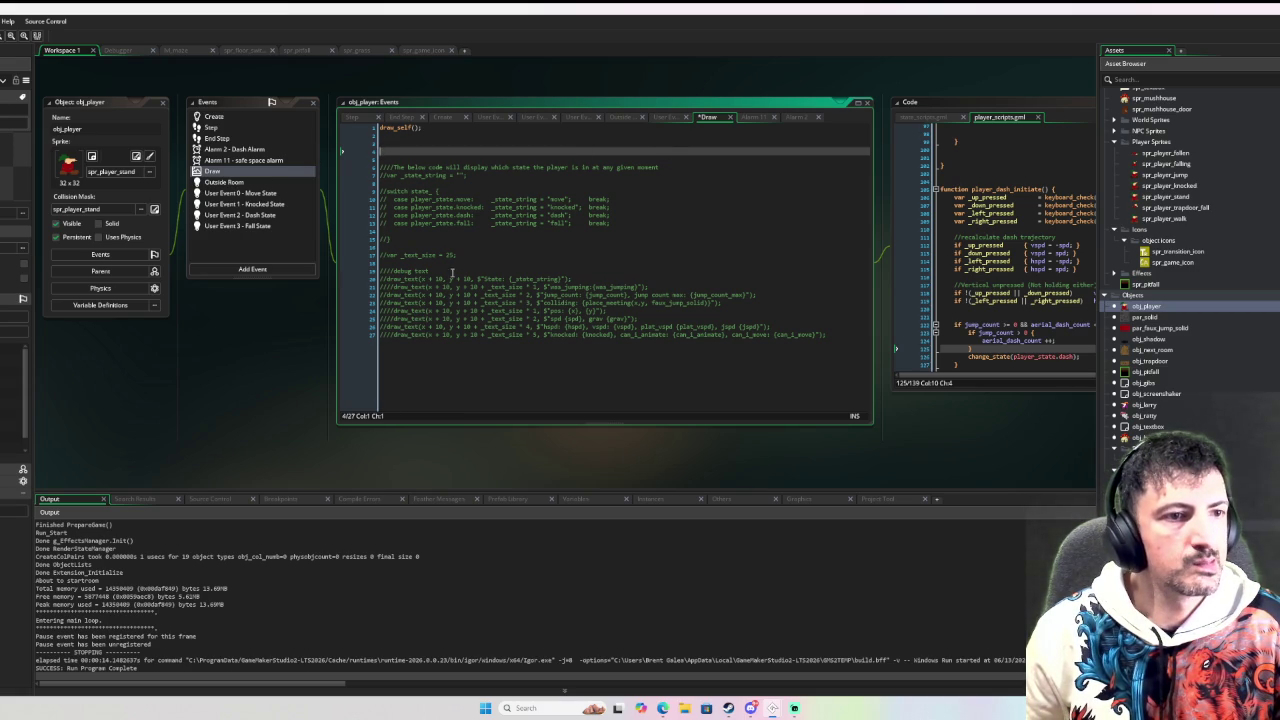
Step: Paste the commented draw_line below the switch block with blank lines around it, then run with F6
click(451, 262)
key(Up)
key(Return)
key(Return)
key(Return)
key(Up)
key(Up)
key(Up)
text(//draw_line(x,y, prev_position[0], prev_position[1]);)
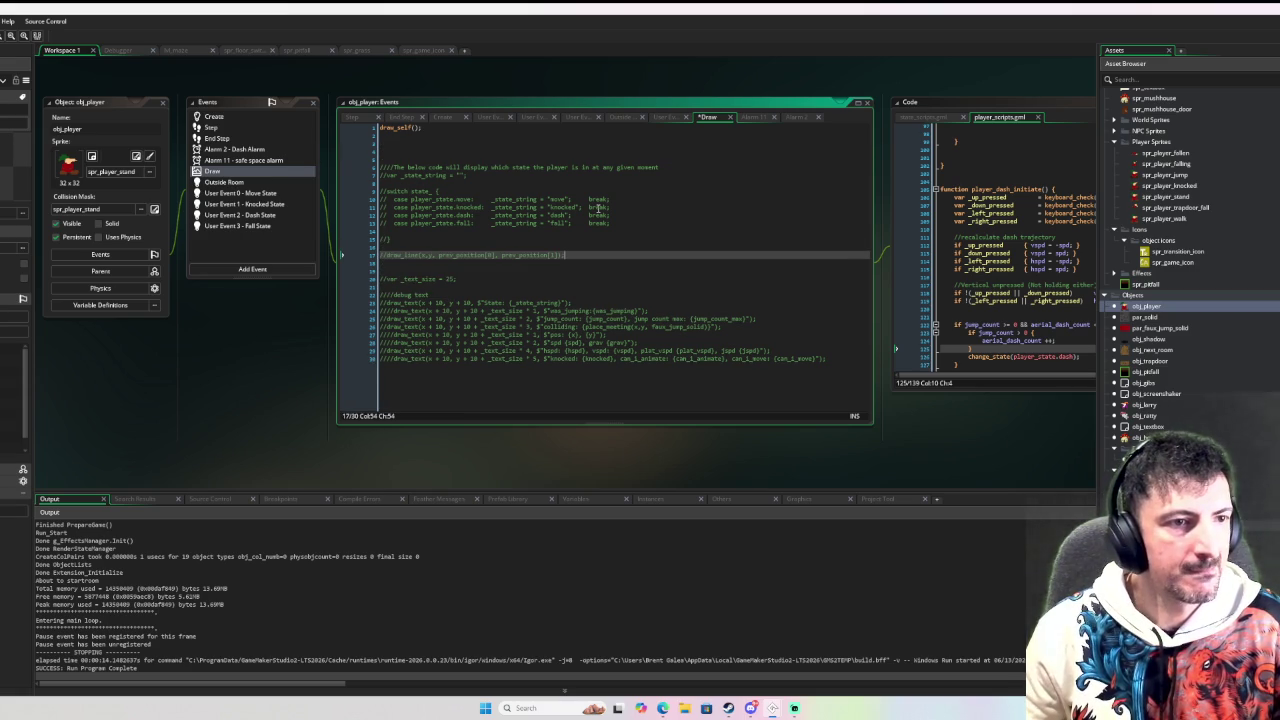
key(Up)
key(Return)
key(Return)
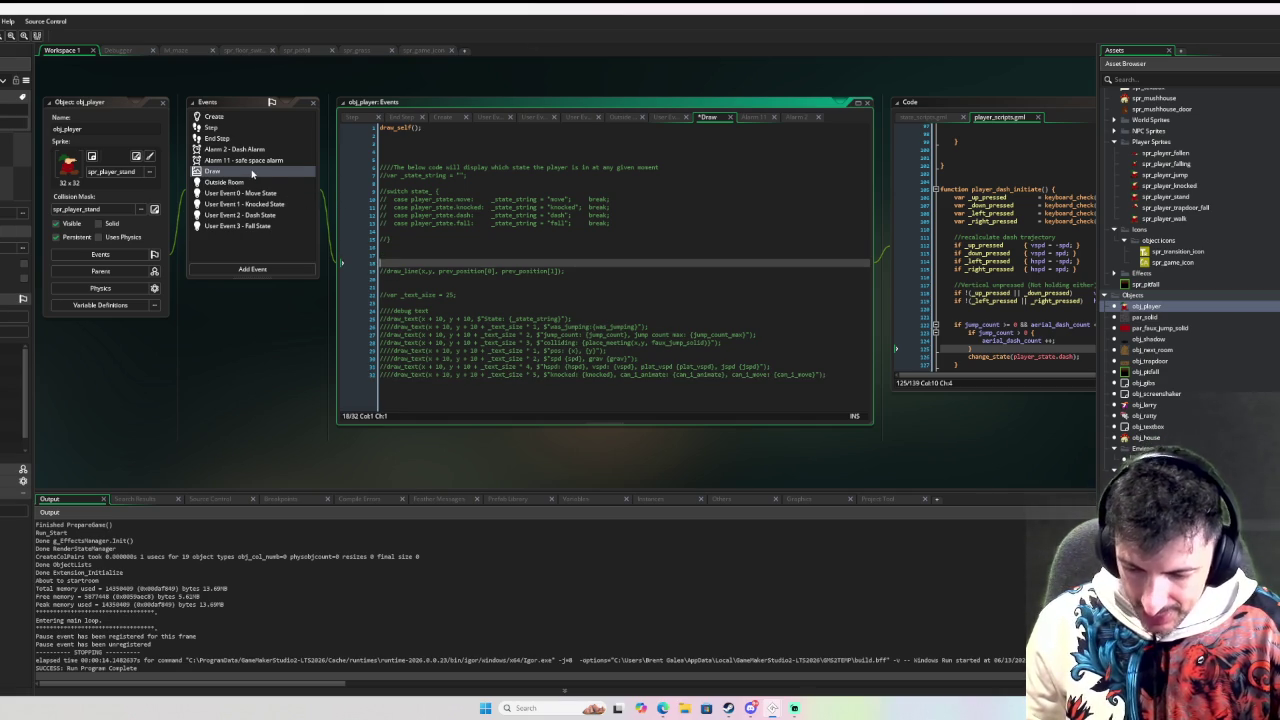
key(F6)
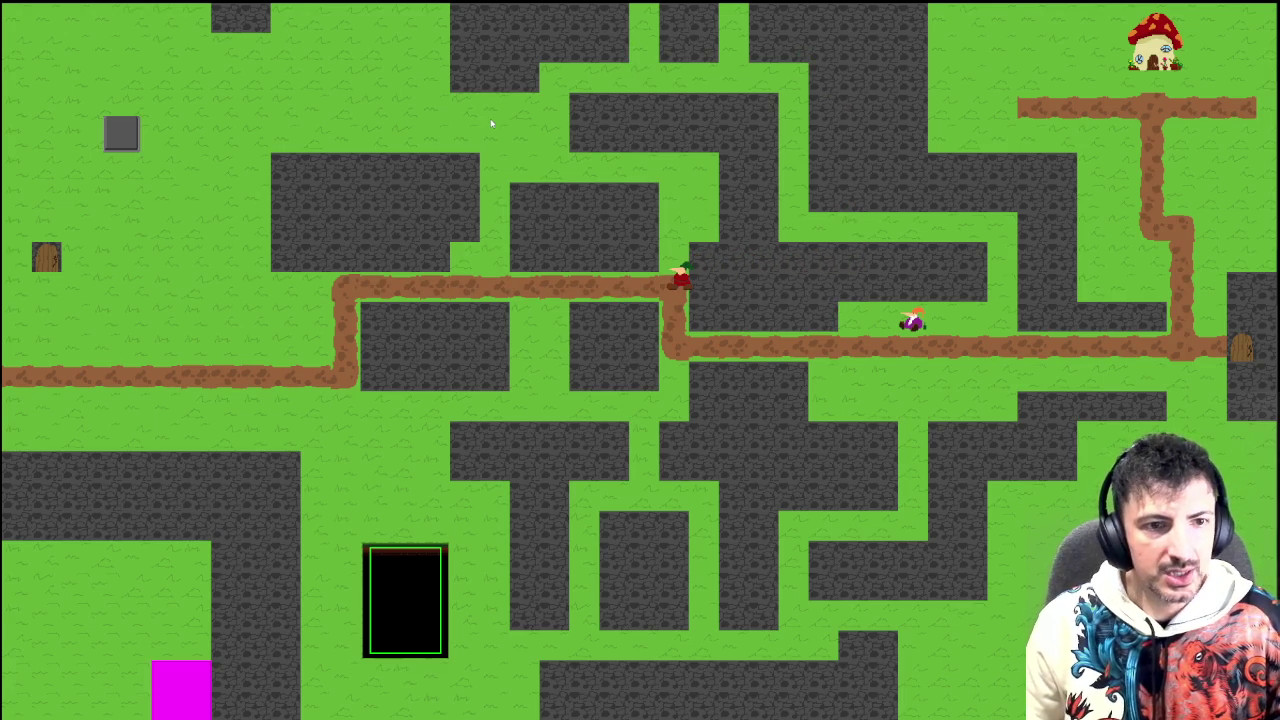
Step: Close the running game with Escape to end the playtest
key(Escape)
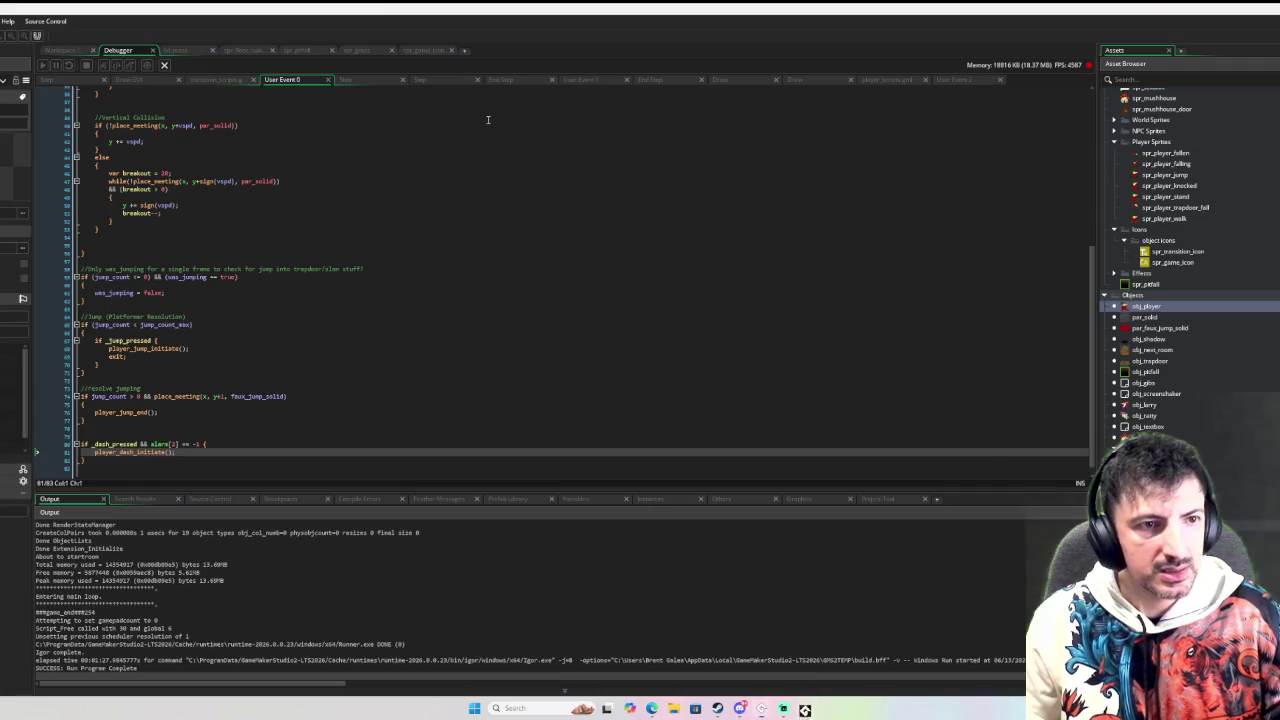
Step: Add 'var _dir = point_direction(0,0,hspd,vspd);' at the top of player_dash_initiate
click(72, 49)
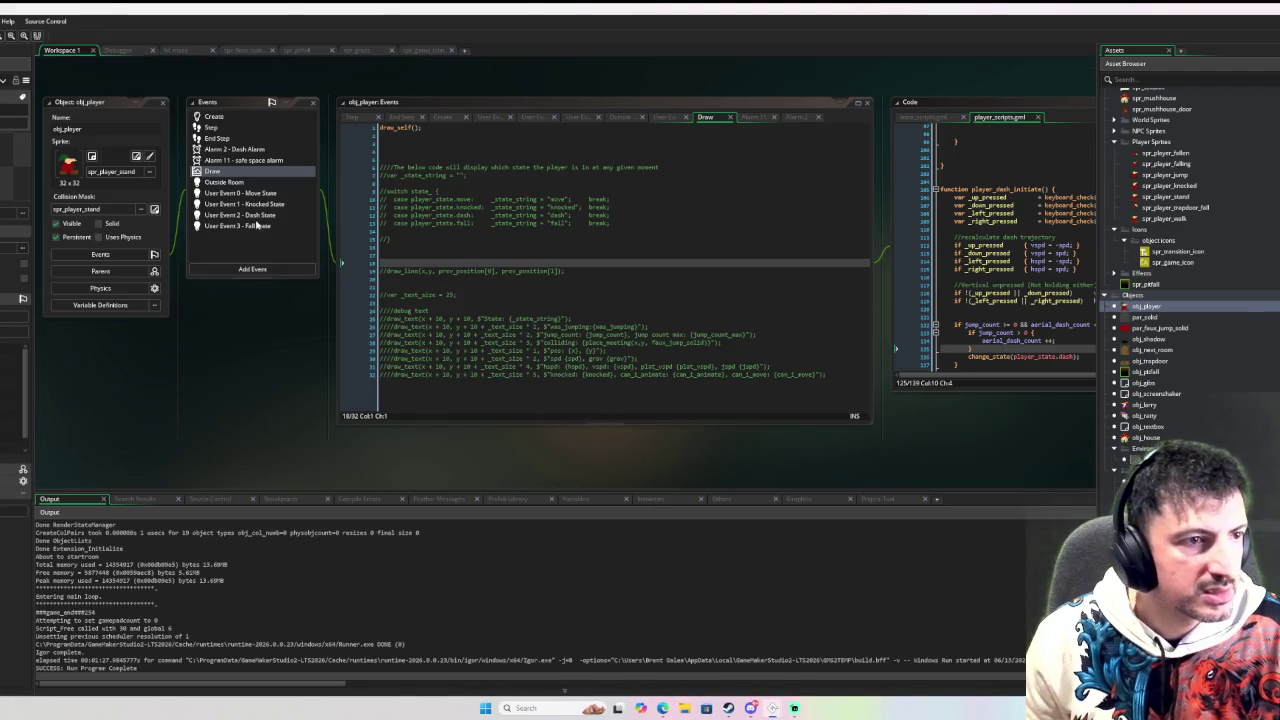
click(257, 219)
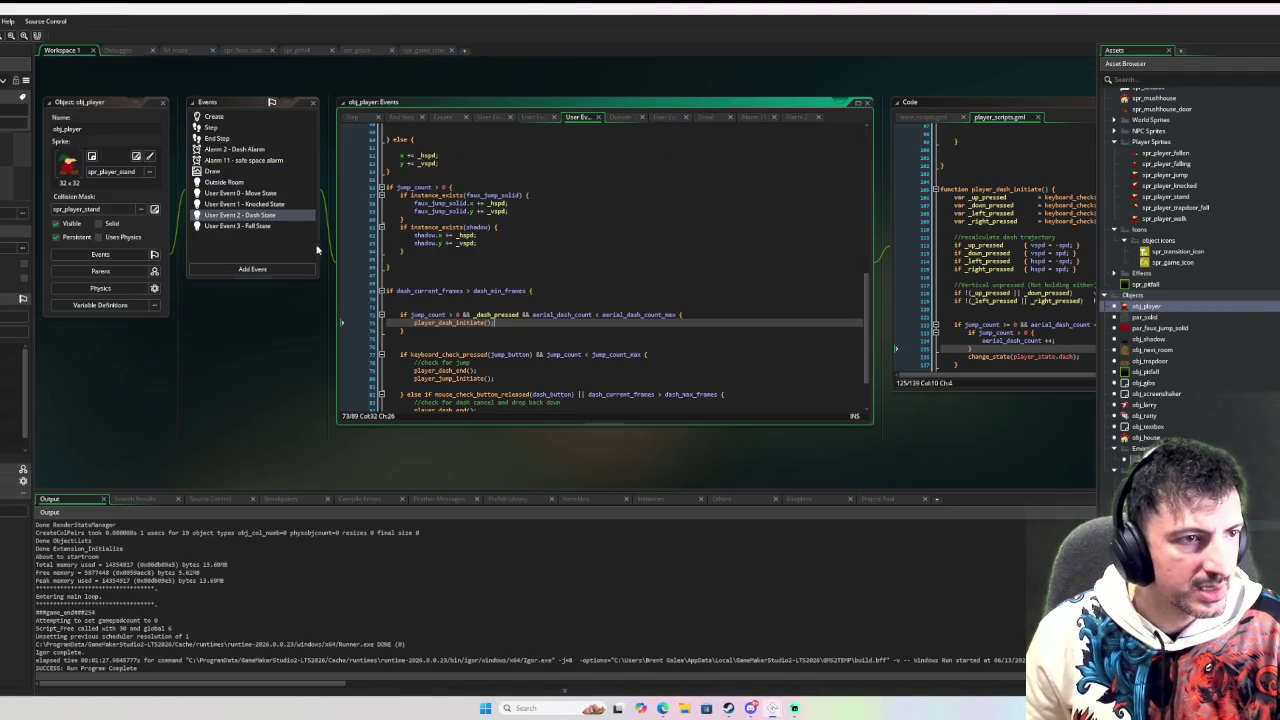
middle_click(431, 322)
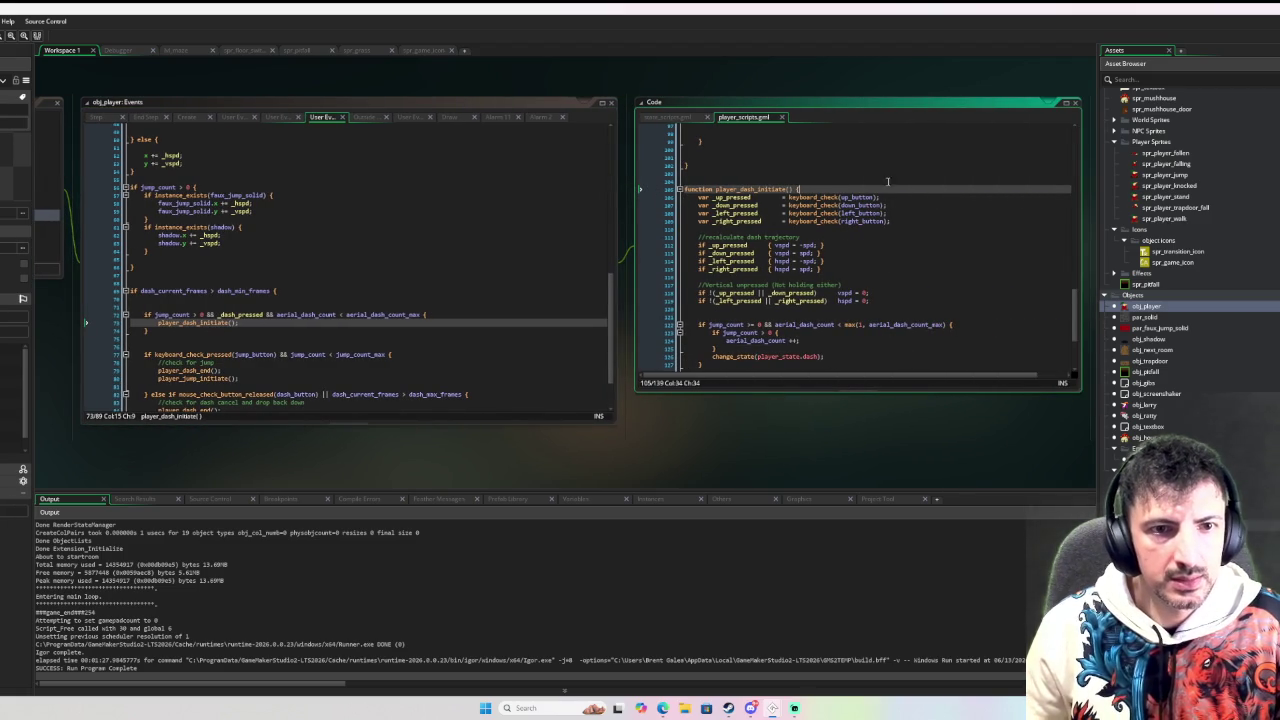
key(Return)
key(Return)
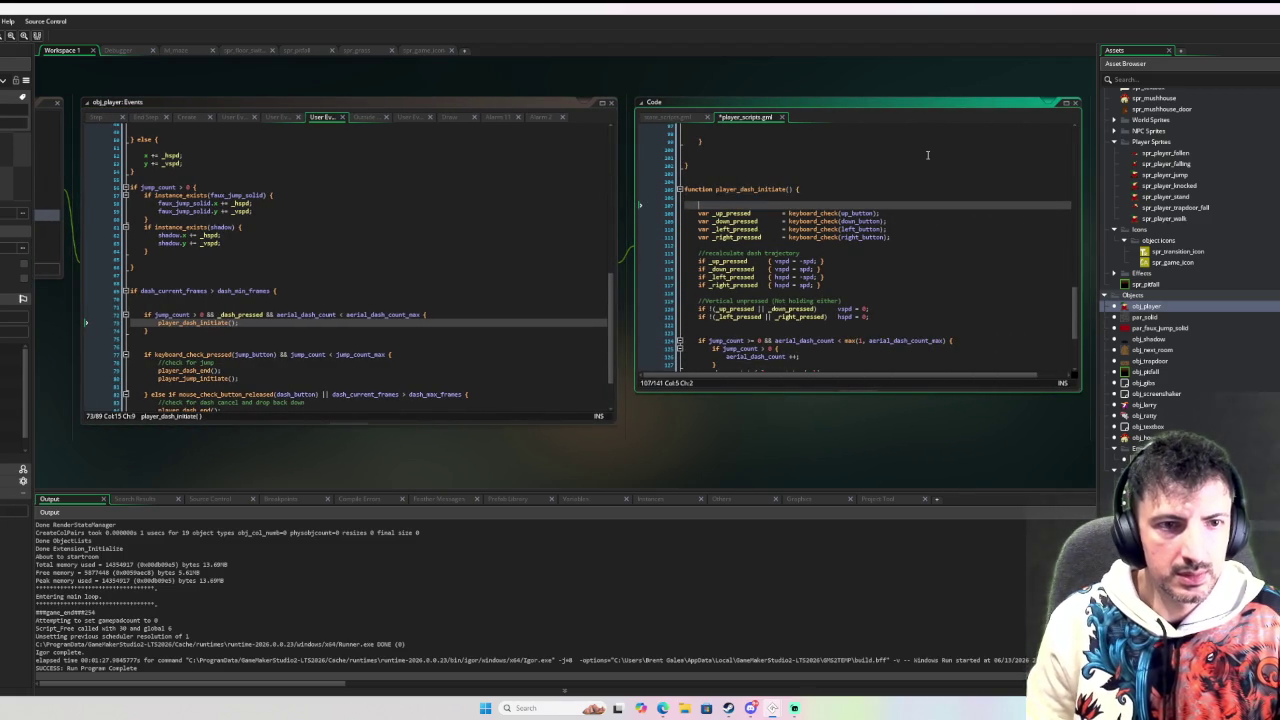
key(Up)
key(Return)
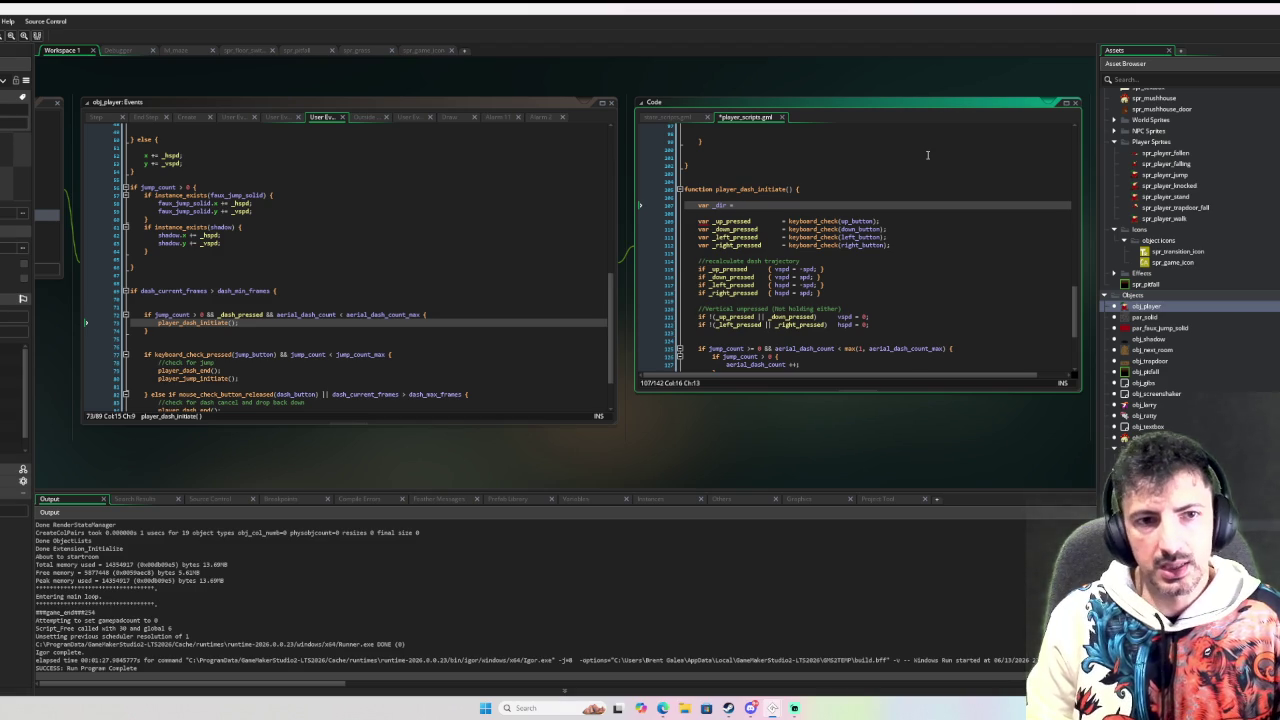
text(po)
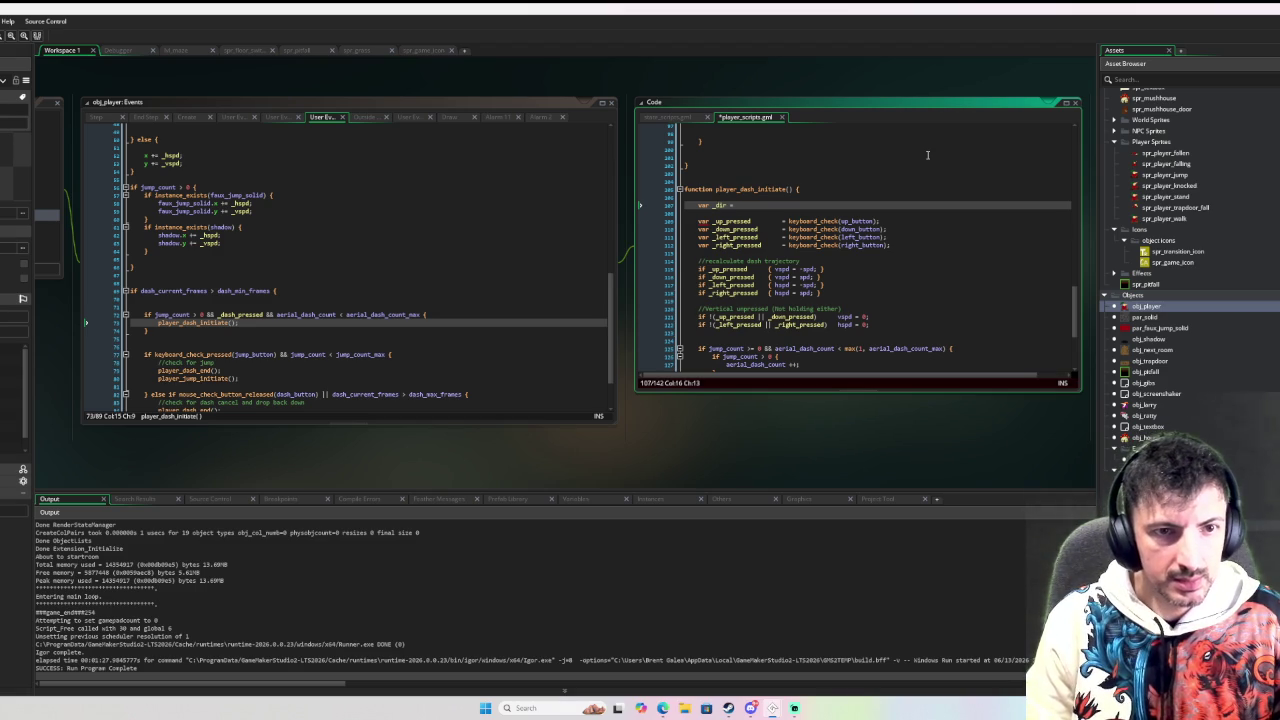
text(int_directio)
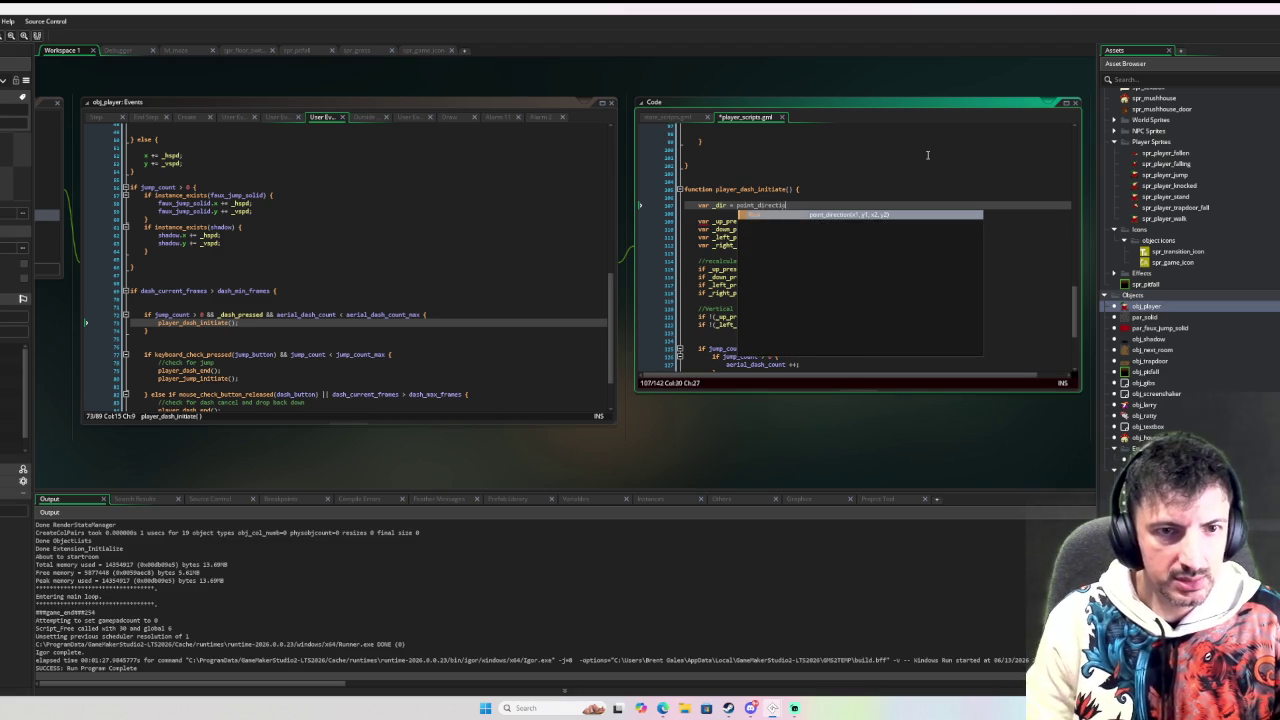
key(Return)
text((0,0,)
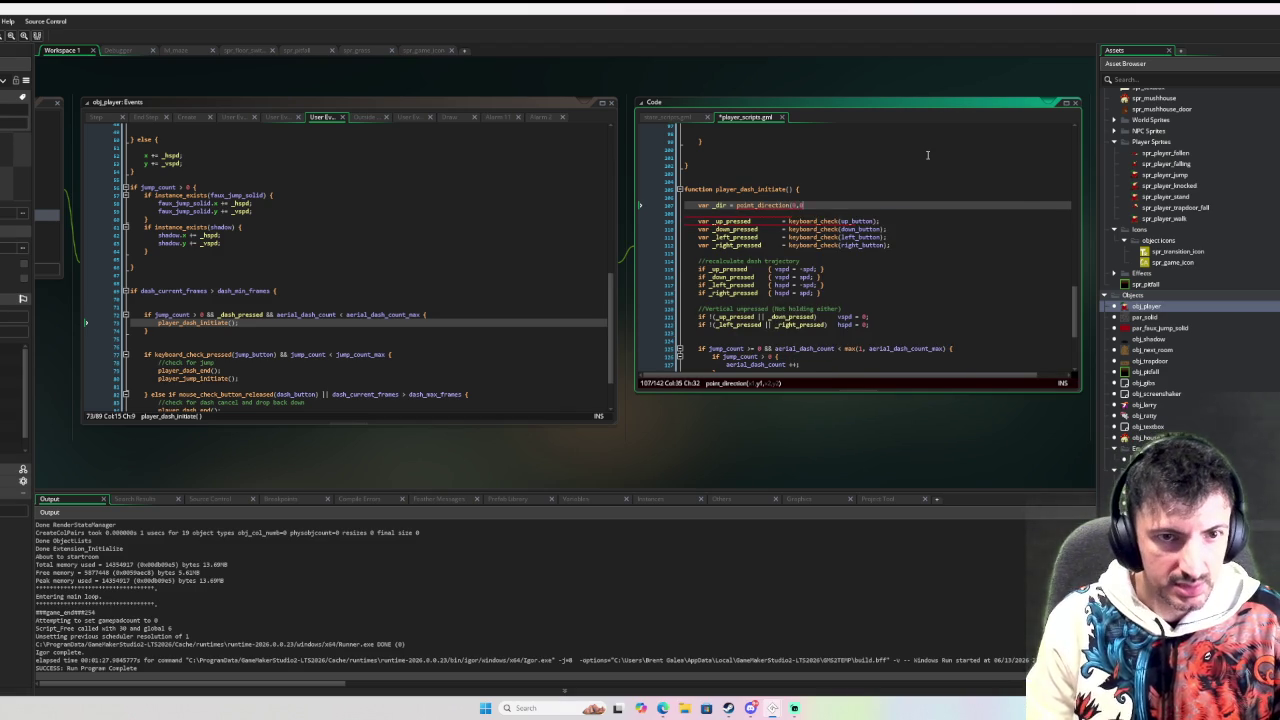
text(hspd,)
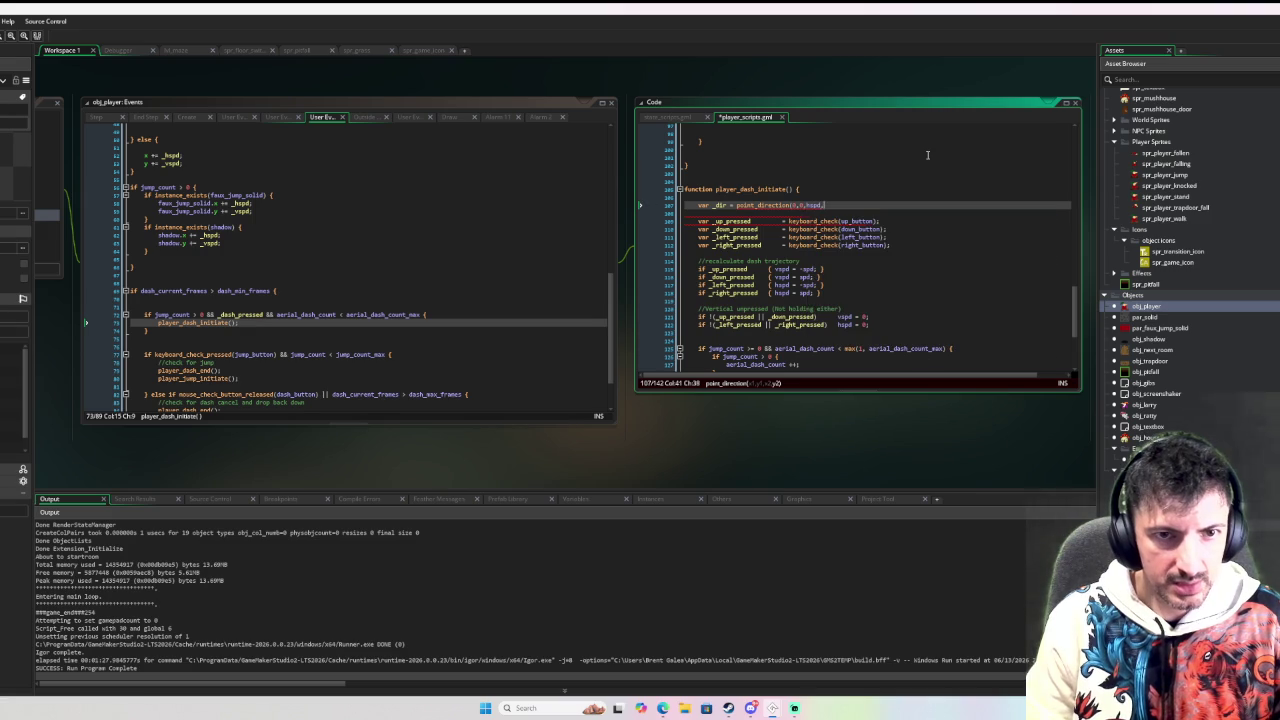
text(vspd);)
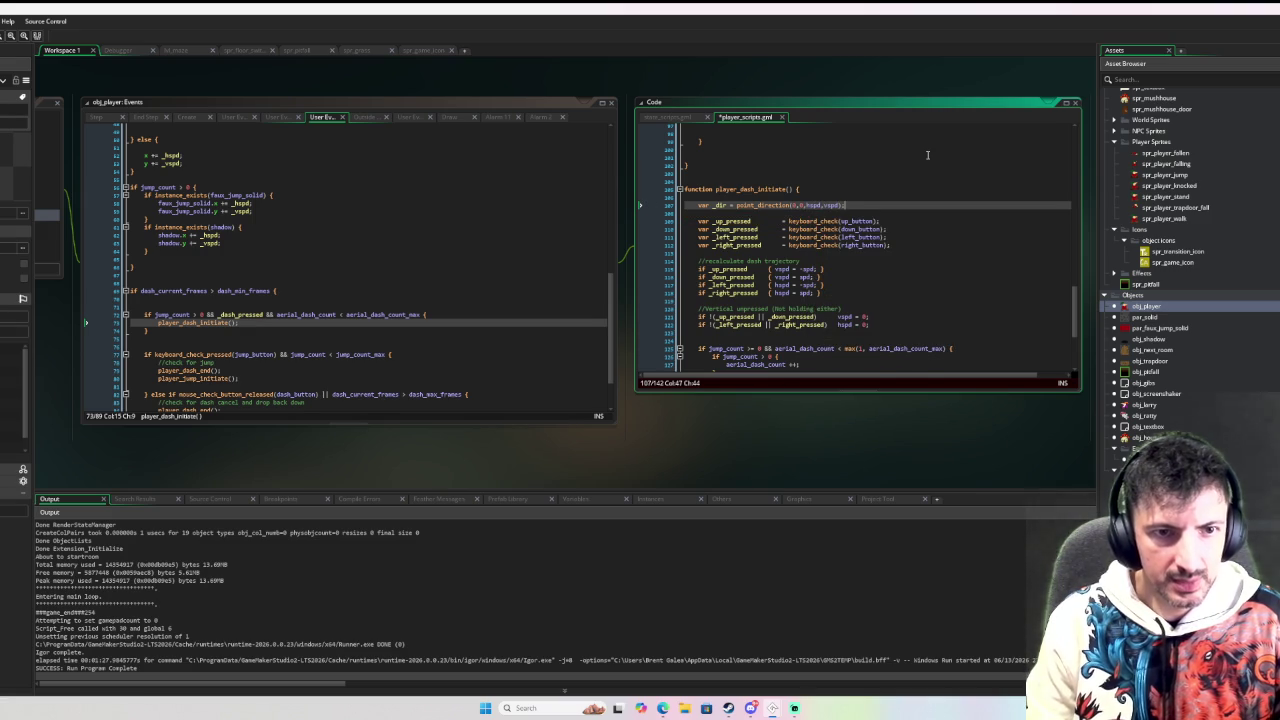
key(Return)
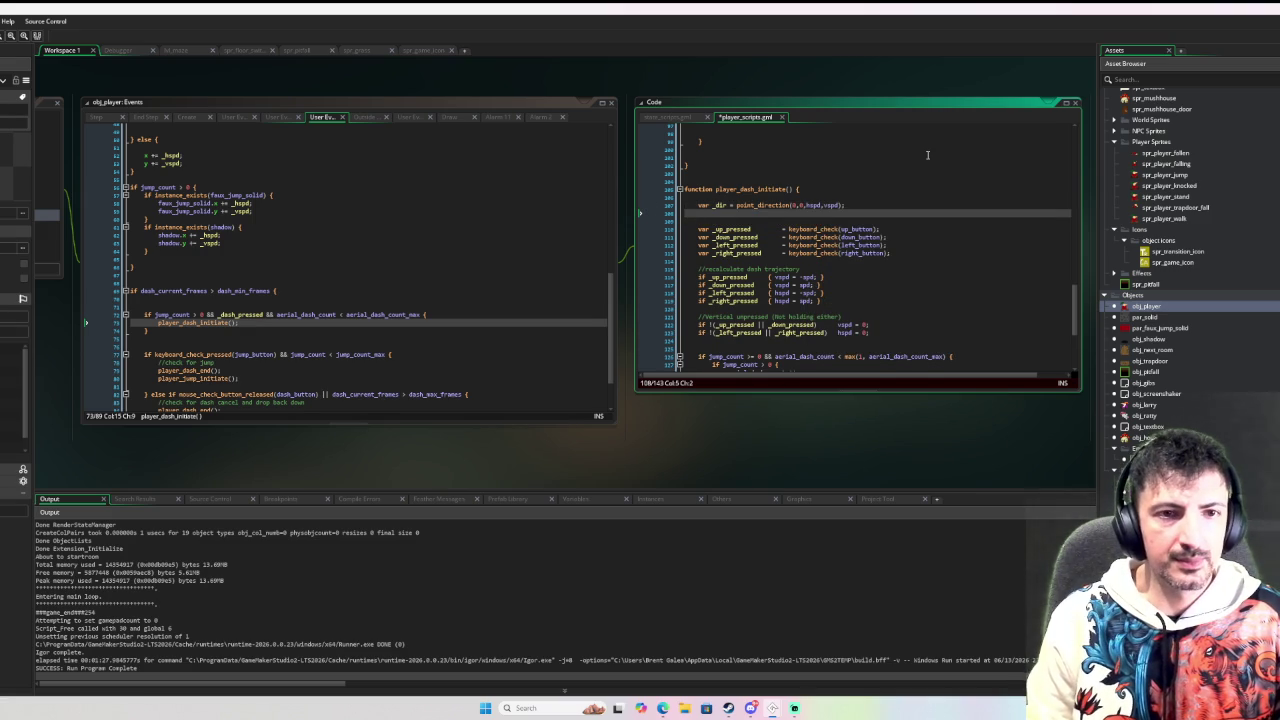
Step: Below the unpressed checks, start an 'if hspd == 0 && vspd == 0' block
key(BackSpace)
key(BackSpace)
key(Down)
key(Down)
key(Down)
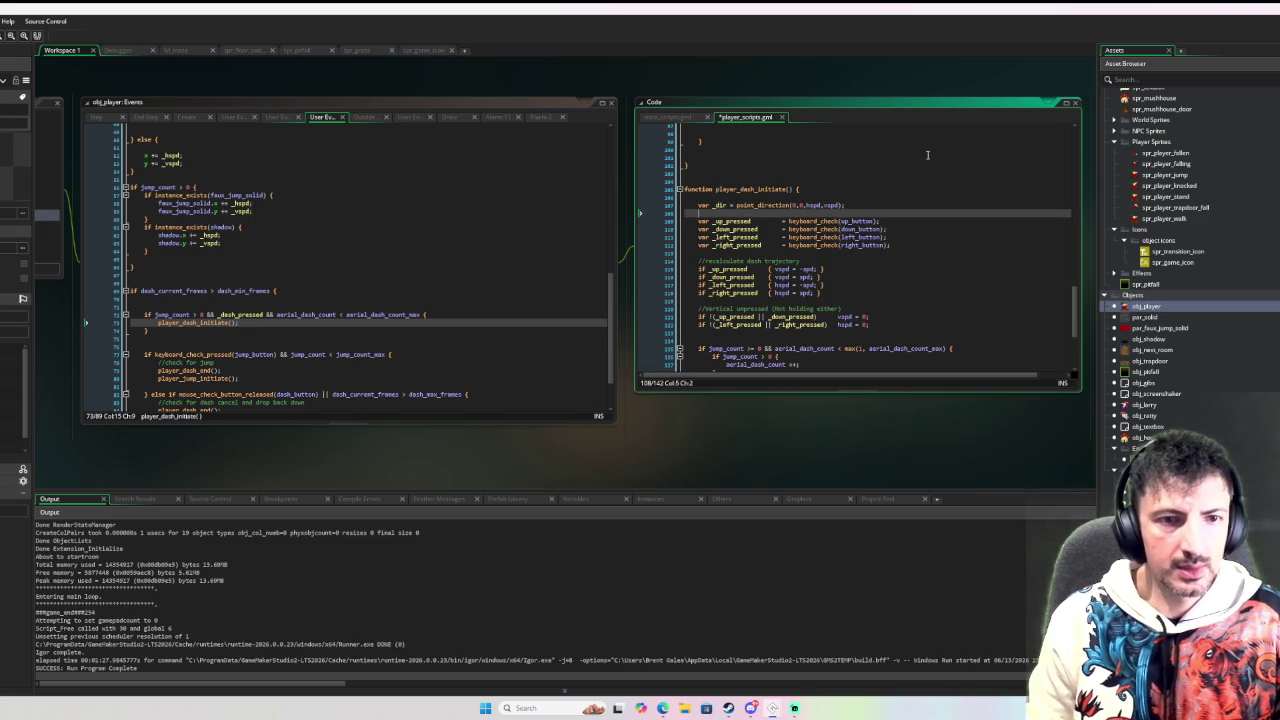
key(Down)
key(Return)
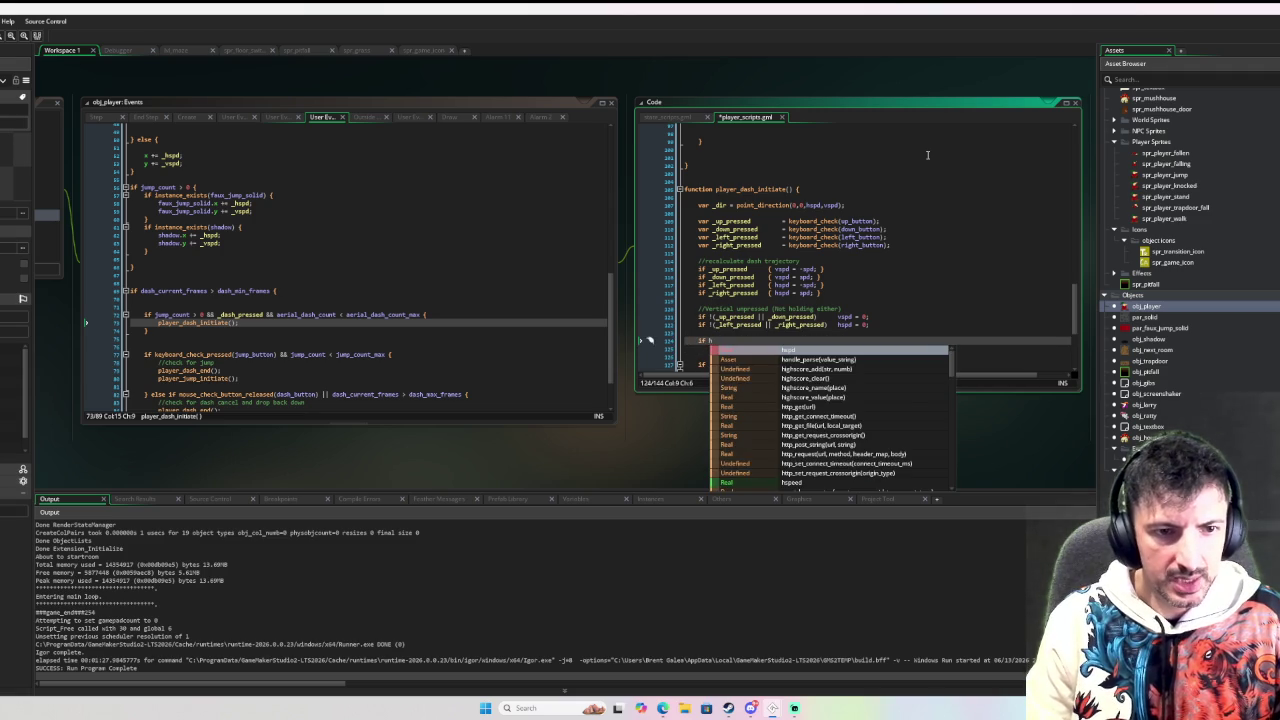
text(spd == 0 && )
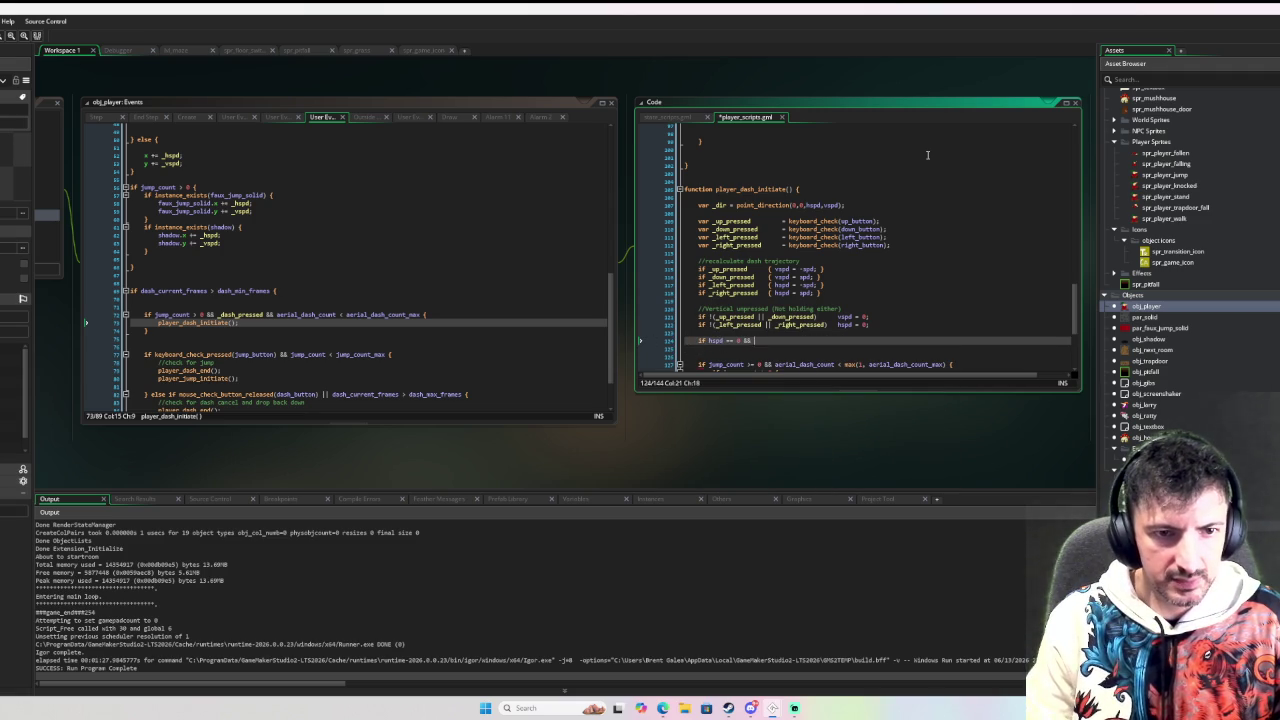
text(vspd == 0 {)
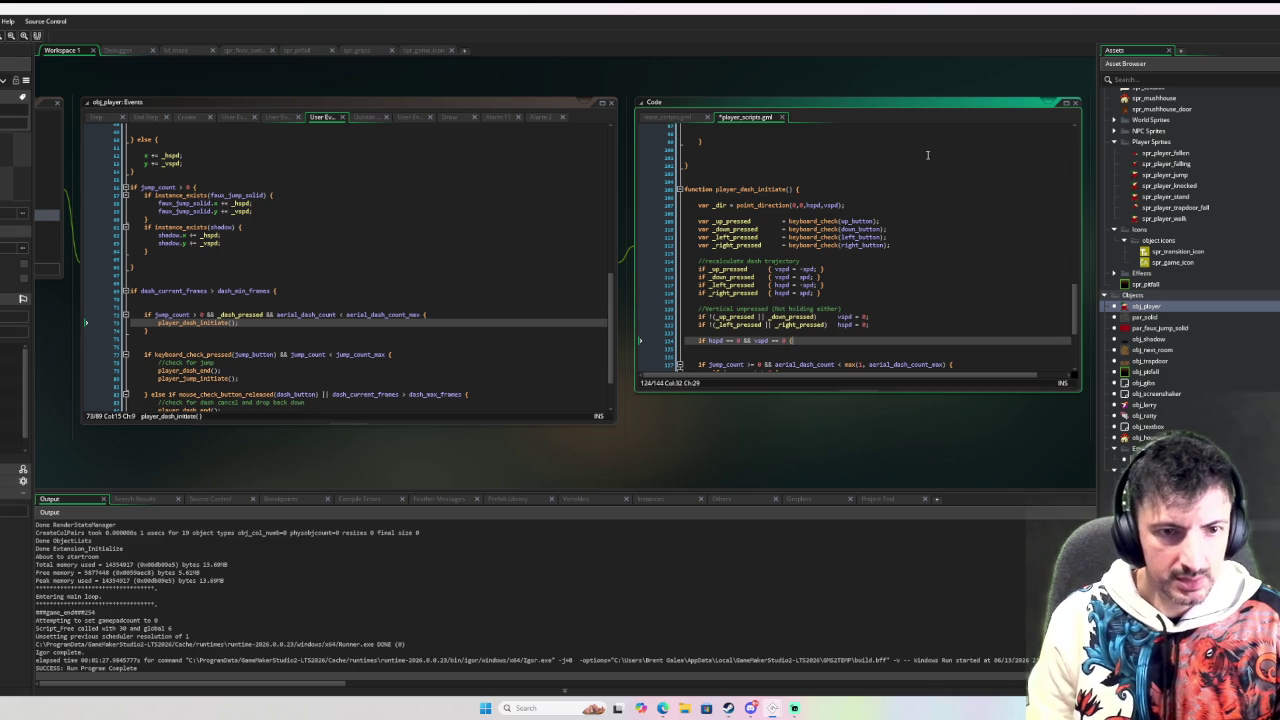
key(Return)
text(//set dash trajectory to the existing trajectory)
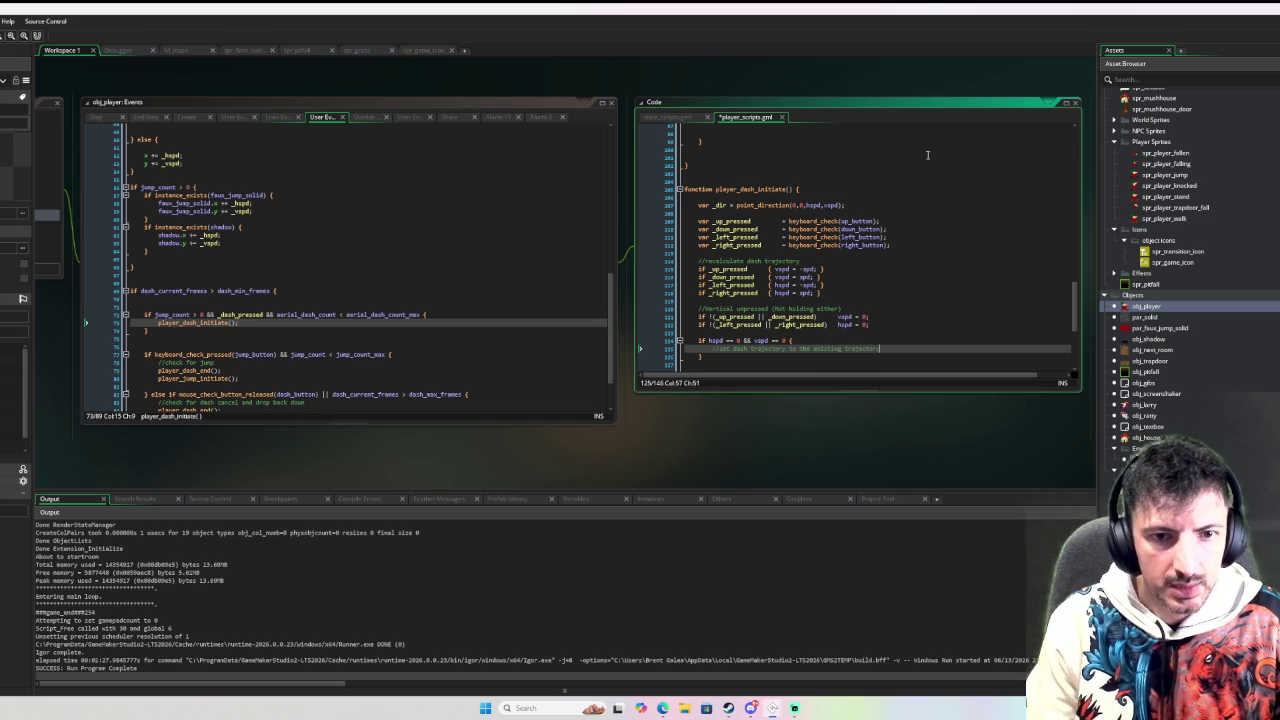
key(Return)
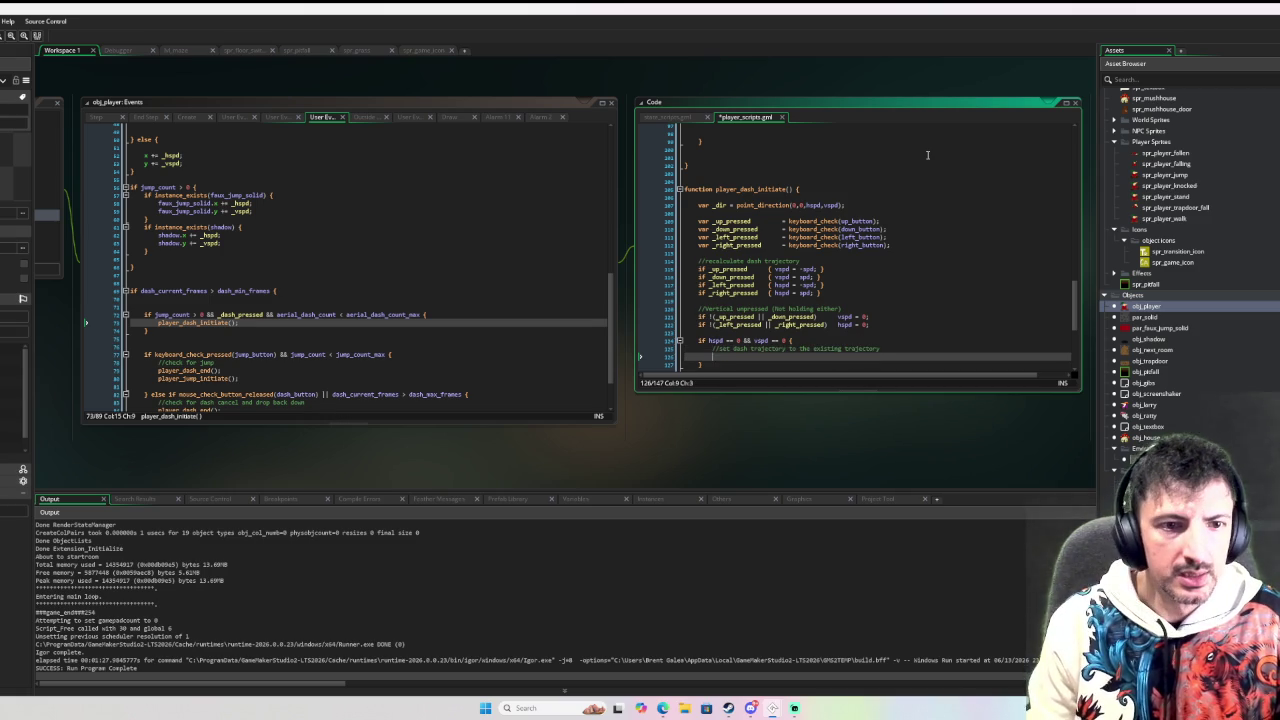
Step: Copy the hspd and vspd lengthdir lines from player_jump_end
scroll(844, 199, down, 3)
scroll(836, 206, up, 15)
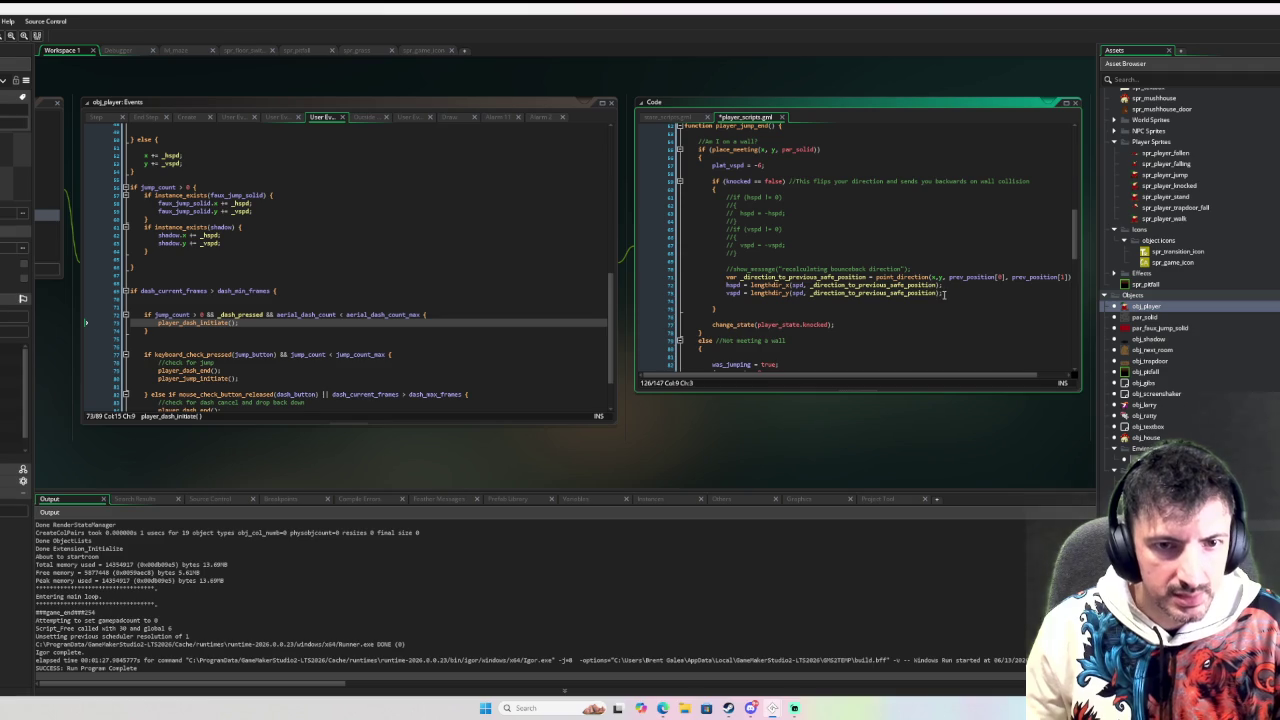
mouse_move(942, 292)
mouse_down()
mouse_move(726, 292)
mouse_move(727, 278)
mouse_up()
key(ctrl+c)
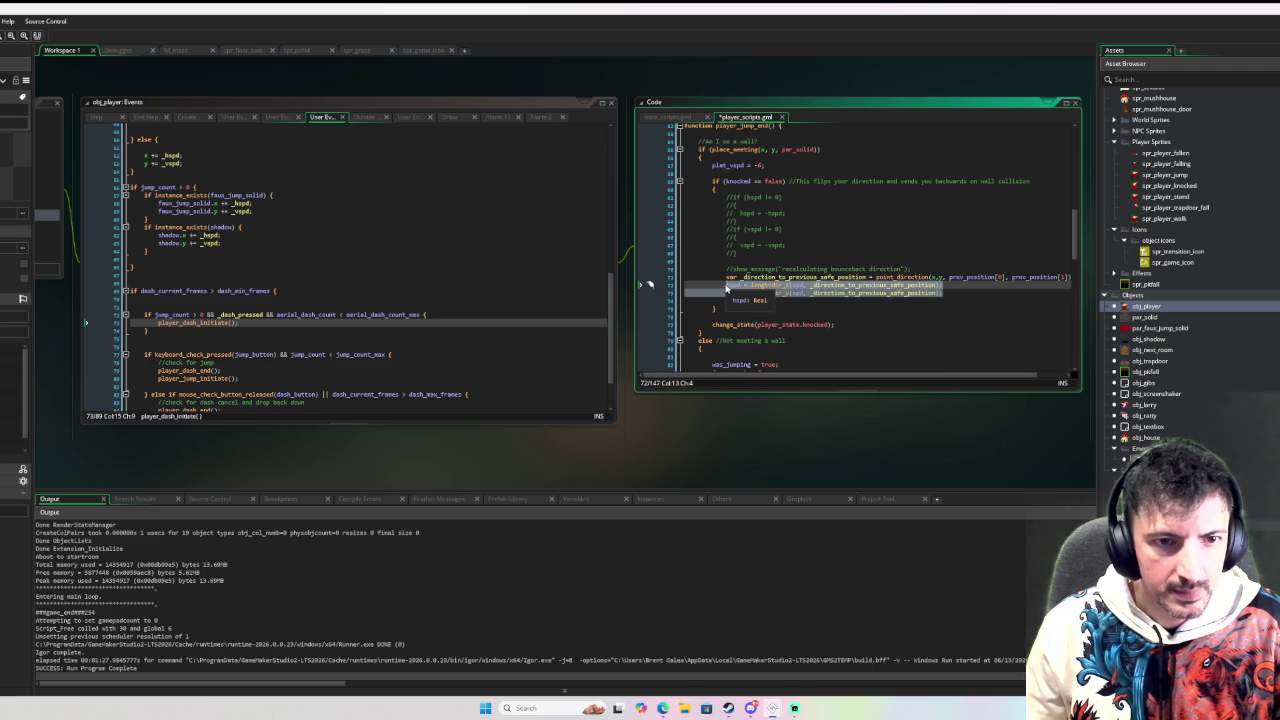
Step: Paste the lengthdir lines into the zero-speed block, align the vspd line, and start a debug run
scroll(870, 270, down, 10)
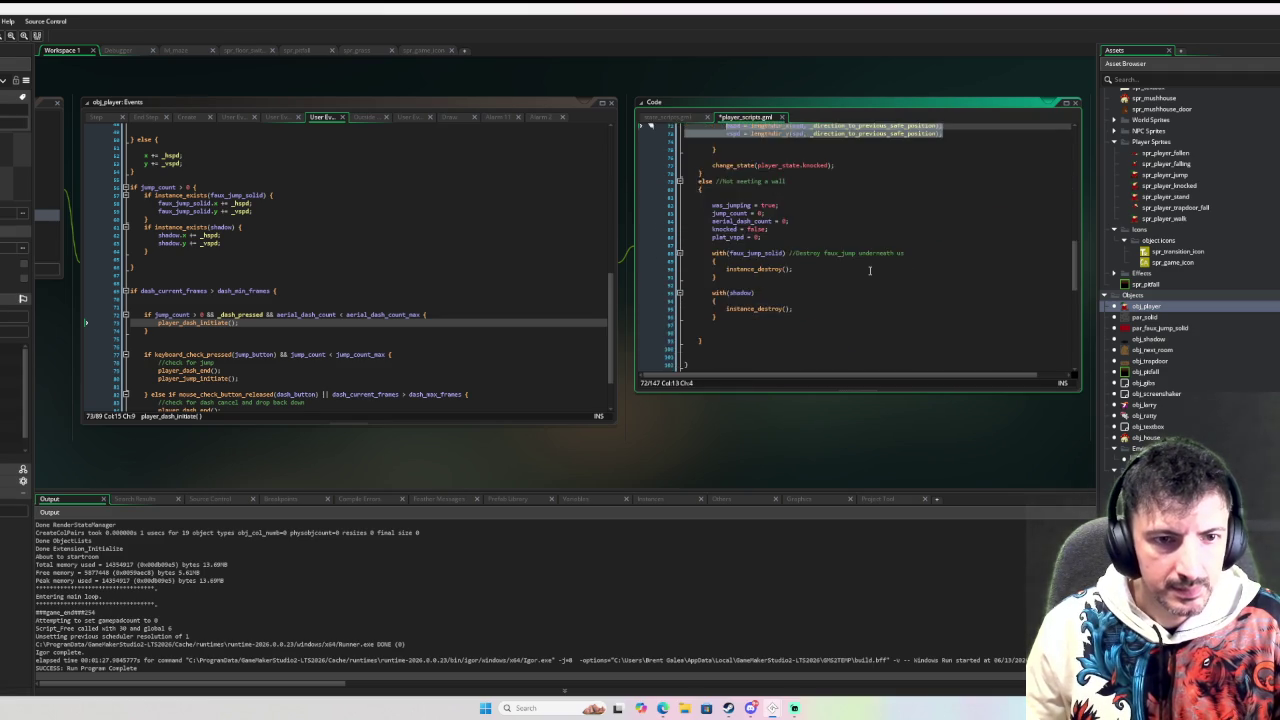
scroll(870, 270, up, 5)
scroll(870, 270, down, 5)
scroll(870, 270, down, 4)
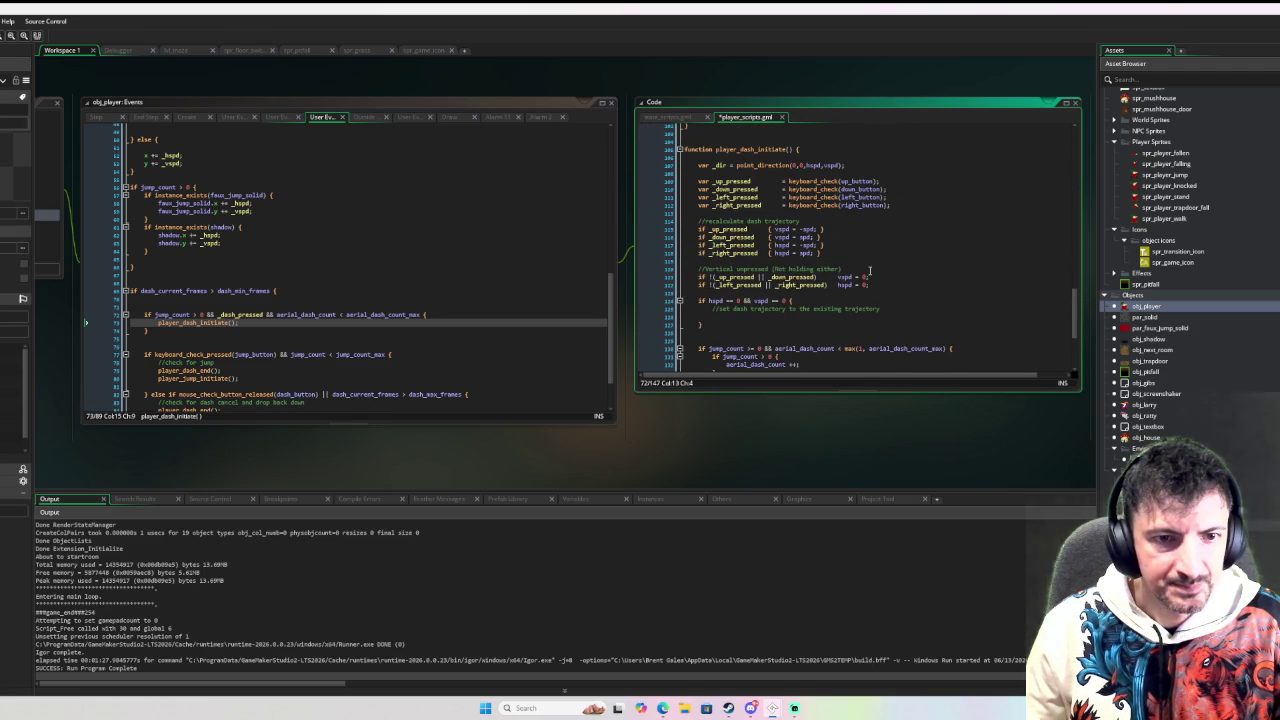
click(767, 317)
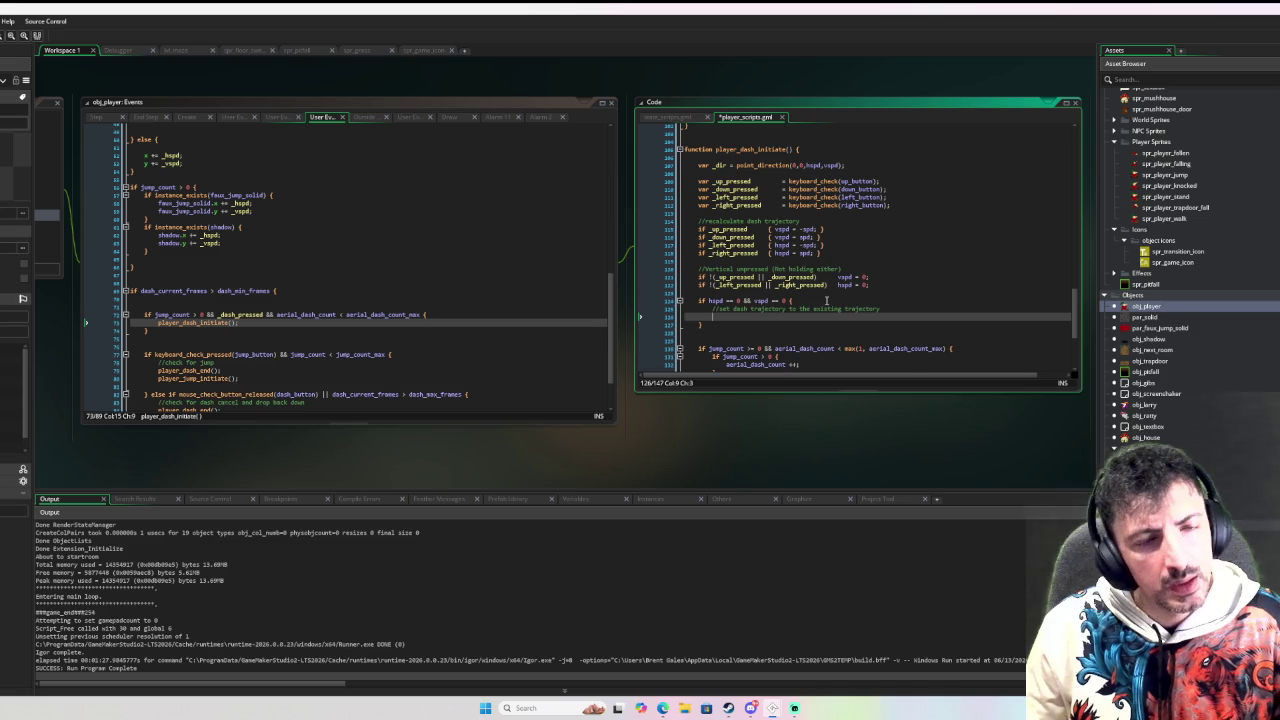
key(ctrl+v)
key(Home)
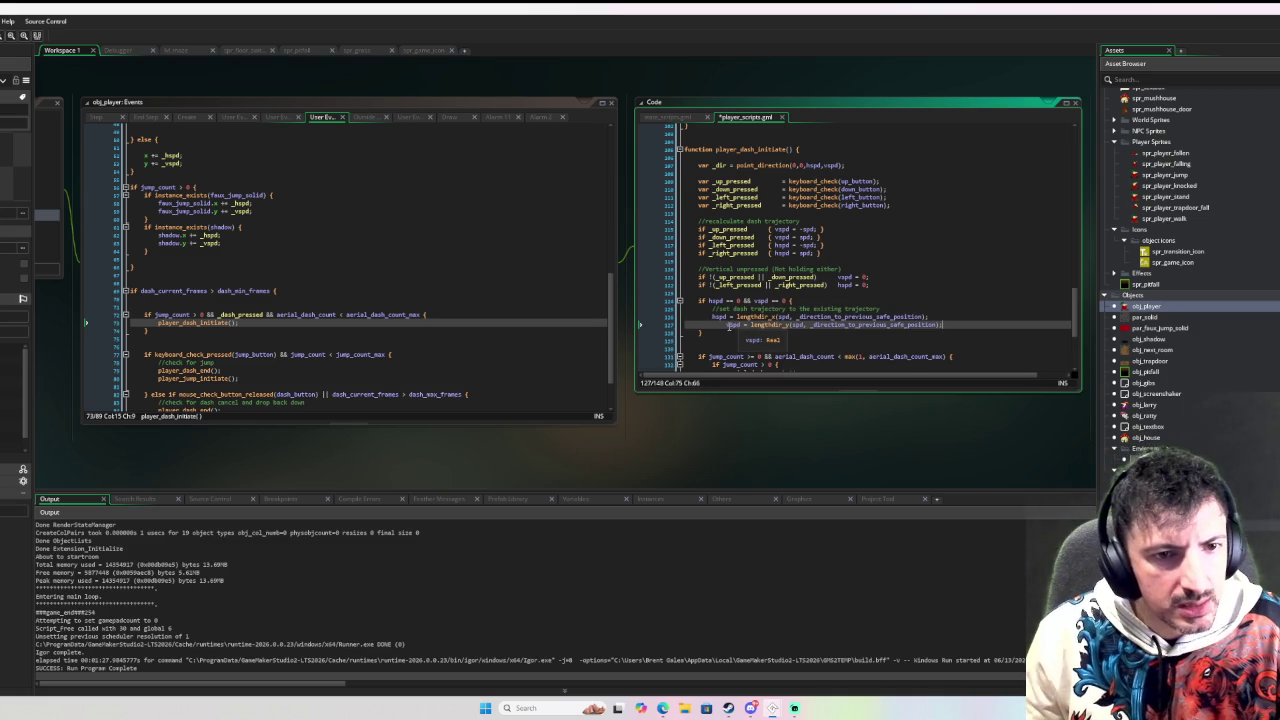
key(BackSpace)
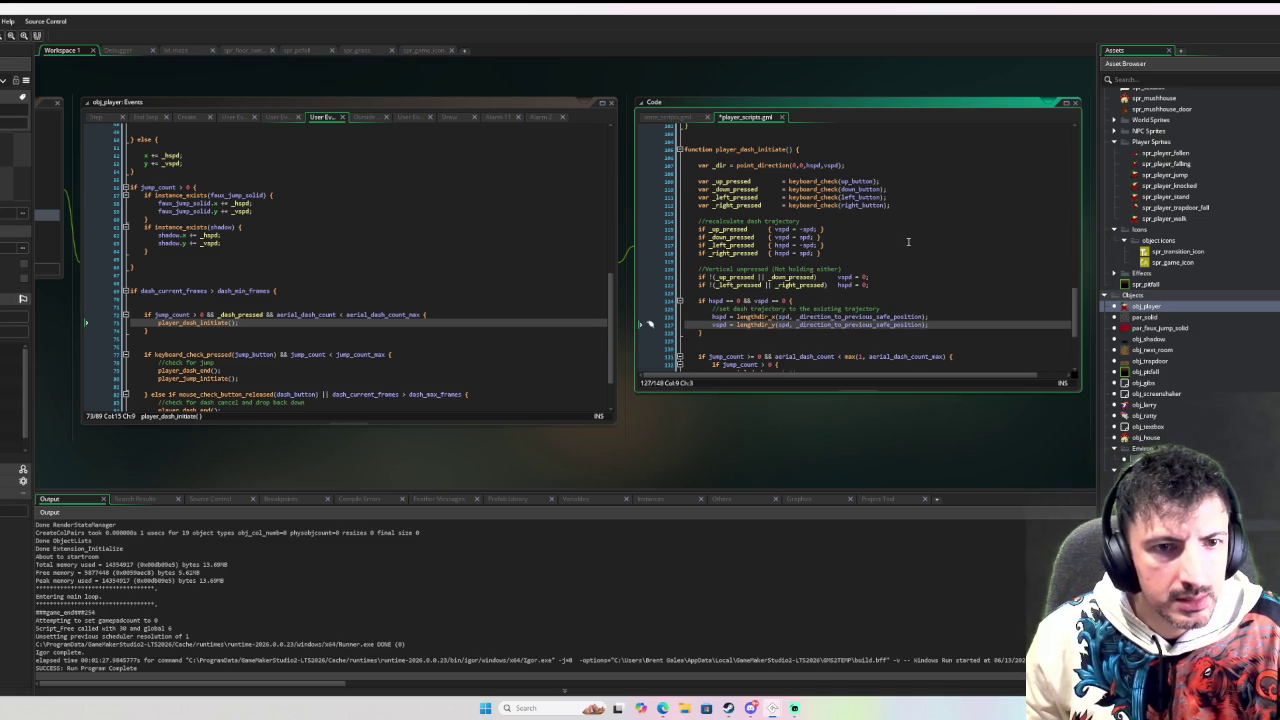
scroll(906, 243, down, 5)
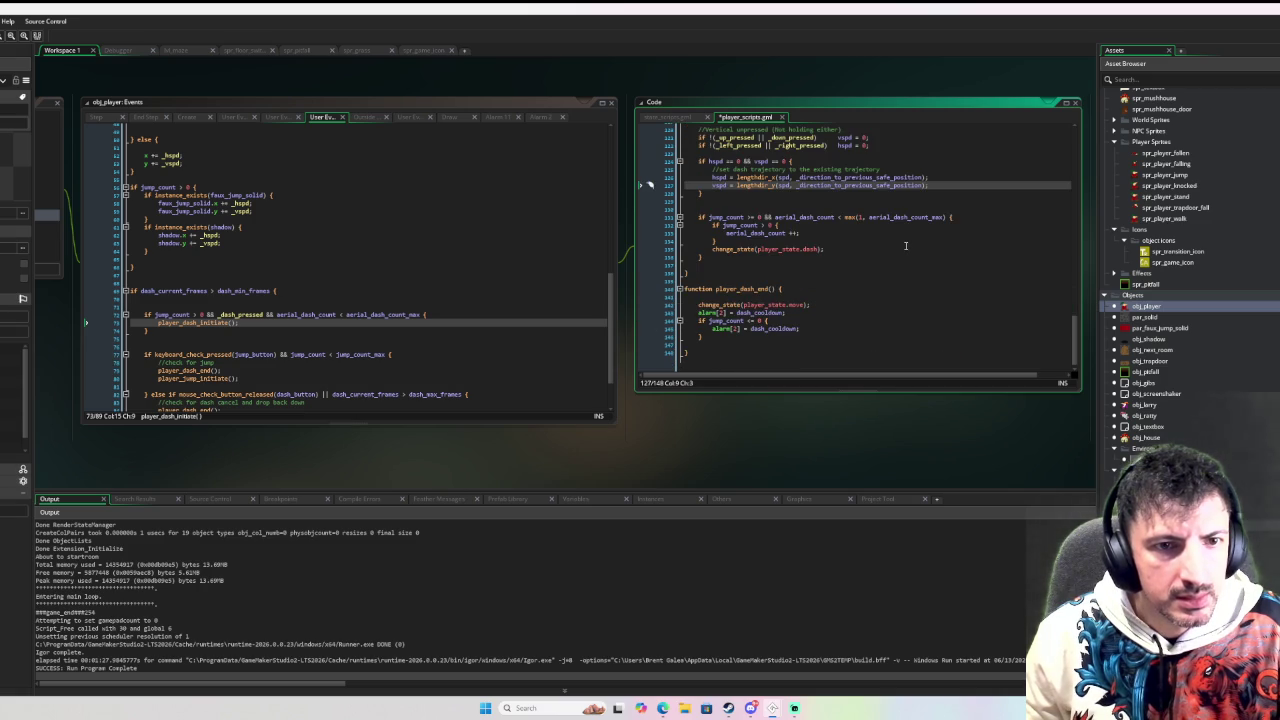
scroll(906, 245, up, 1)
scroll(906, 245, up, 3)
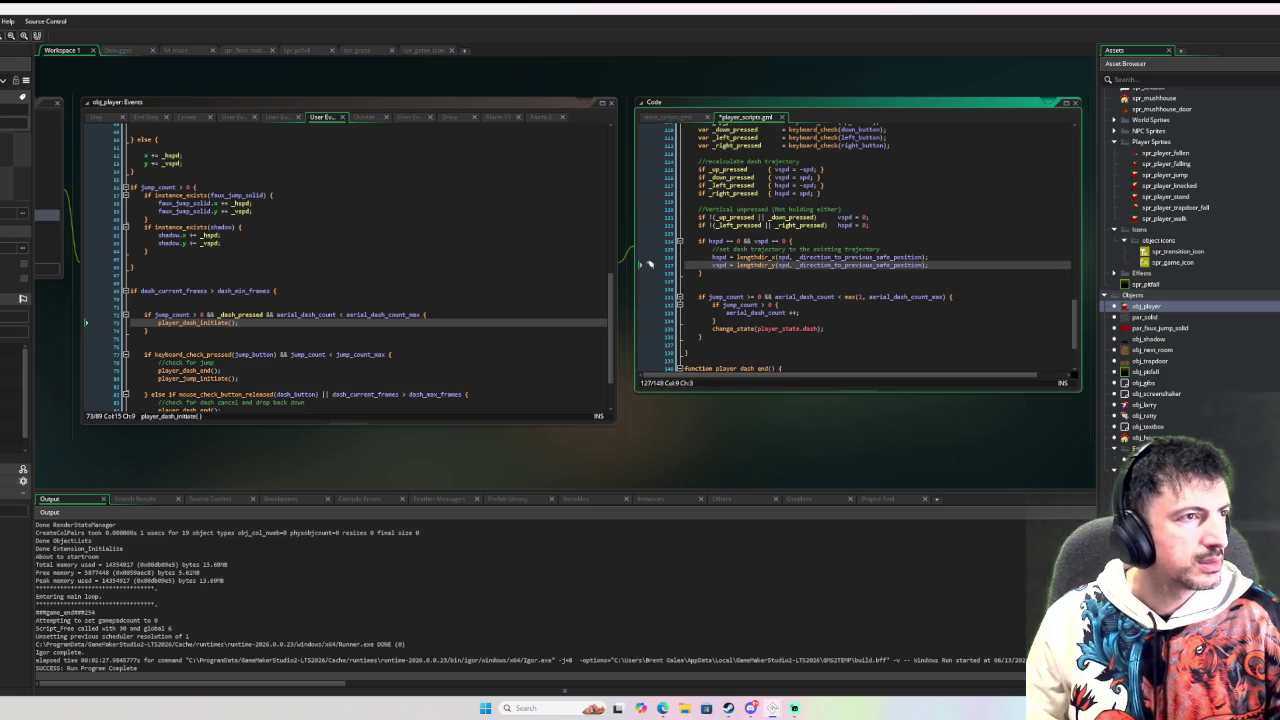
key(F6)
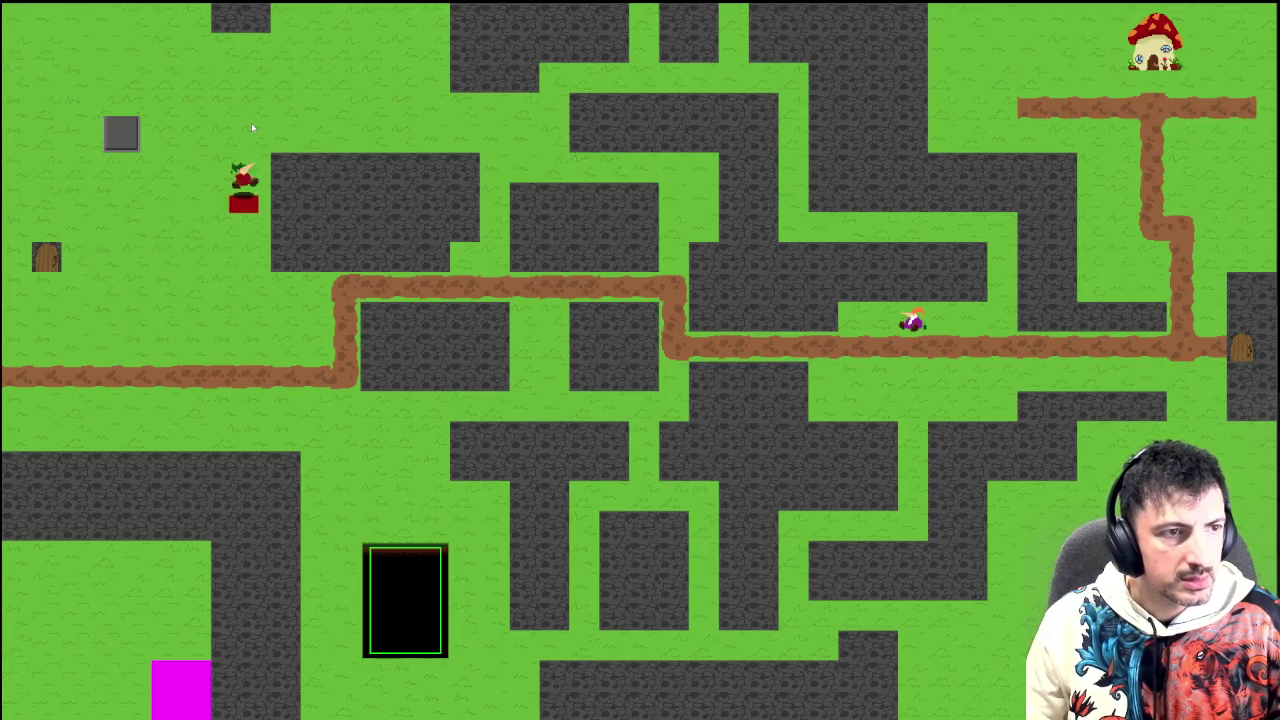
Step: Try a dash, dismiss the unset _direction_to_previous_safe_position error at line 126, and stop debugging
key(Up)
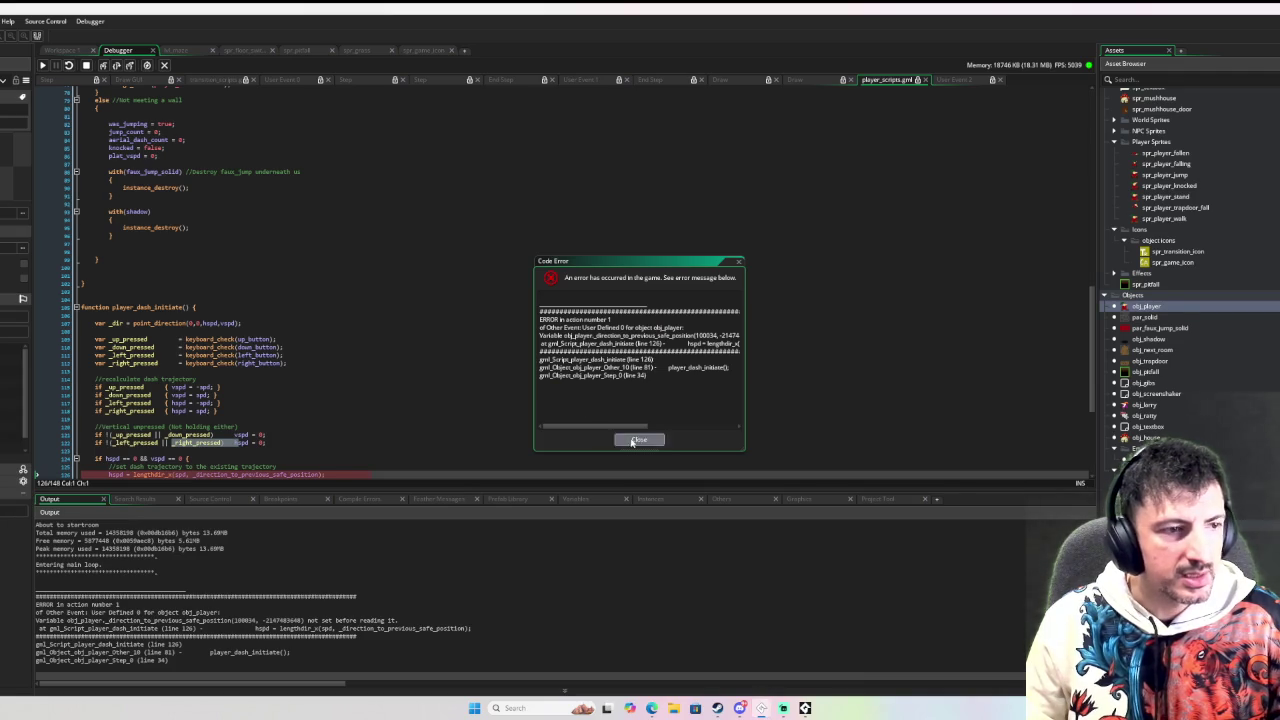
click(639, 439)
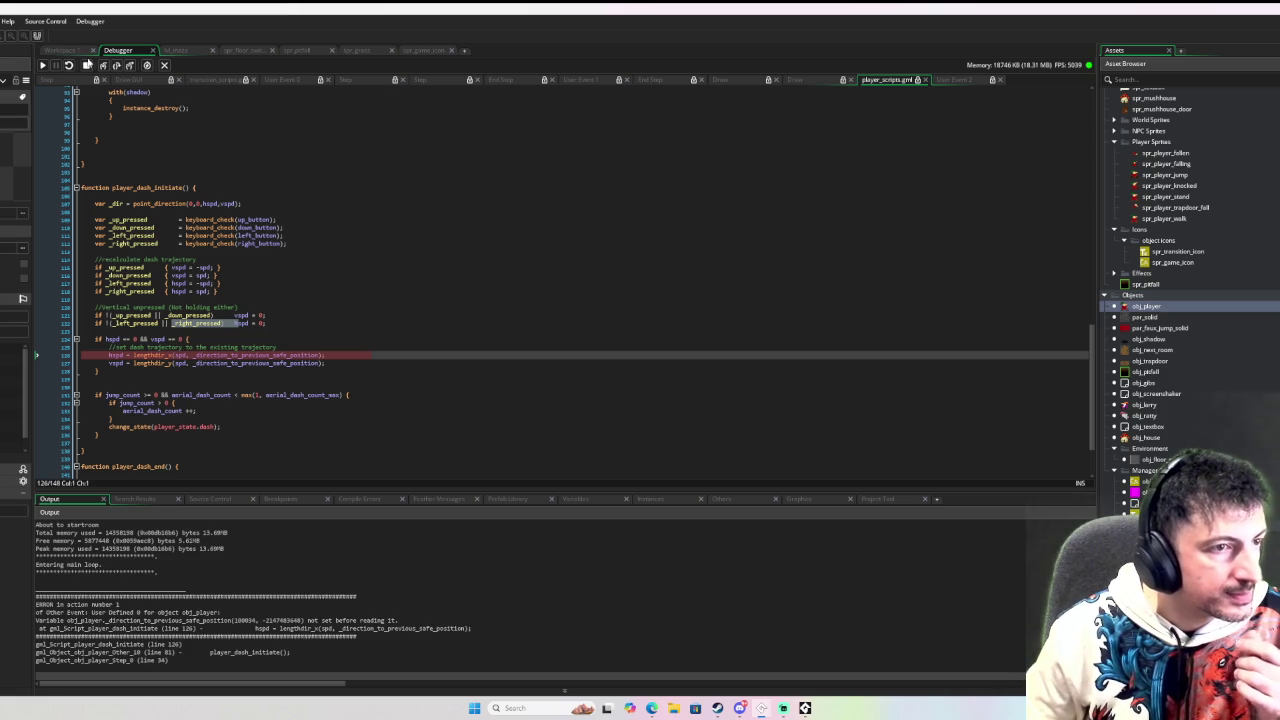
click(84, 66)
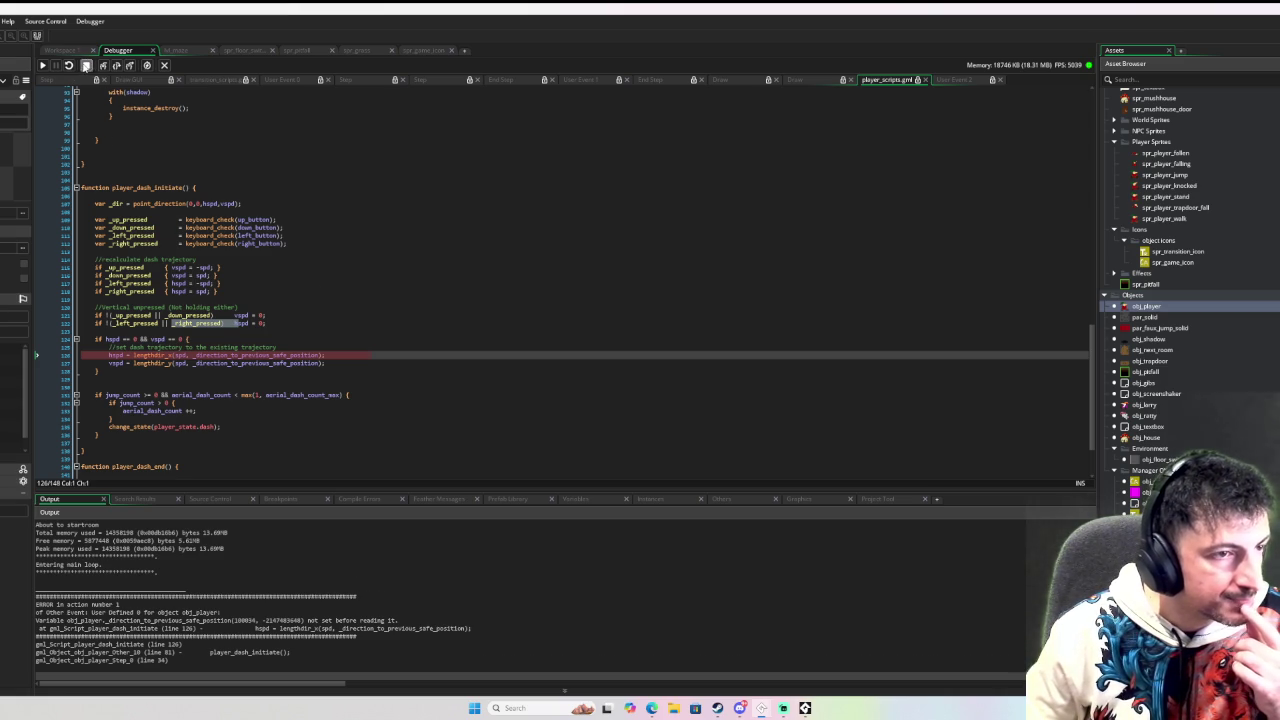
click(280, 267)
click(298, 323)
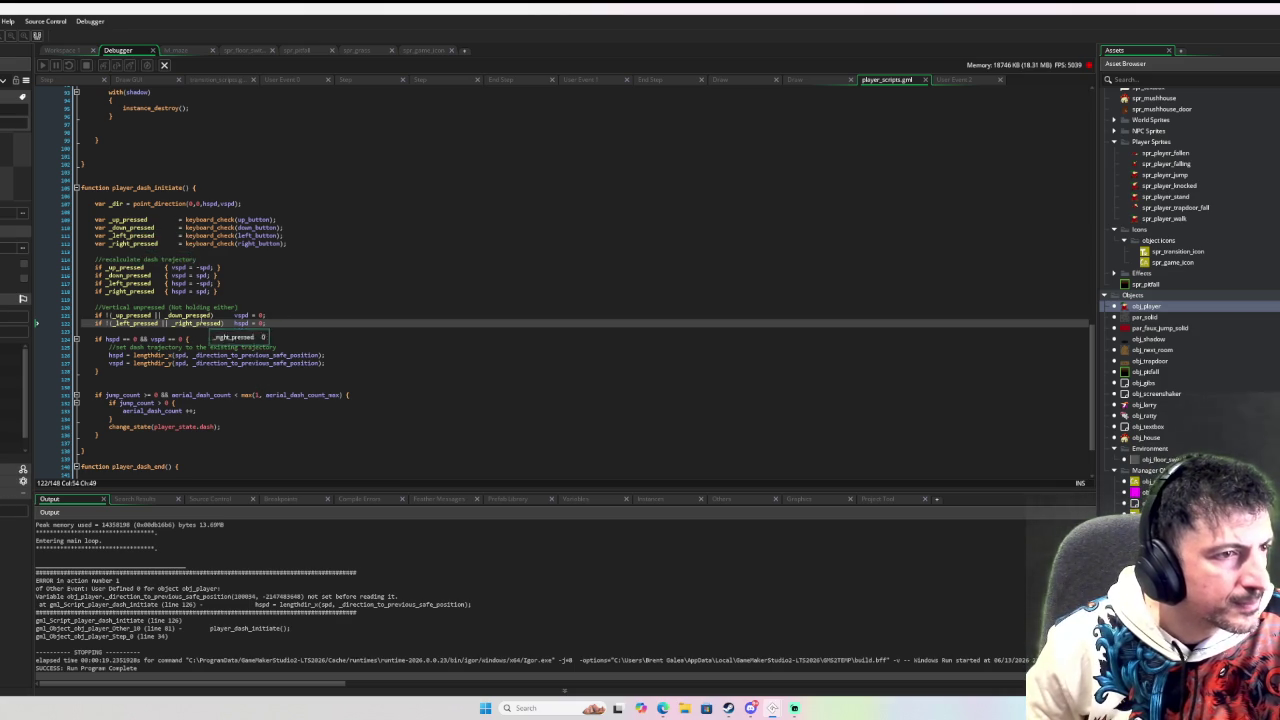
double_click(116, 203)
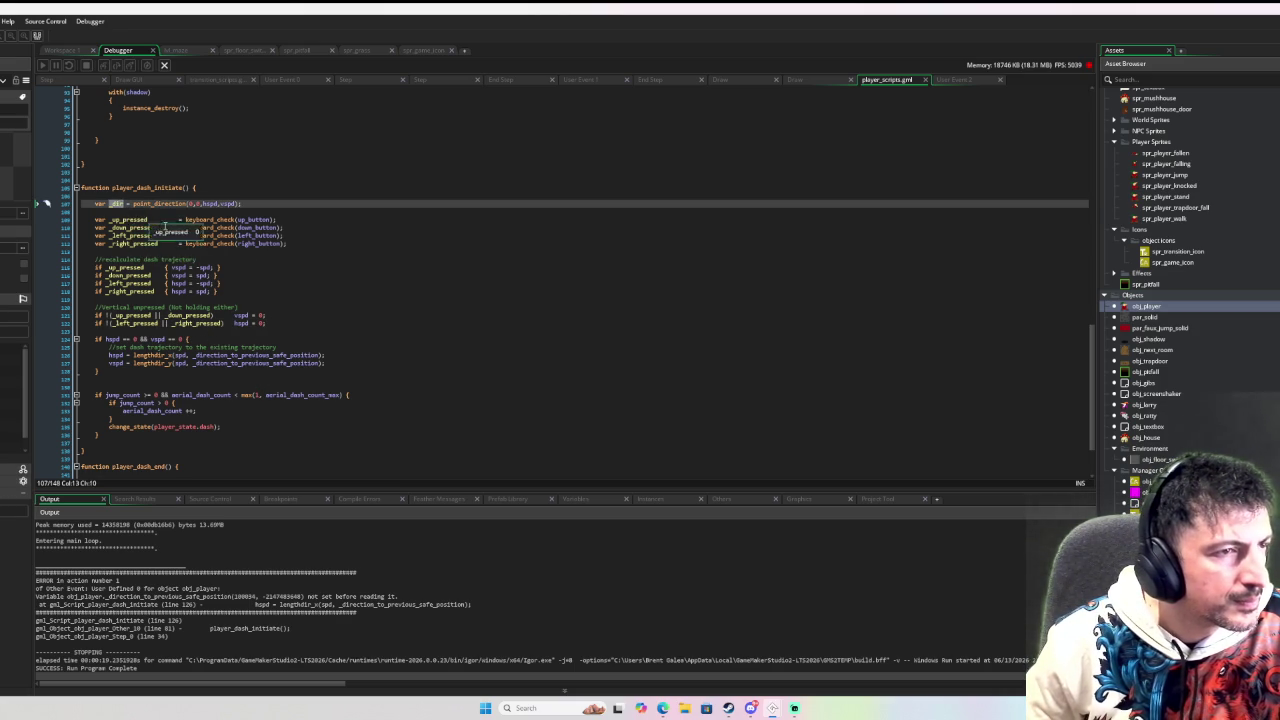
click(303, 344)
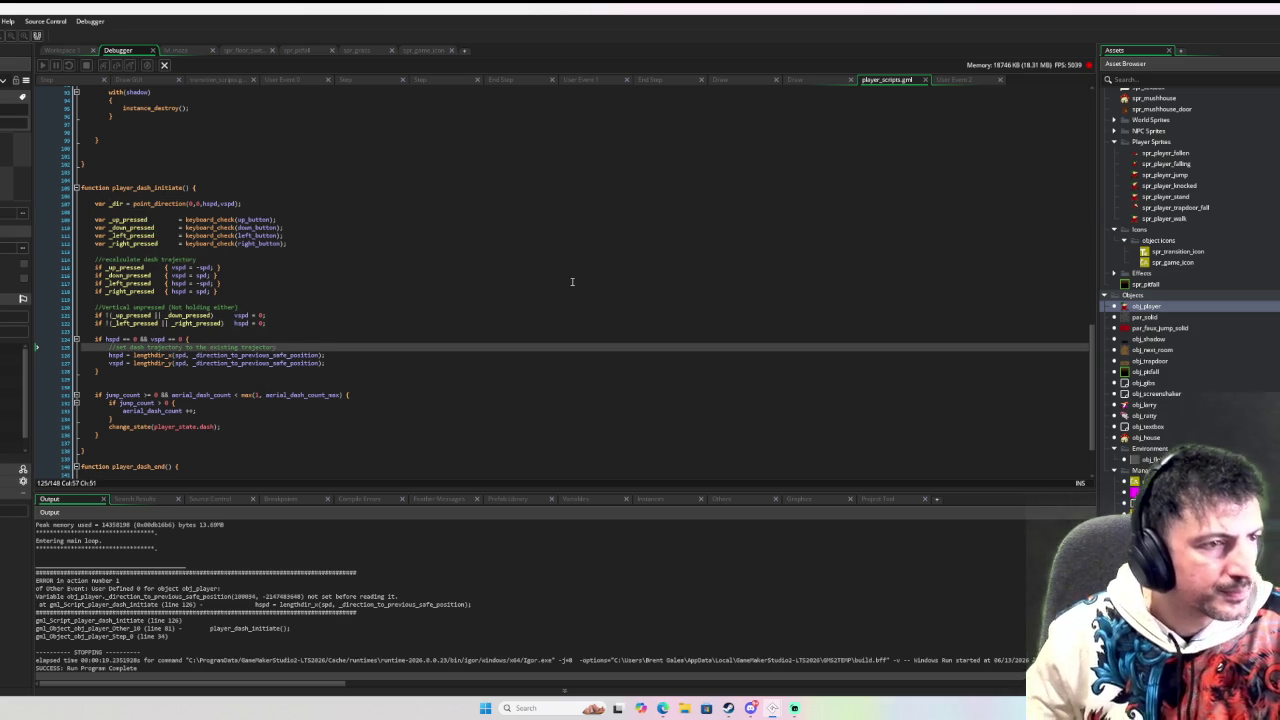
Step: Declare var _hspd = lengthdir_x(spd, _dir) below the trajectory comment
key(Return)
text(va)
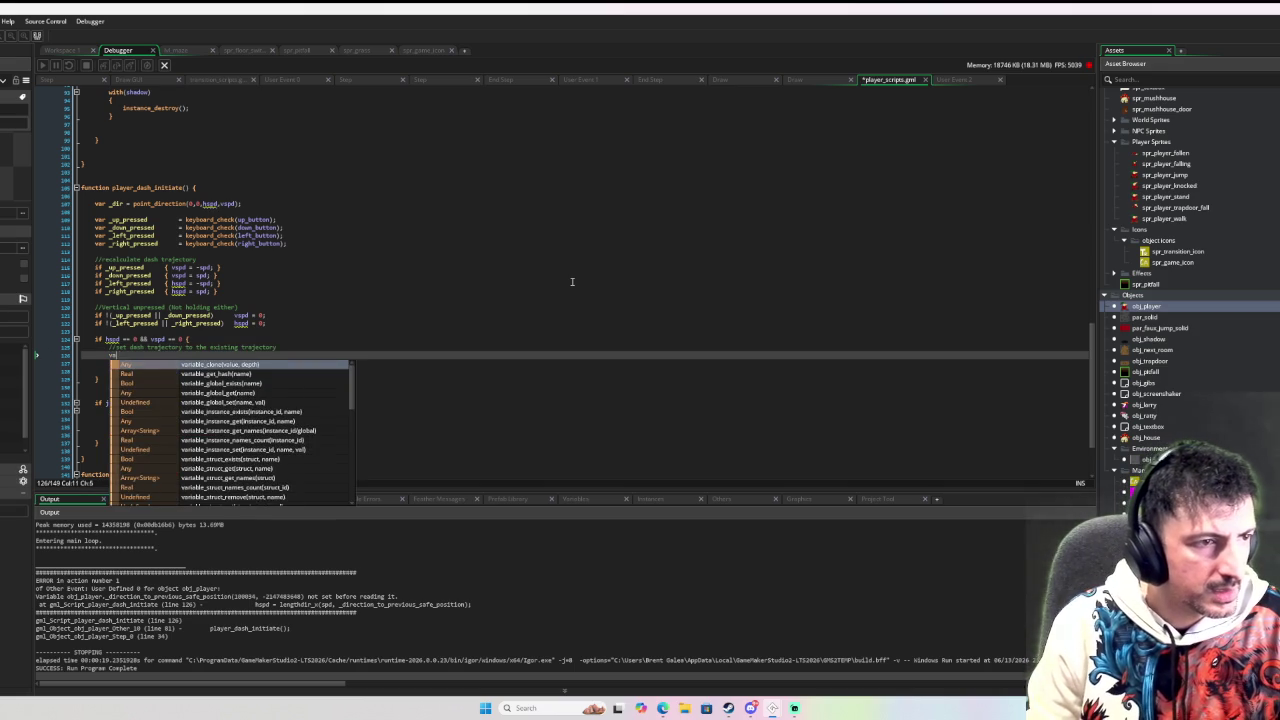
text(r _mo)
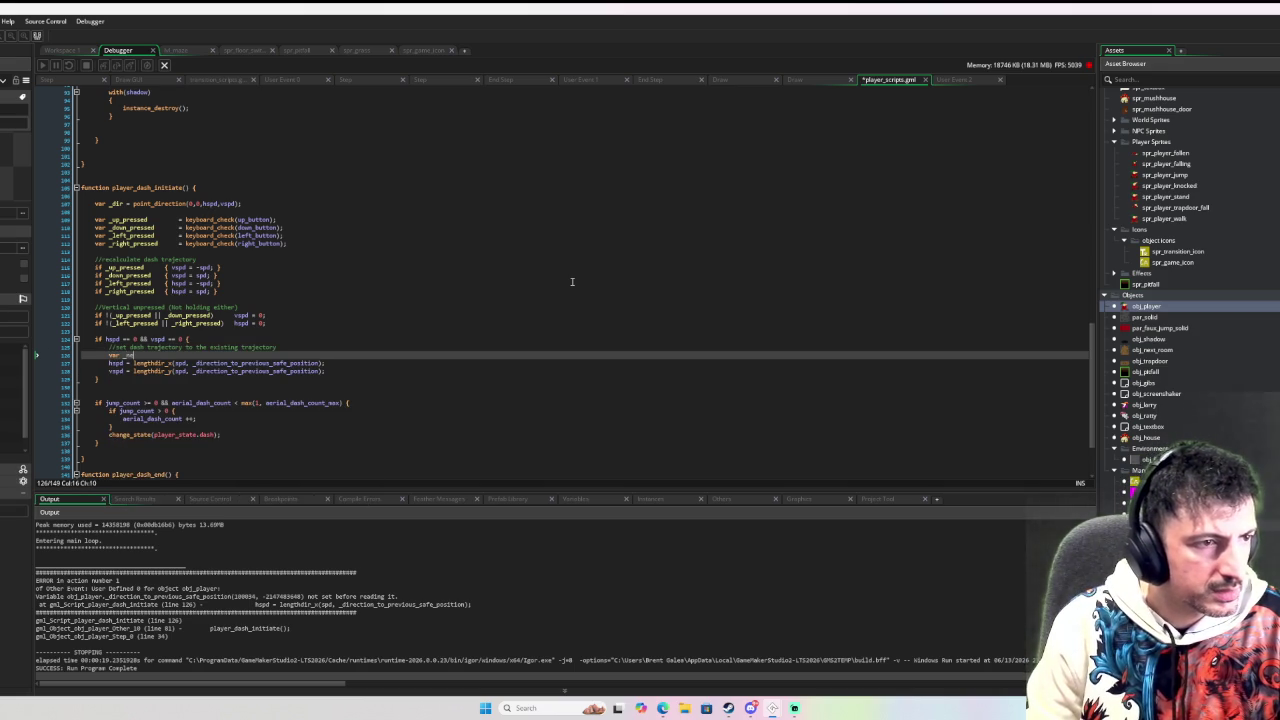
key(BackSpace)
key(BackSpace)
key(BackSpace)
text(hspd =)
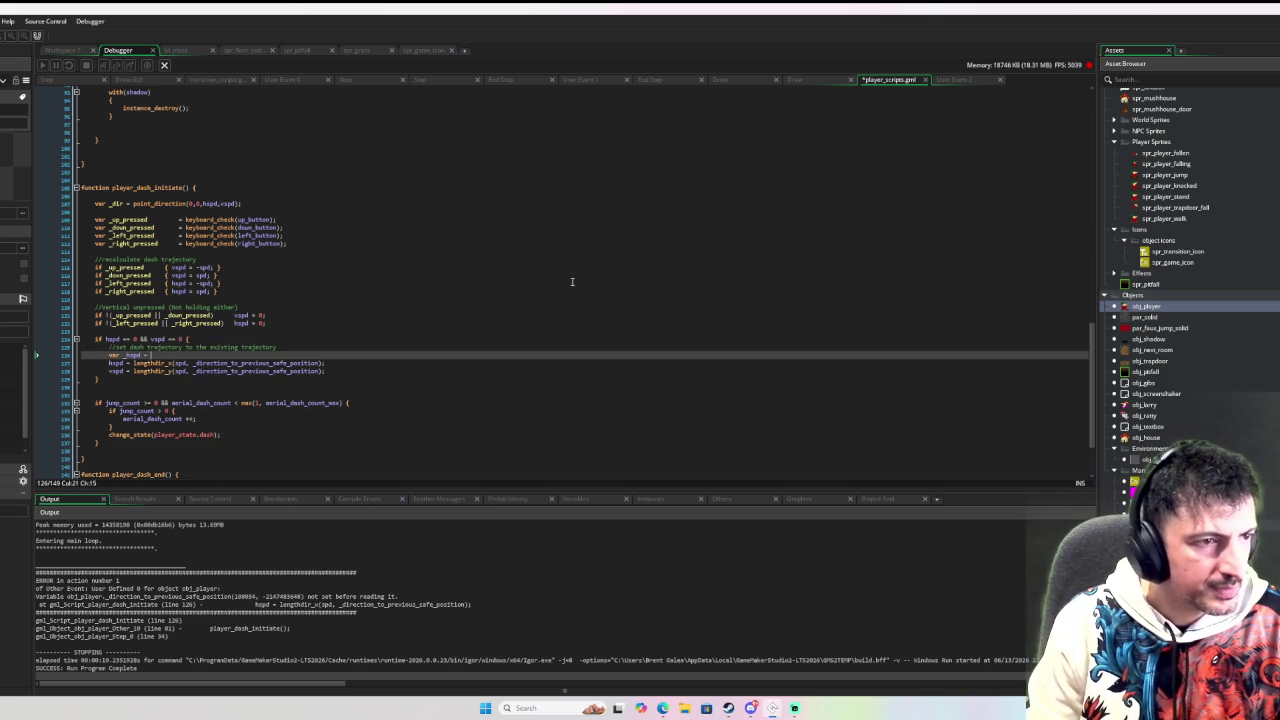
key(BackSpace)
key(BackSpace)
key(BackSpace)
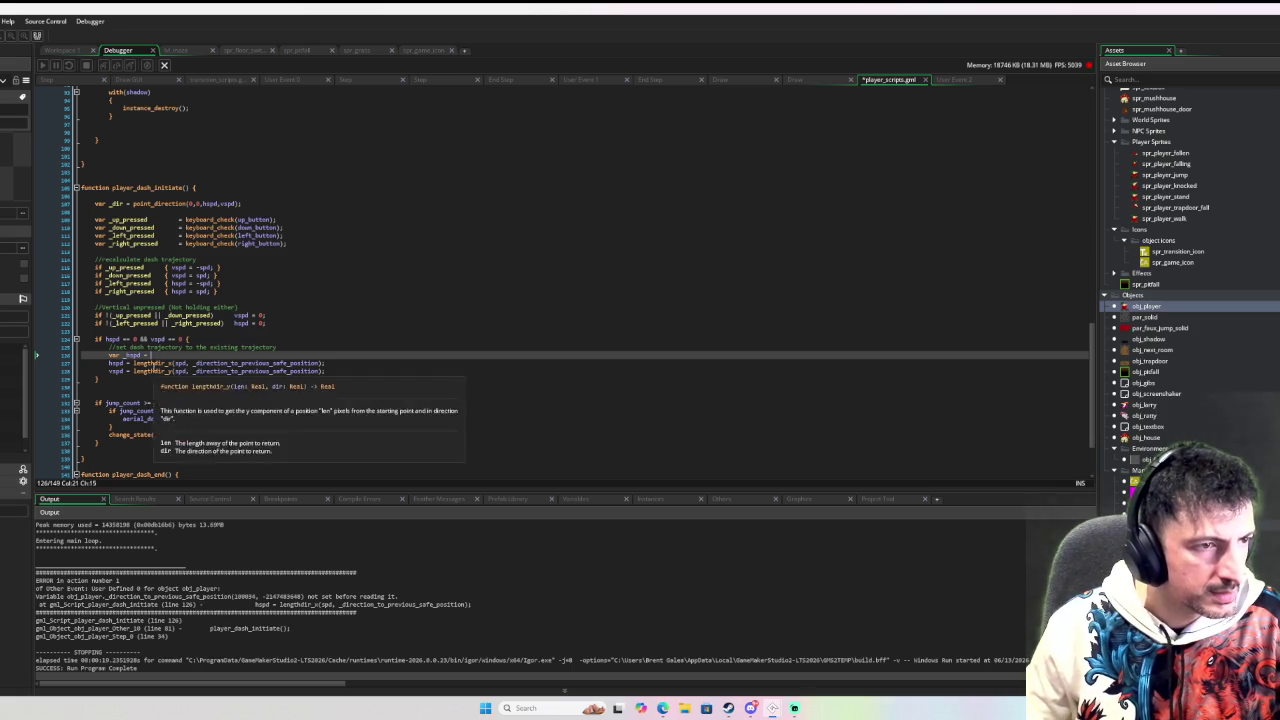
key(BackSpace)
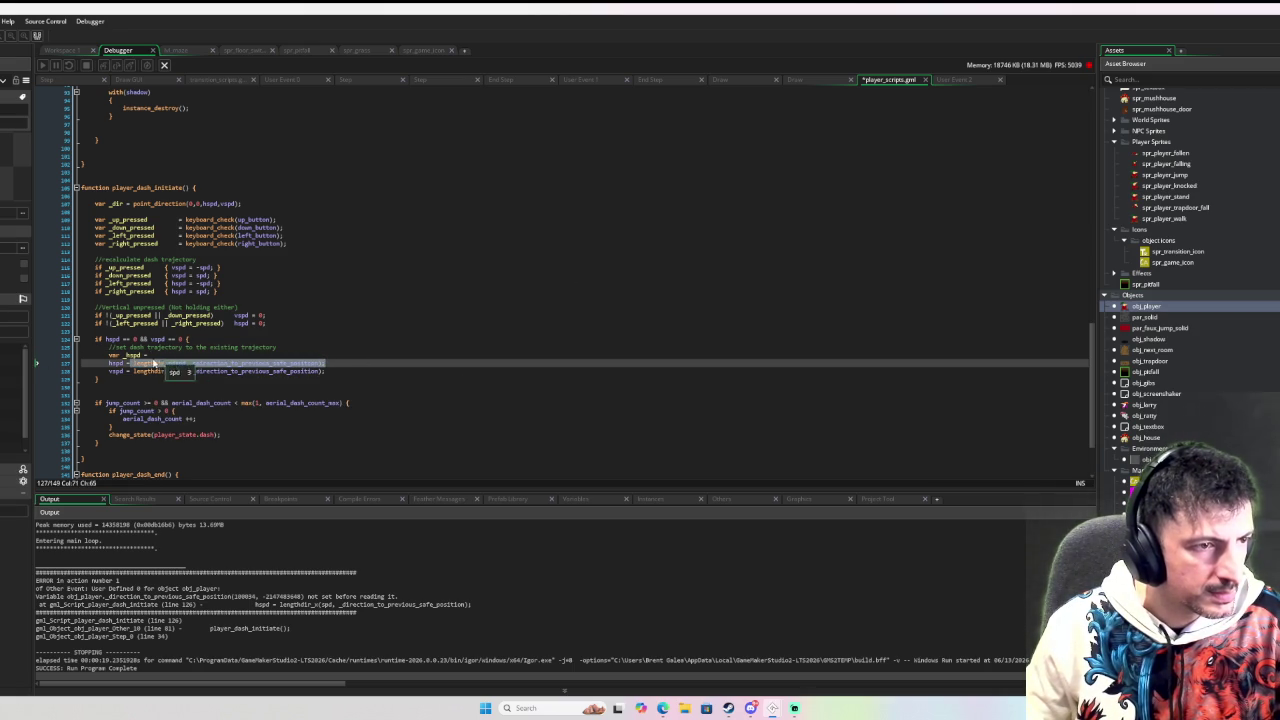
text(lengthdir_x(spd, _direction_to_previous_safe_position);)
click(253, 348)
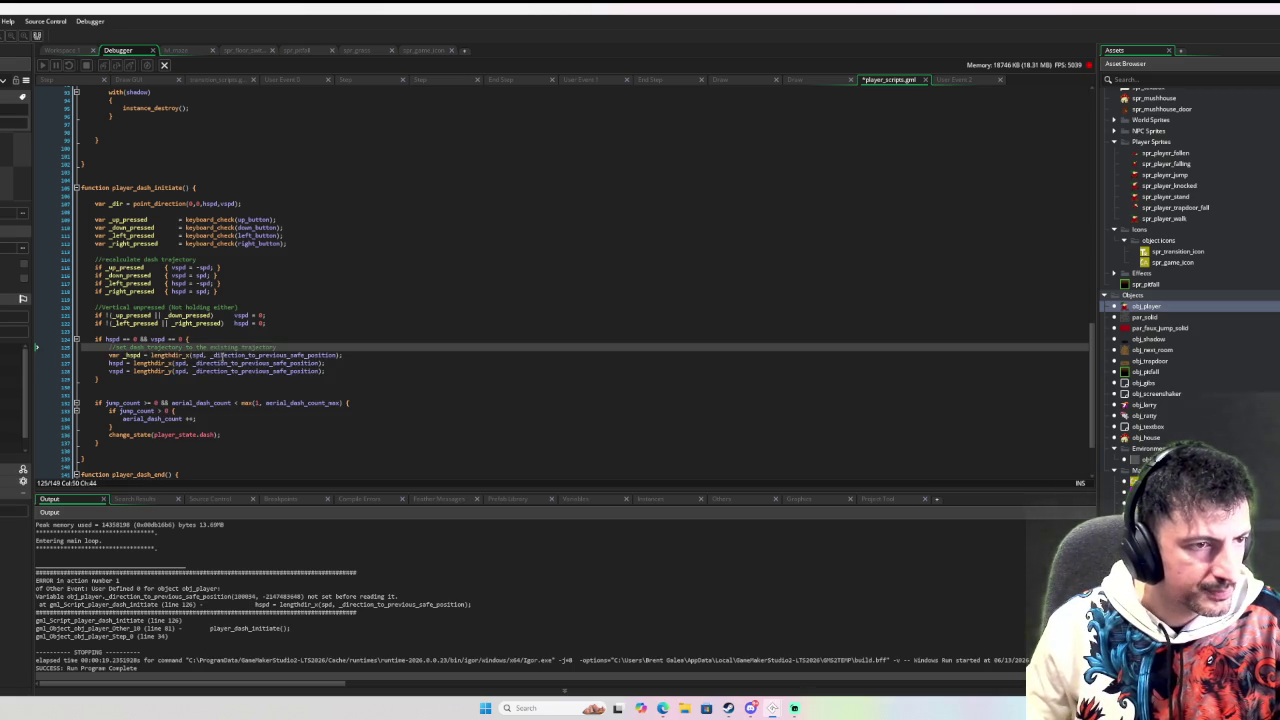
double_click(213, 356)
text(_dir)
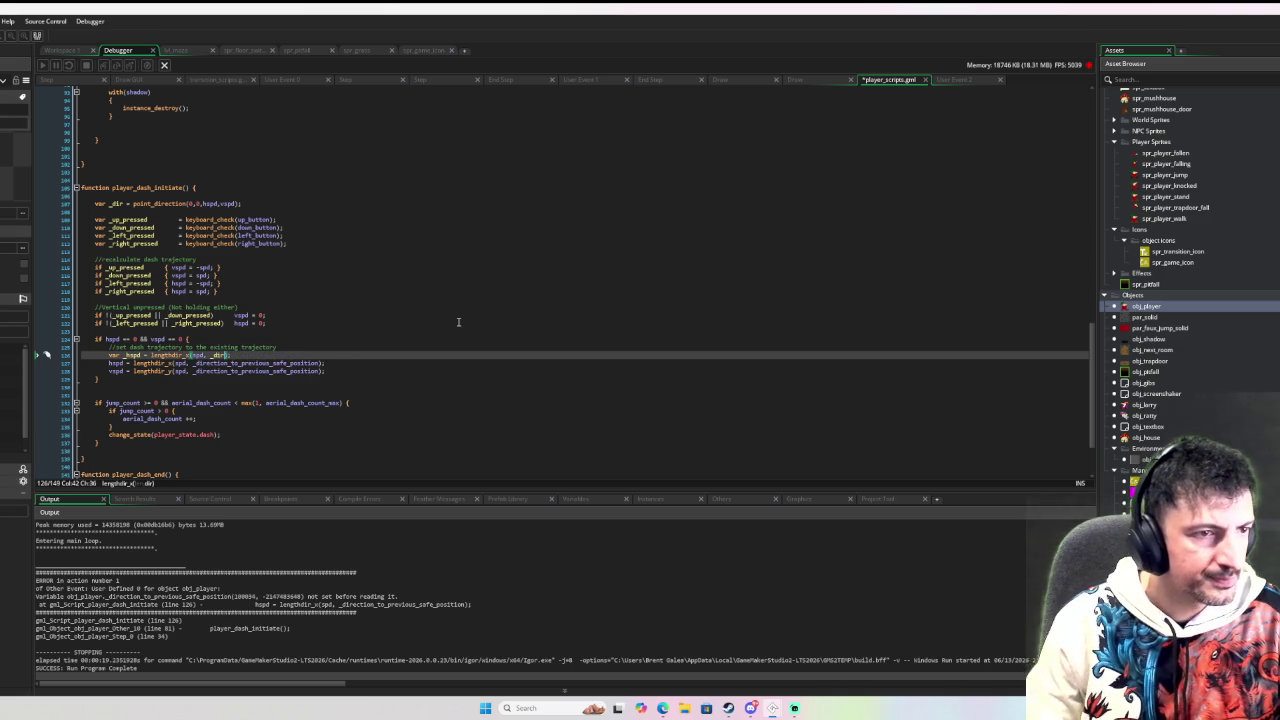
text())
Step: Add var _vspd = lengthdir_y(spd, _dir); and leave two blank lines beneath it
key(Return)
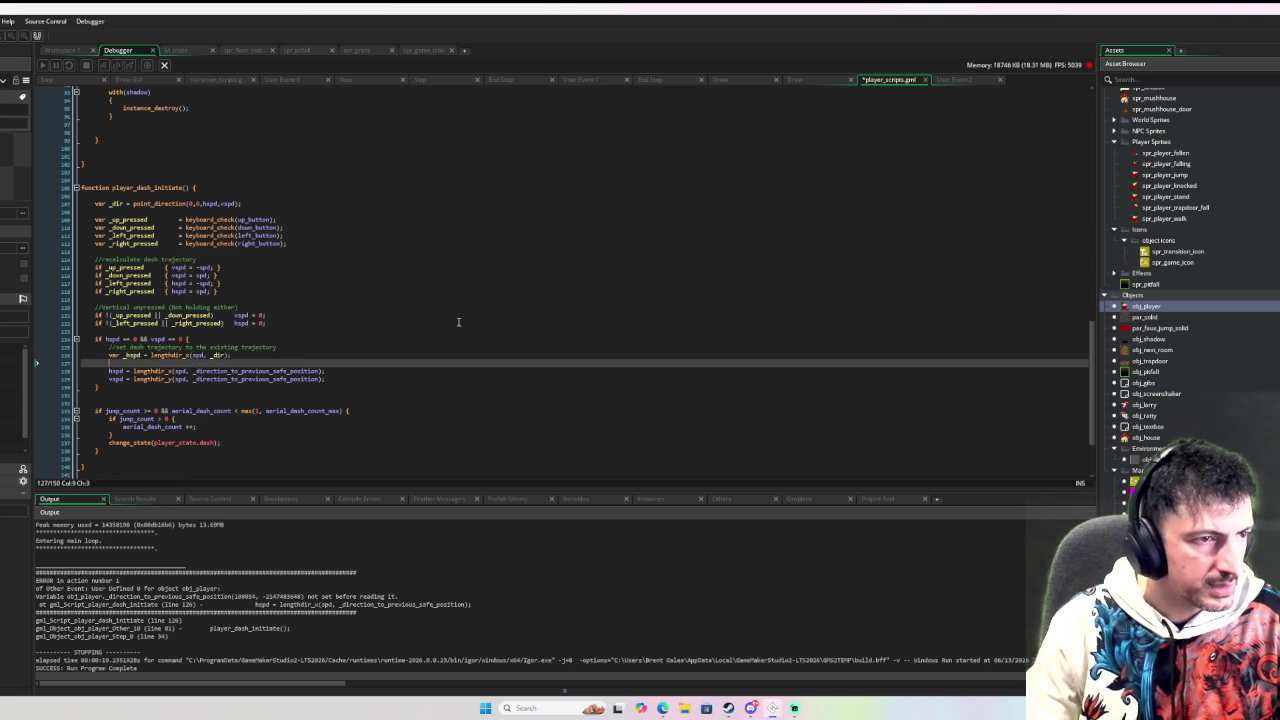
text(var _vspd = )
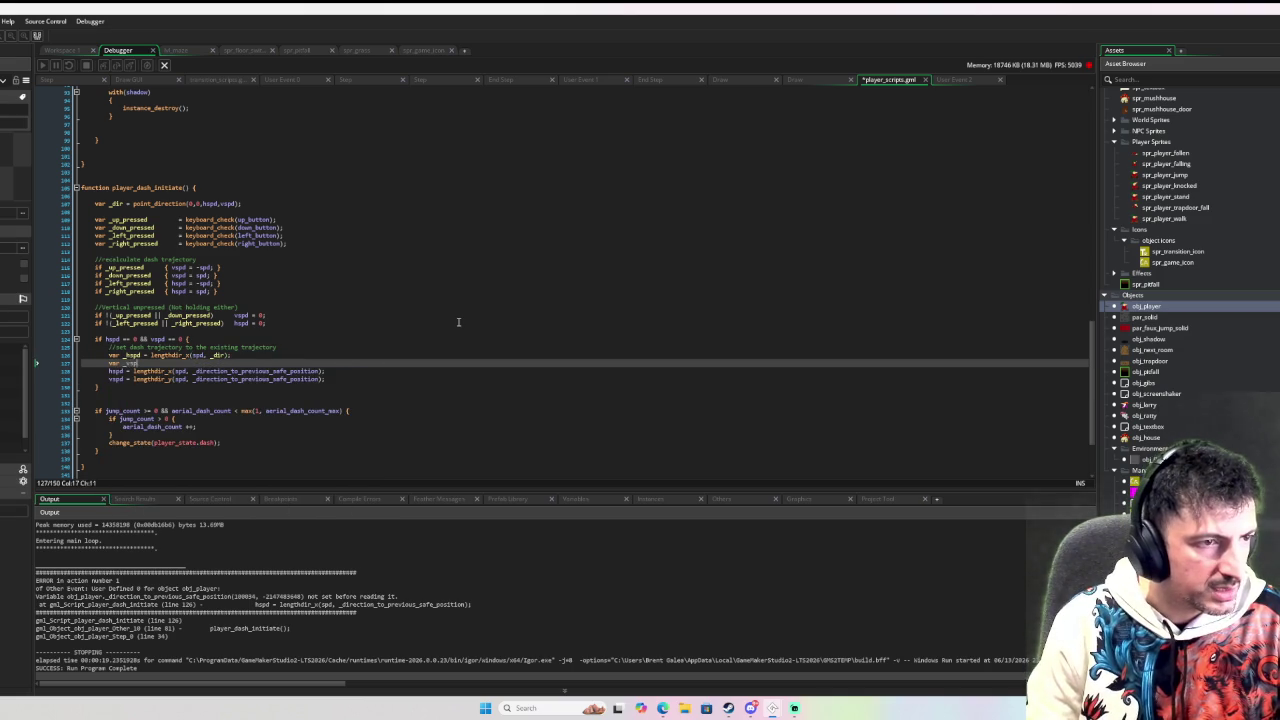
text(lengthdir_y(spd, _dir);)
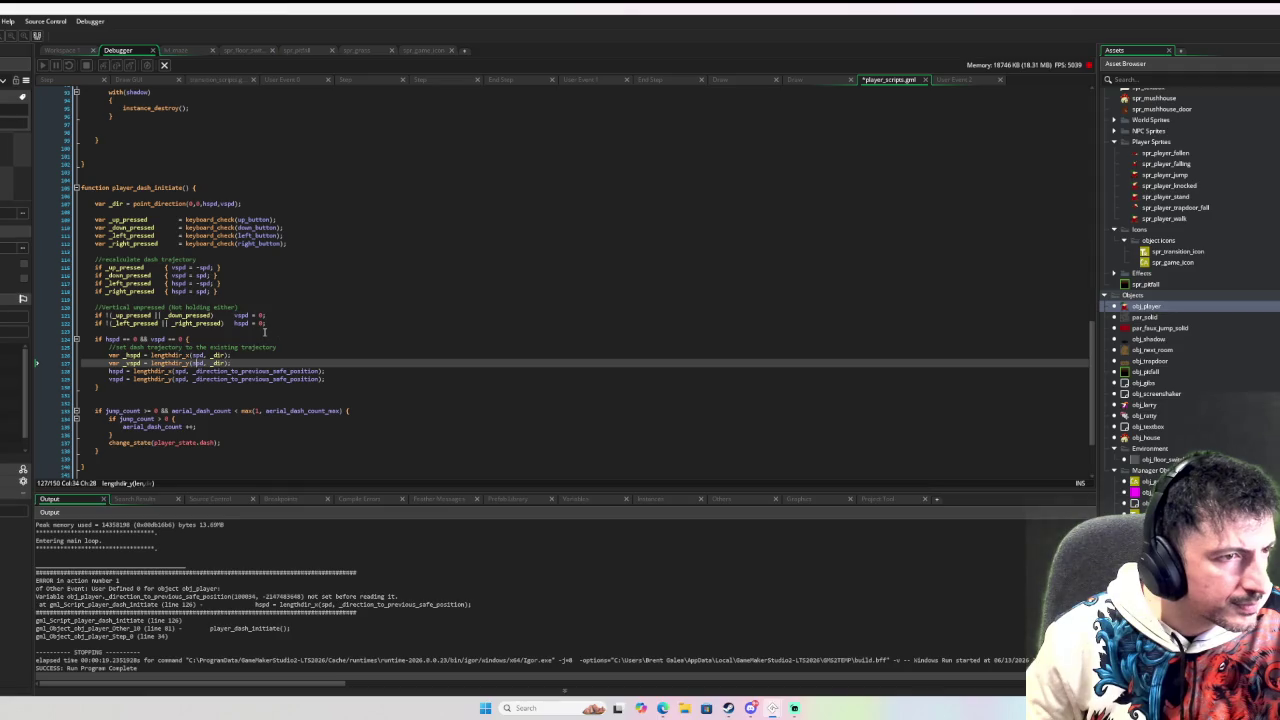
click(179, 283)
click(192, 355)
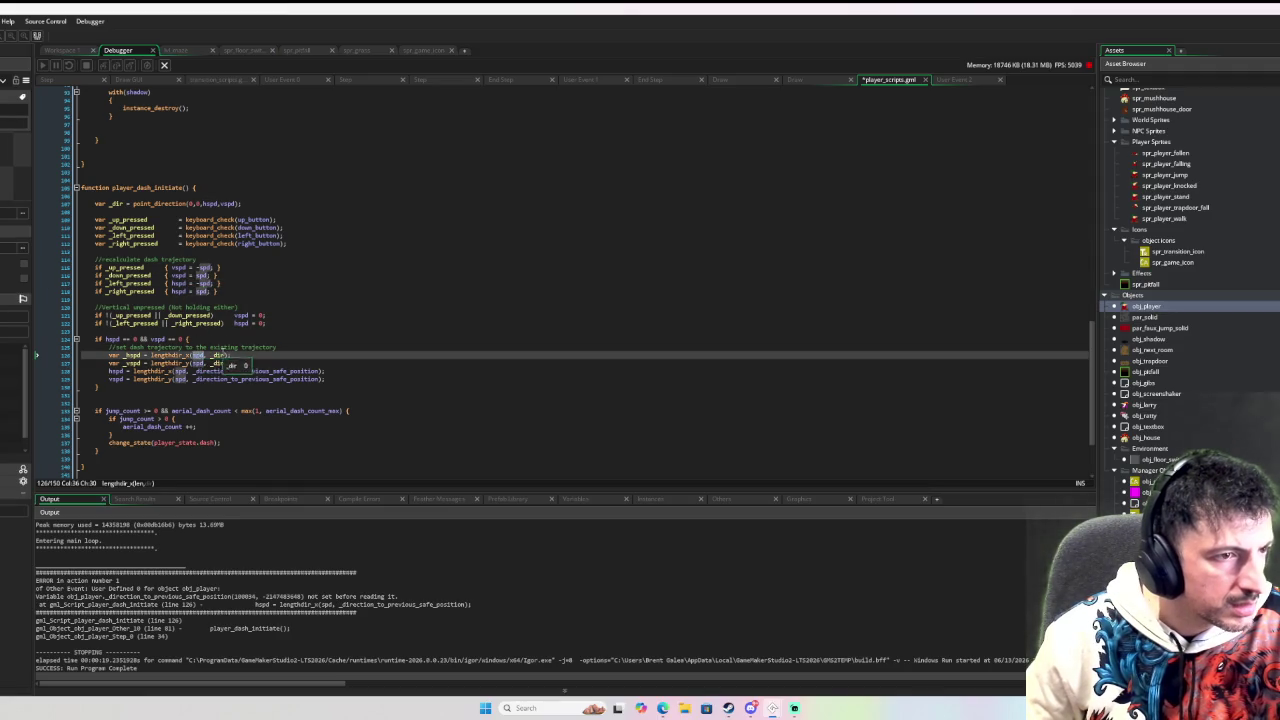
text(h)
click(196, 363)
key(Right)
key(Right)
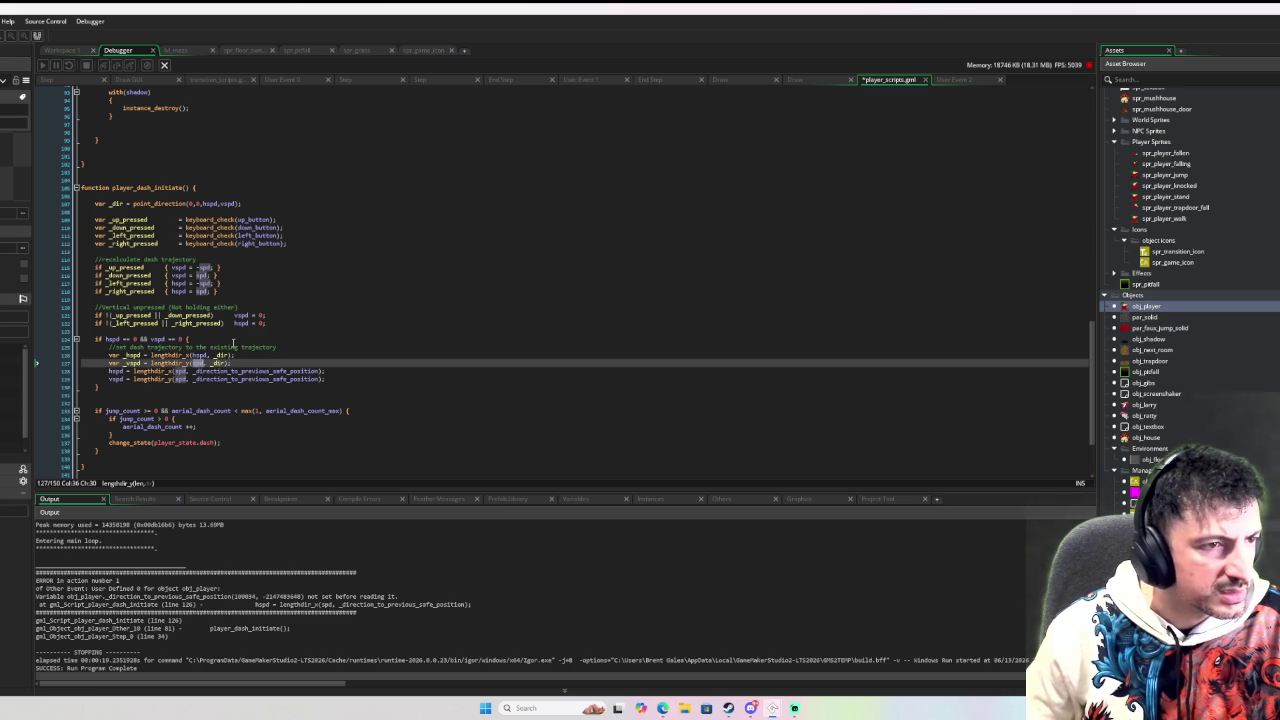
key(Up)
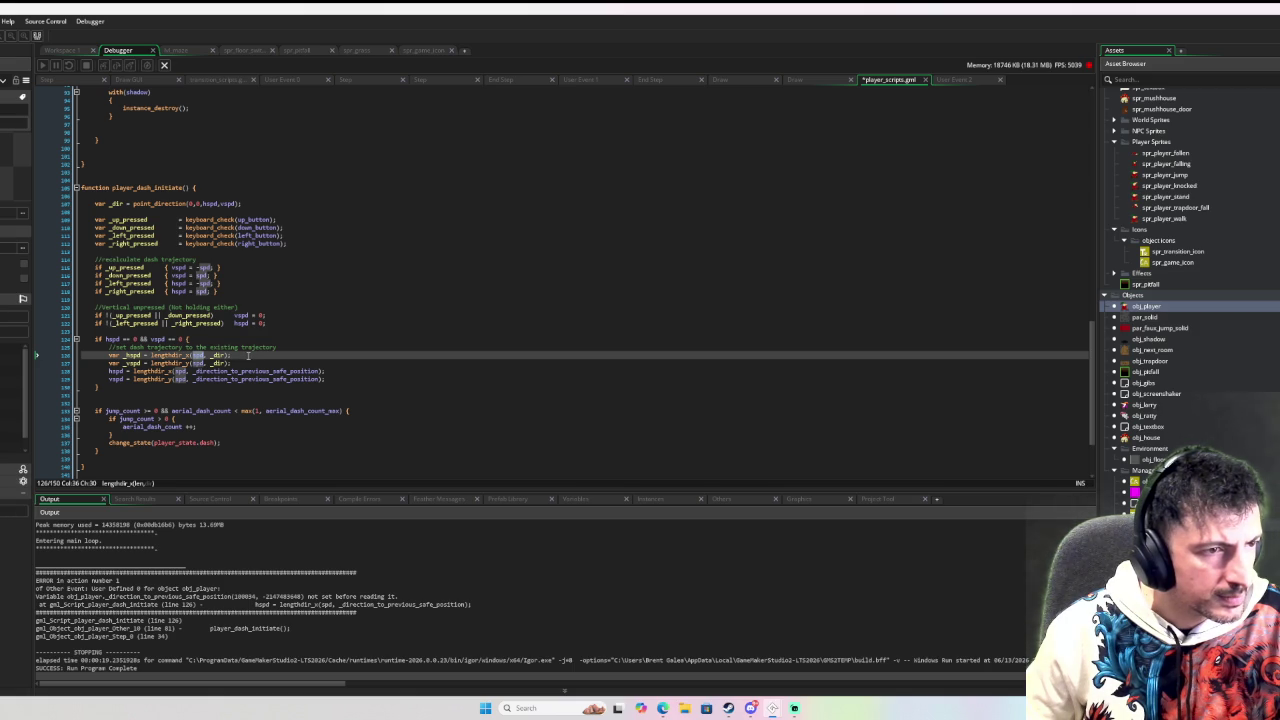
key(End)
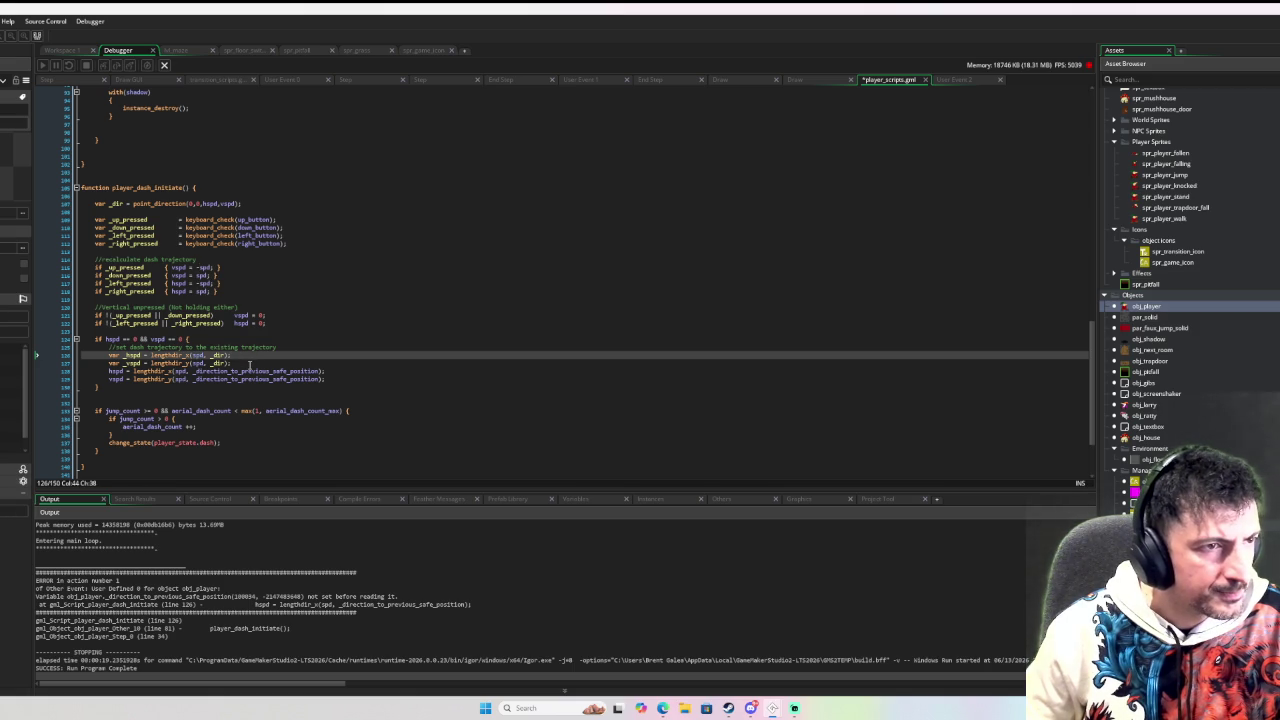
key(Down)
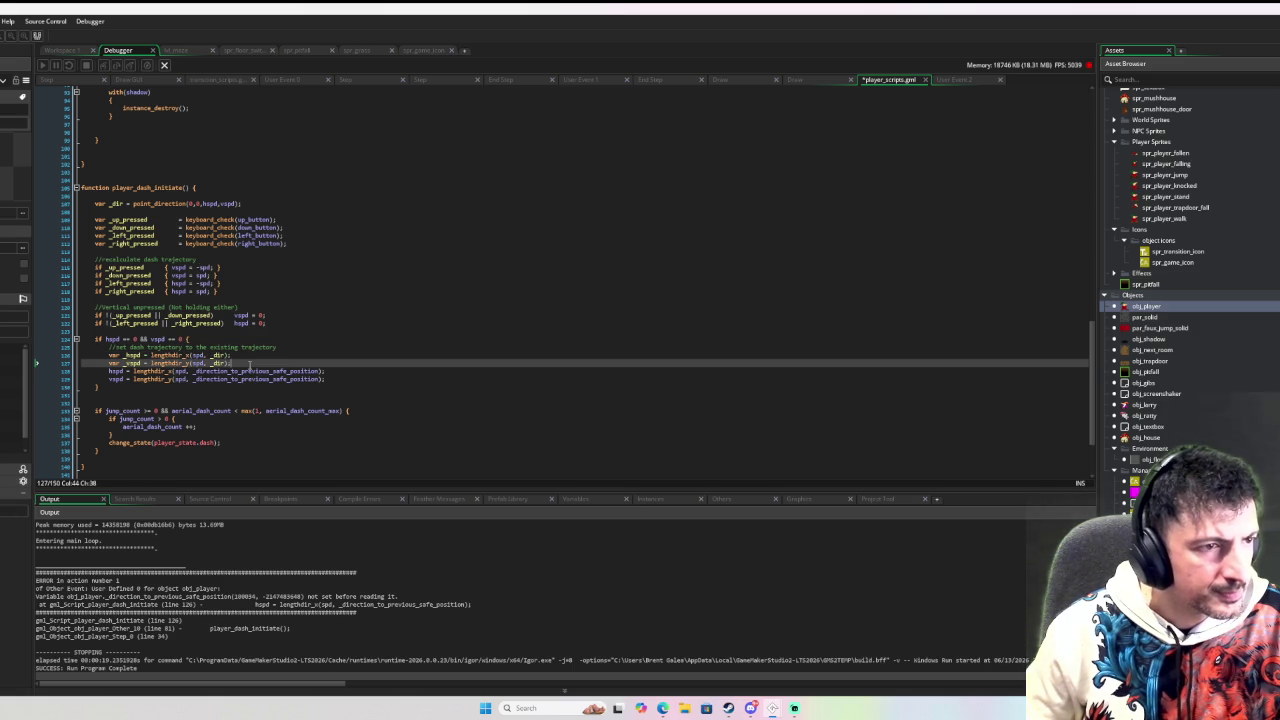
key(Return)
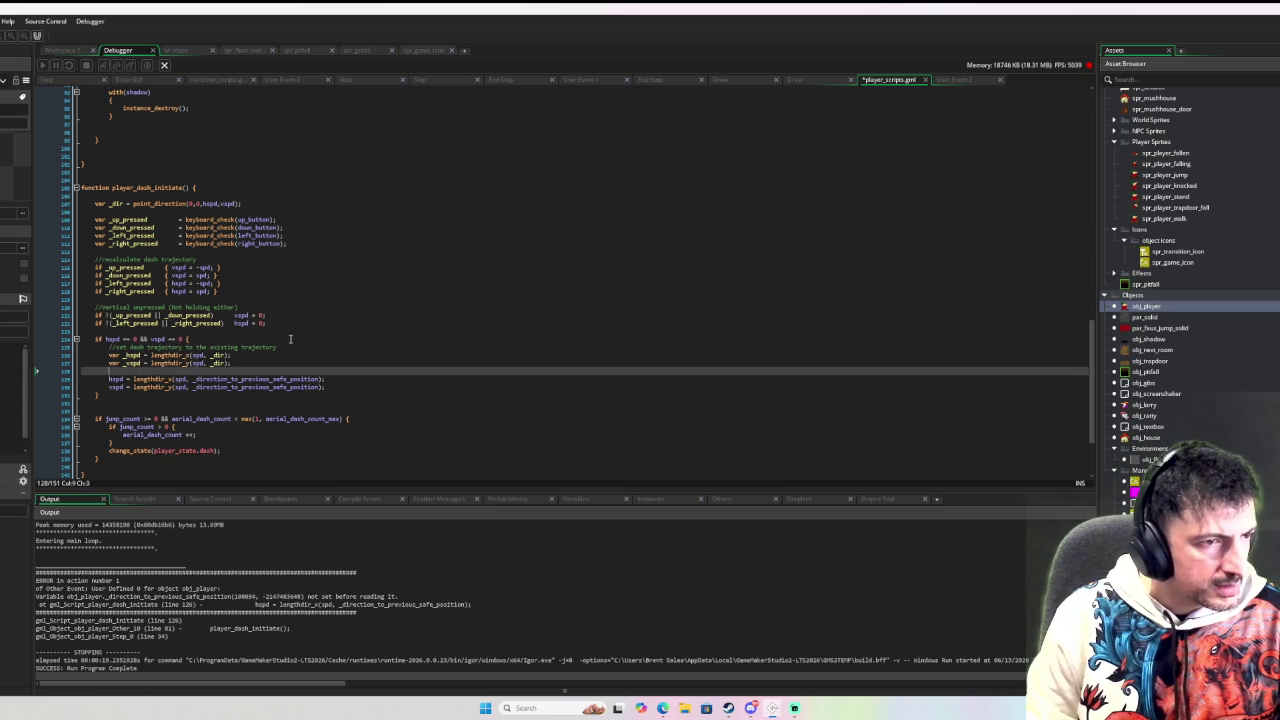
key(Return)
key(Return)
Step: Add an if point_distance(0, 0, _hspd, _vspd) == 0 check whose body exits
key(Up)
text(if )
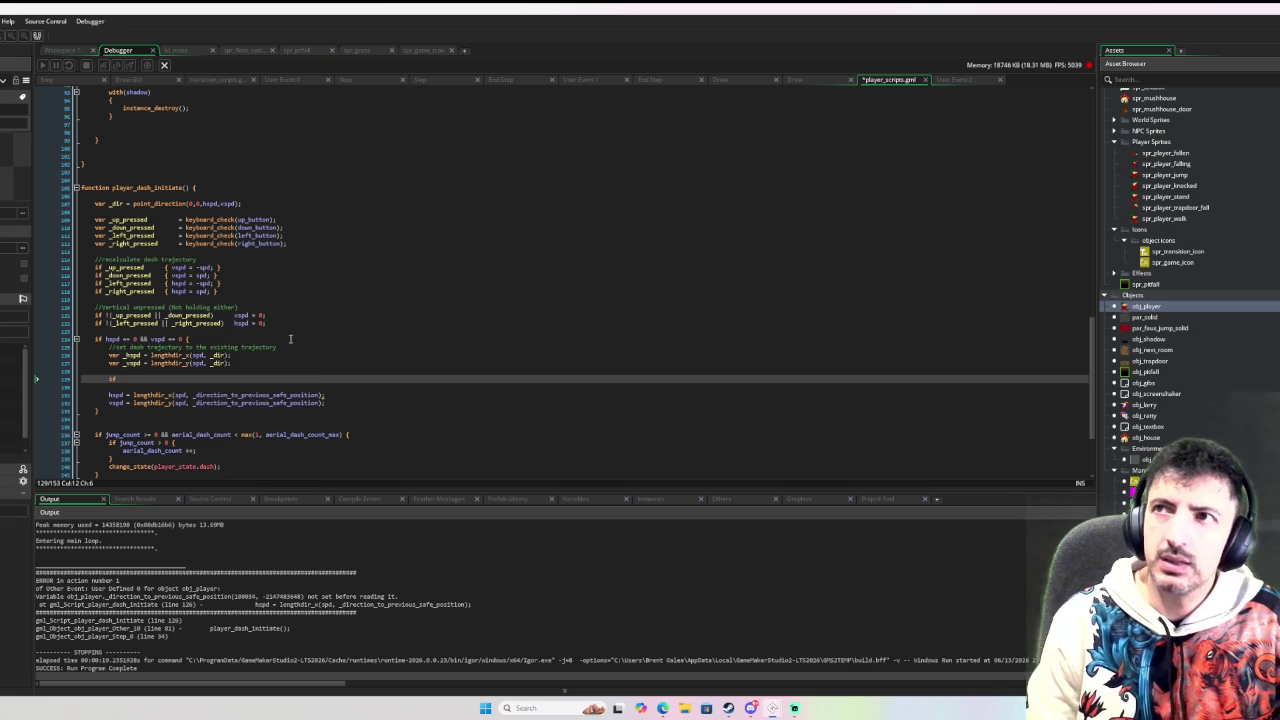
text(point_distan)
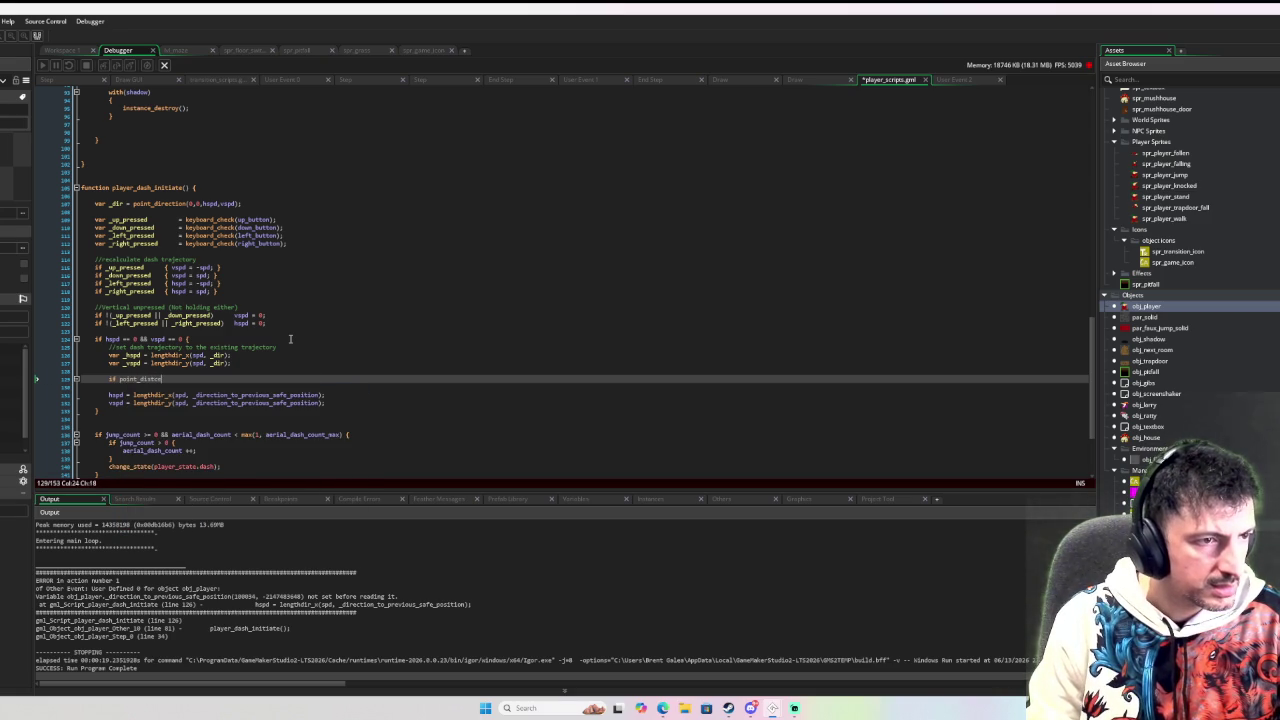
text(ce)
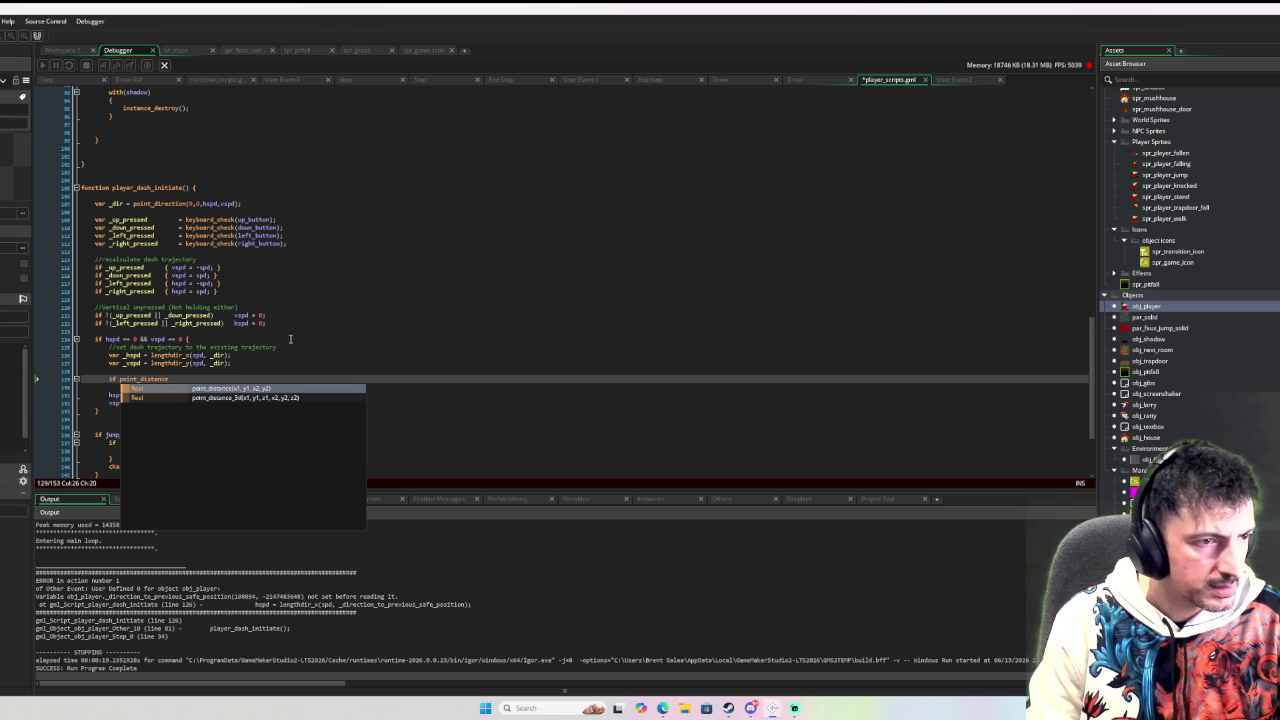
text(()
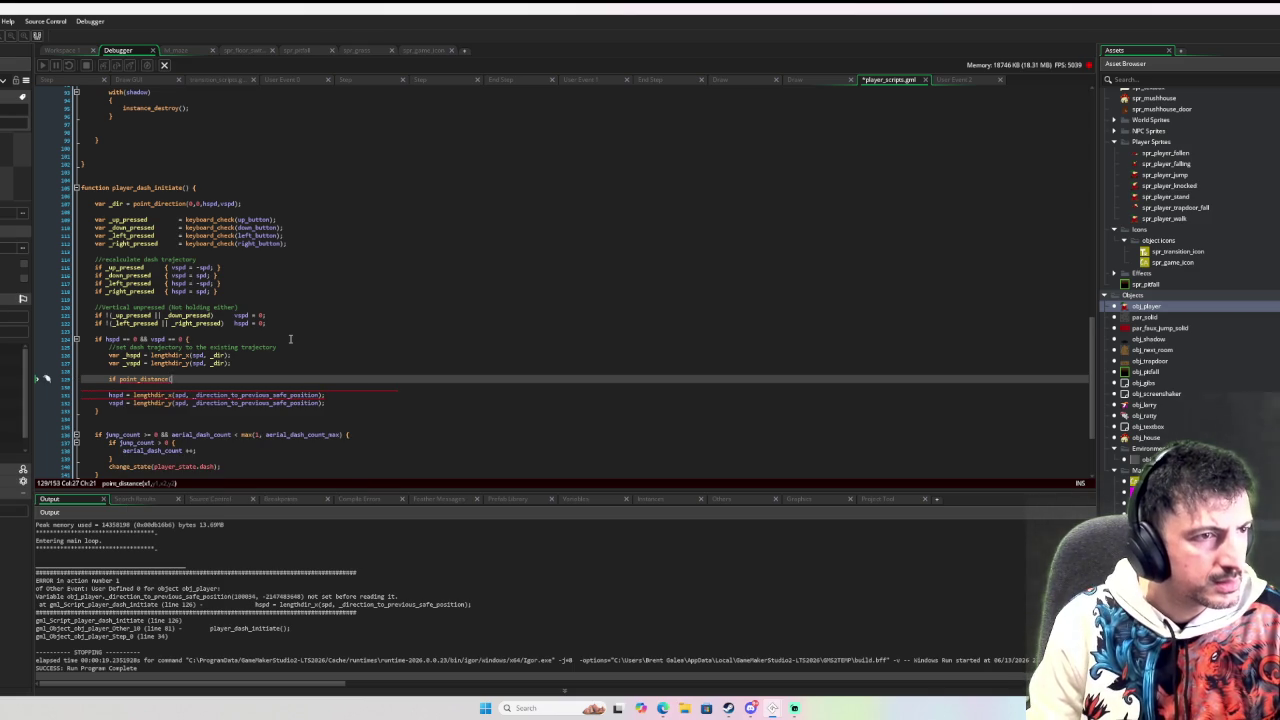
key(BackSpace)
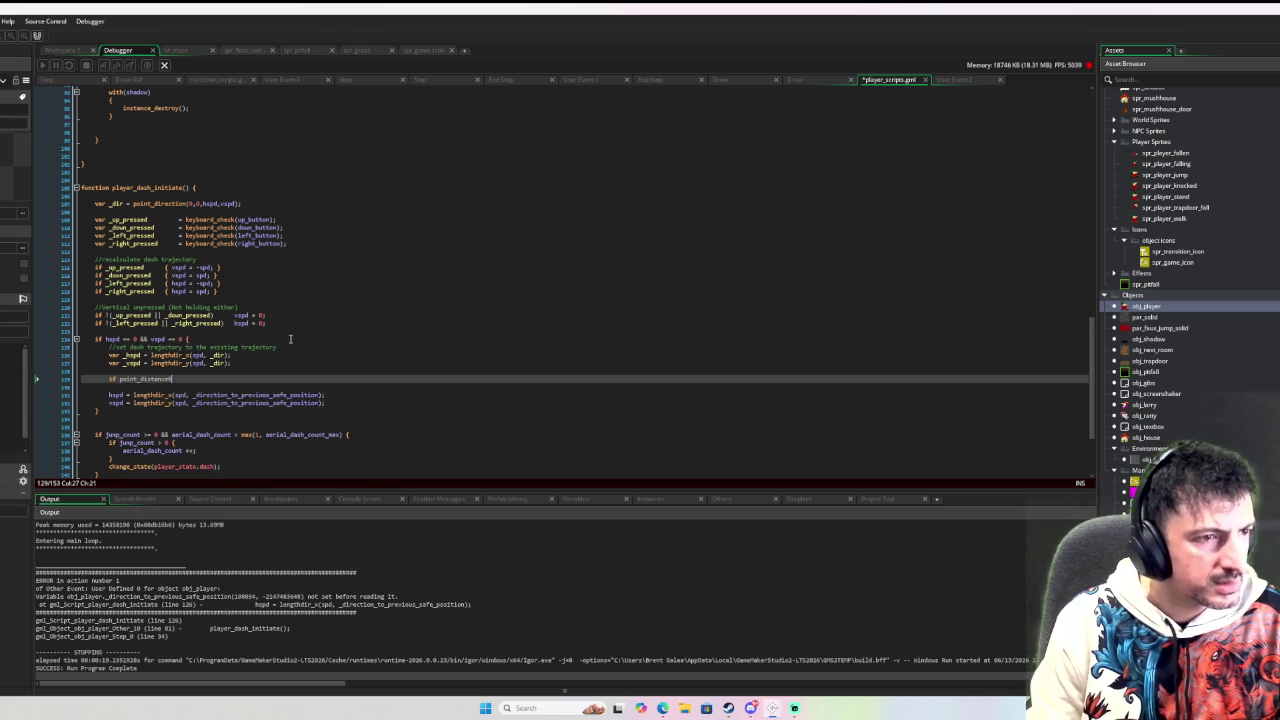
text((0,)
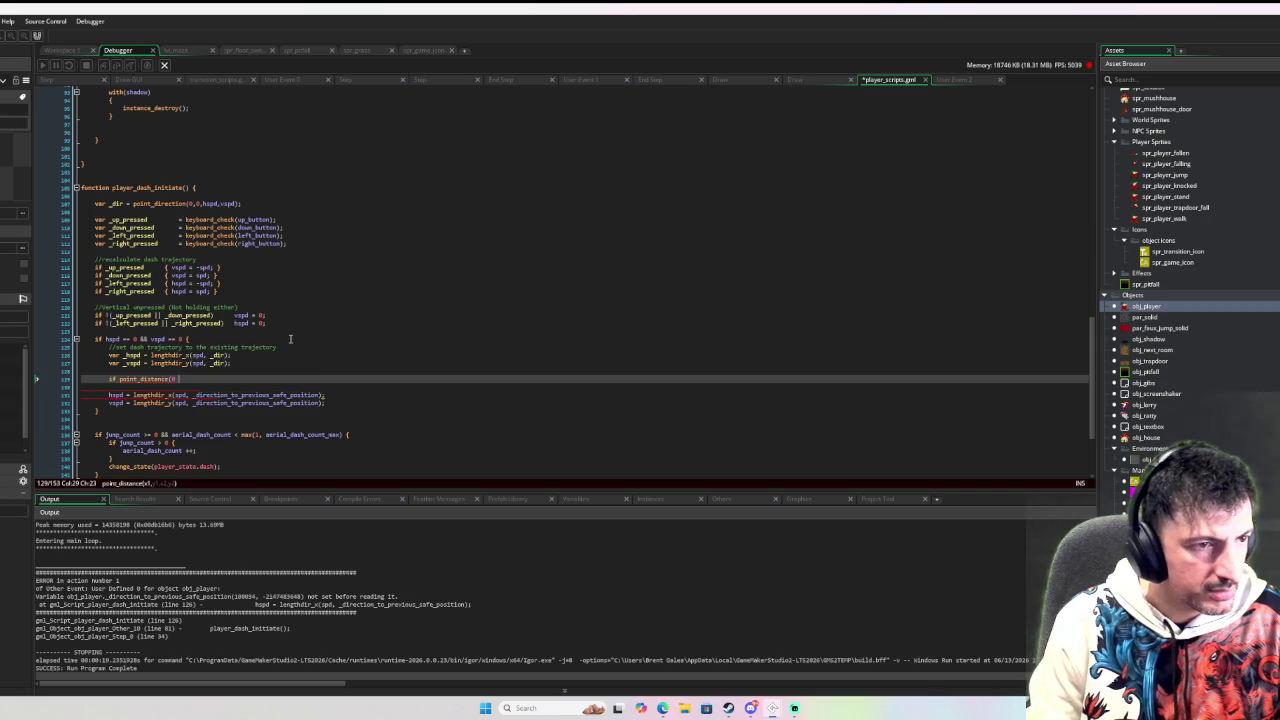
key(BackSpace)
text(, 0,_hspd, )
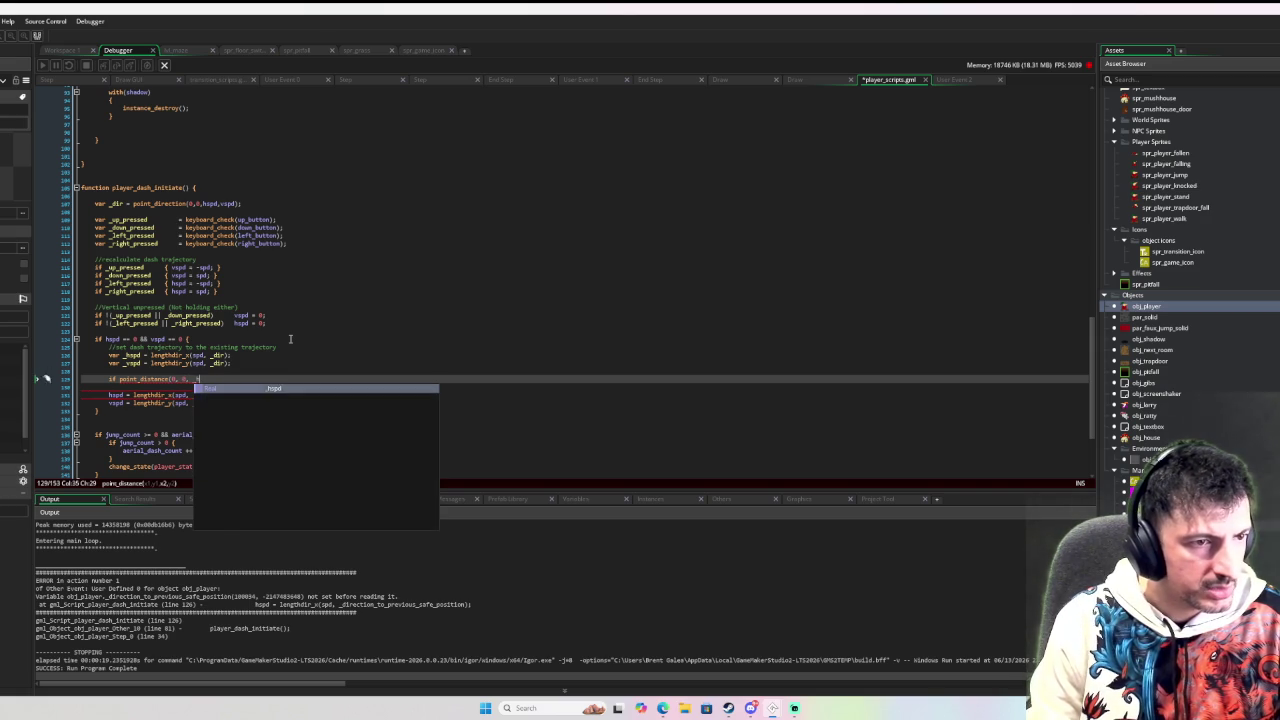
text(_vspd) ==)
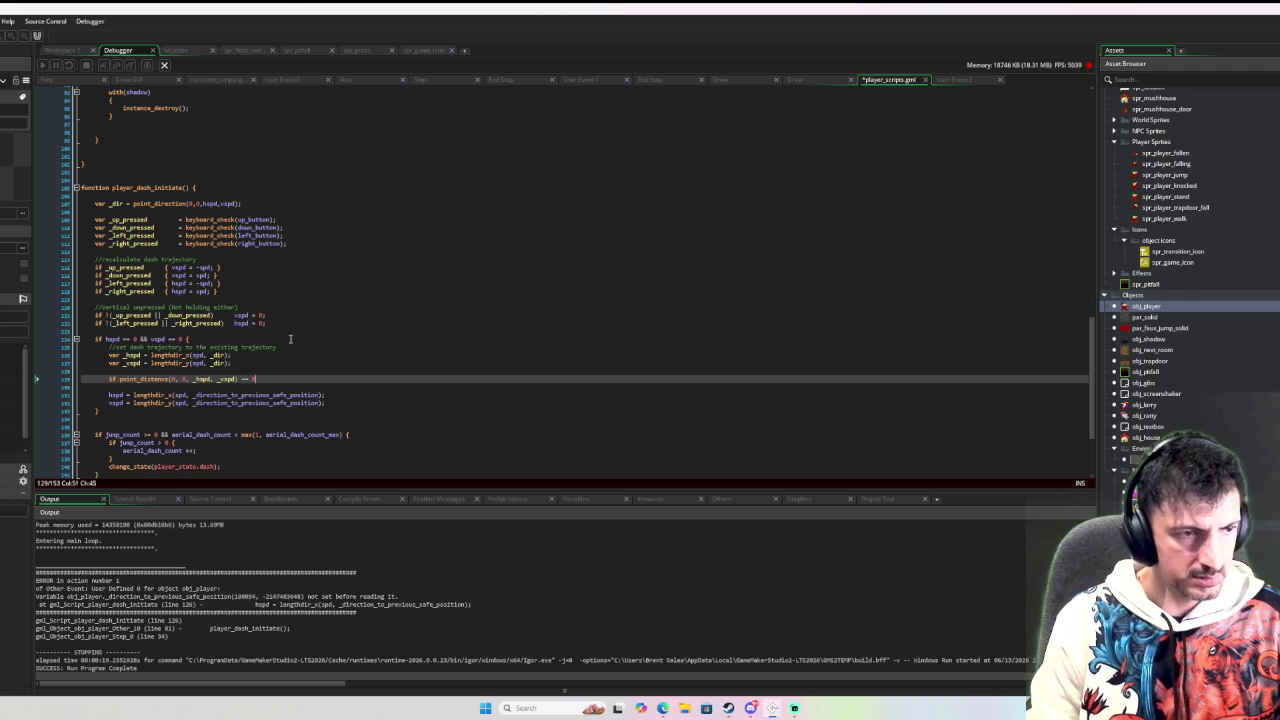
text(0 {)
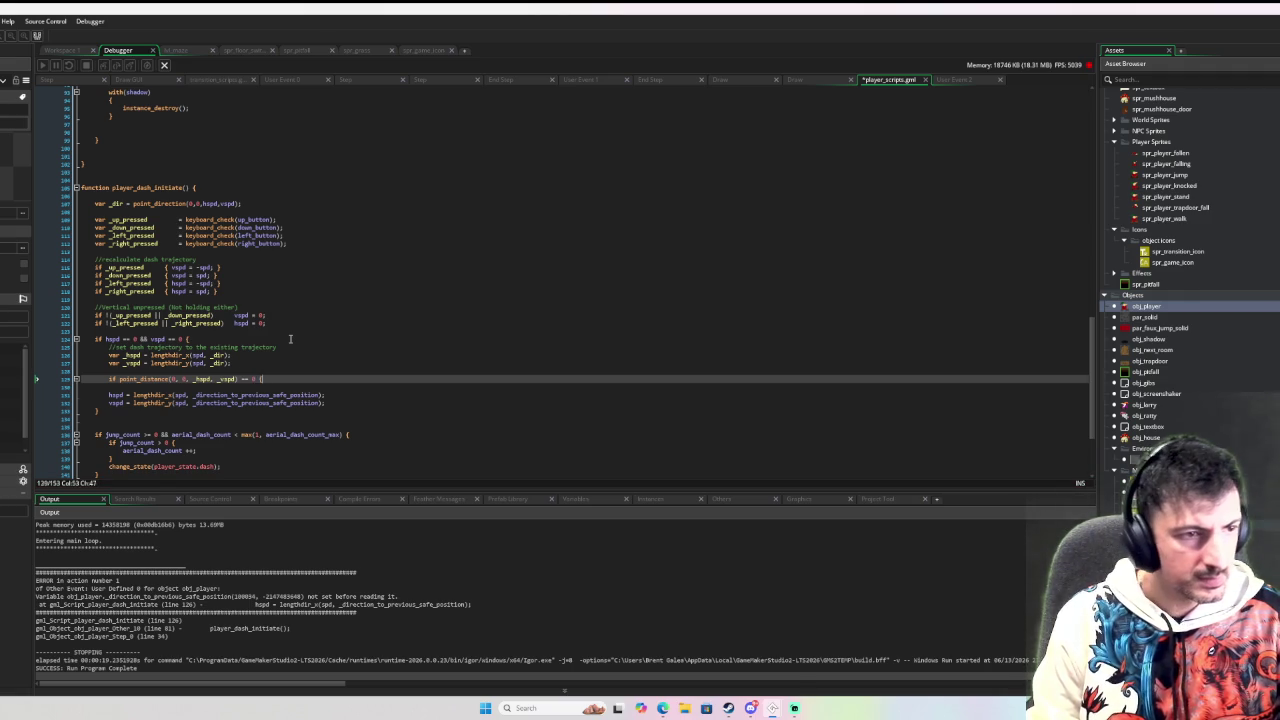
key(Return)
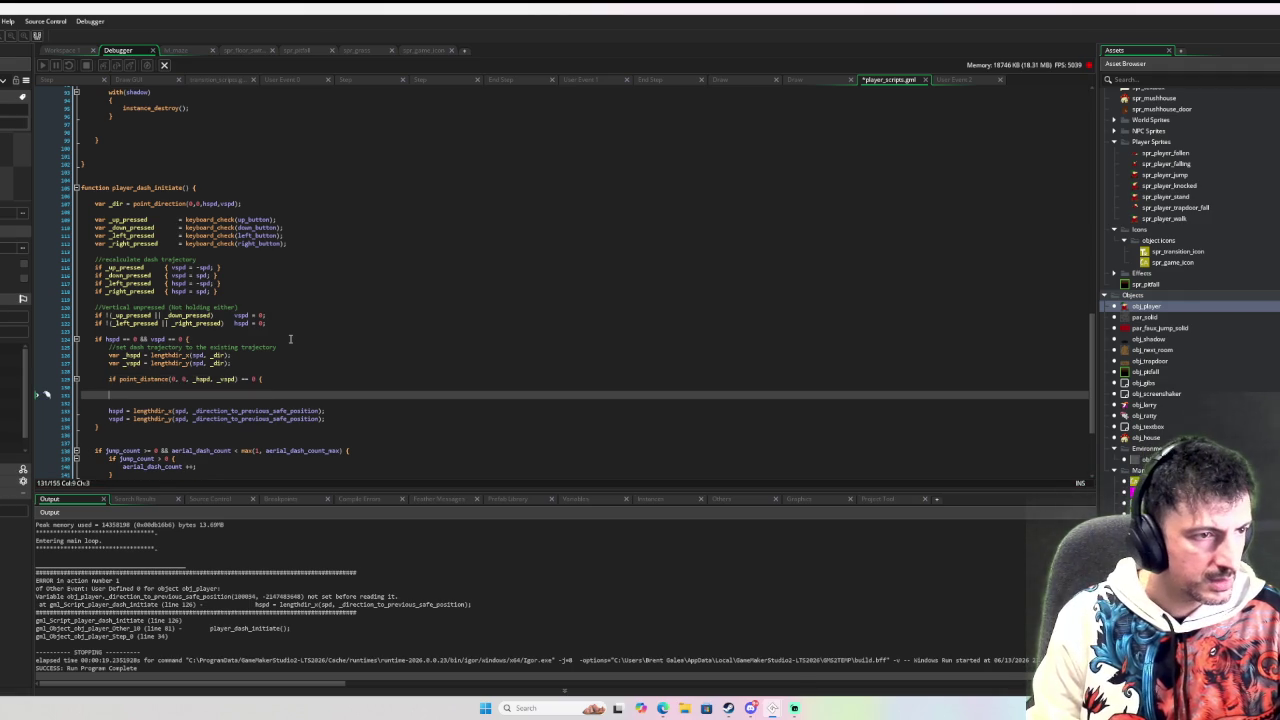
text(exit;)
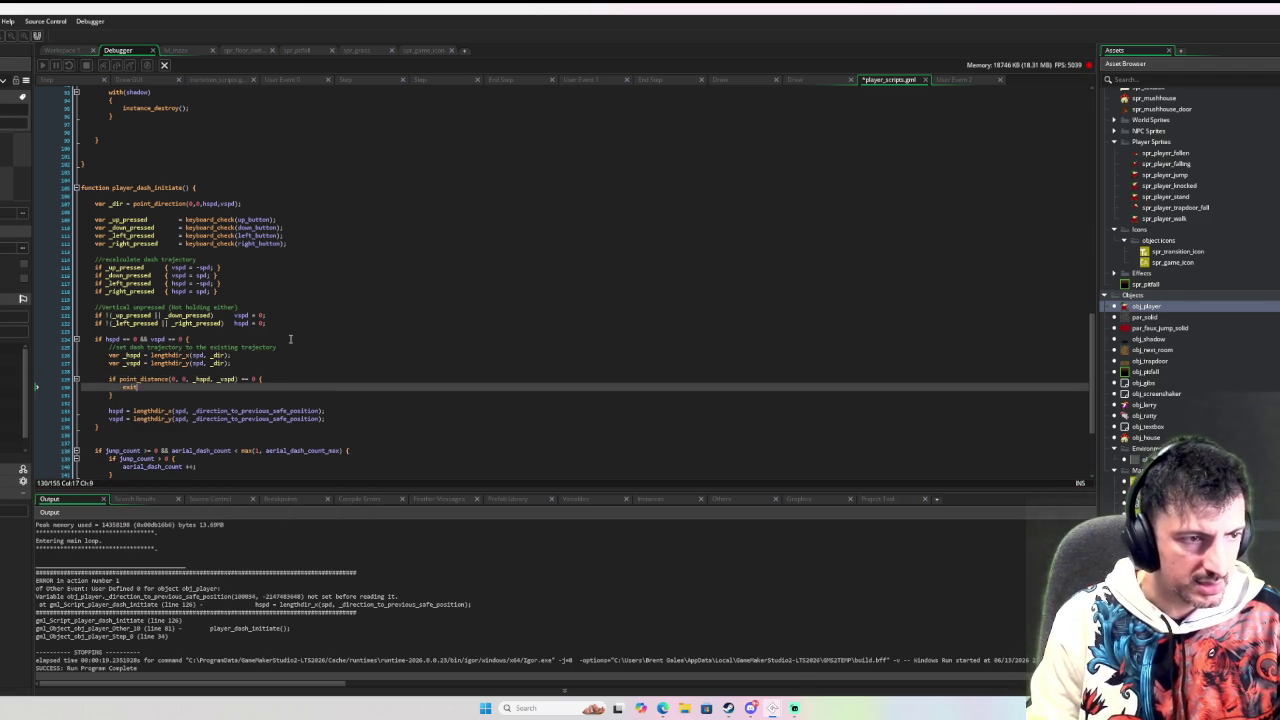
Step: Add an else block and indent the hspd and vspd assignments into it
click(144, 395)
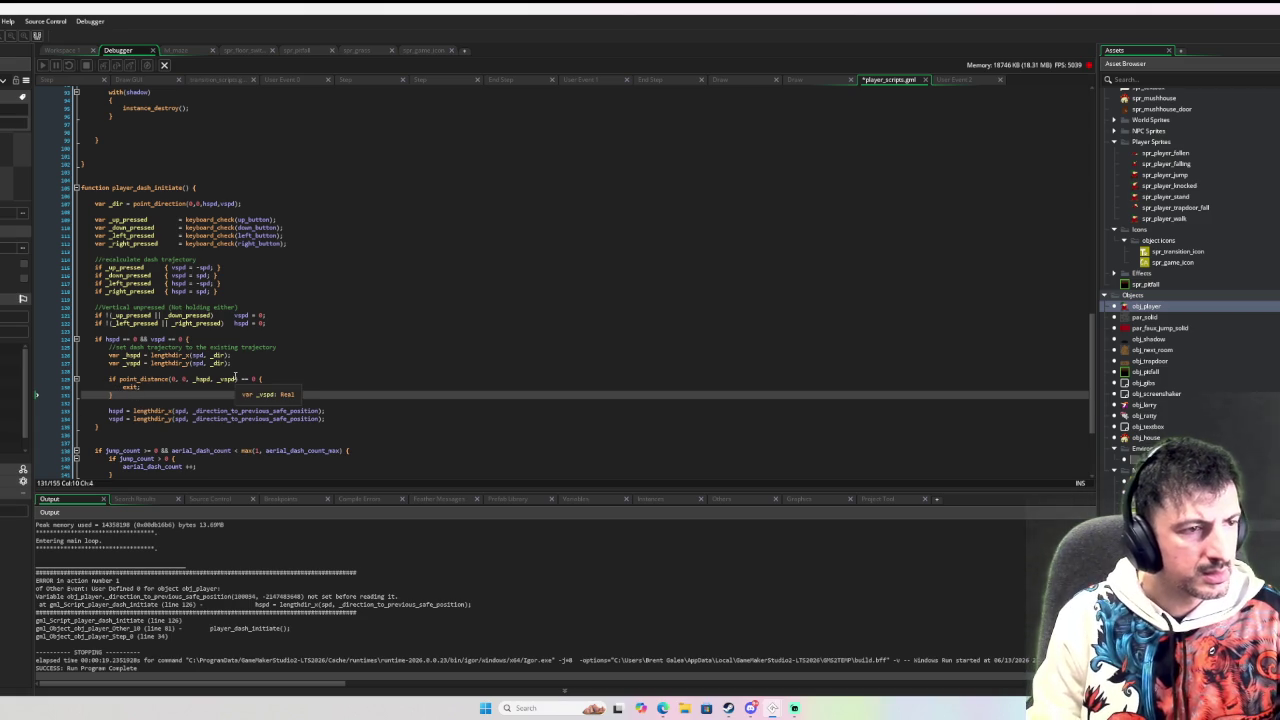
text( el)
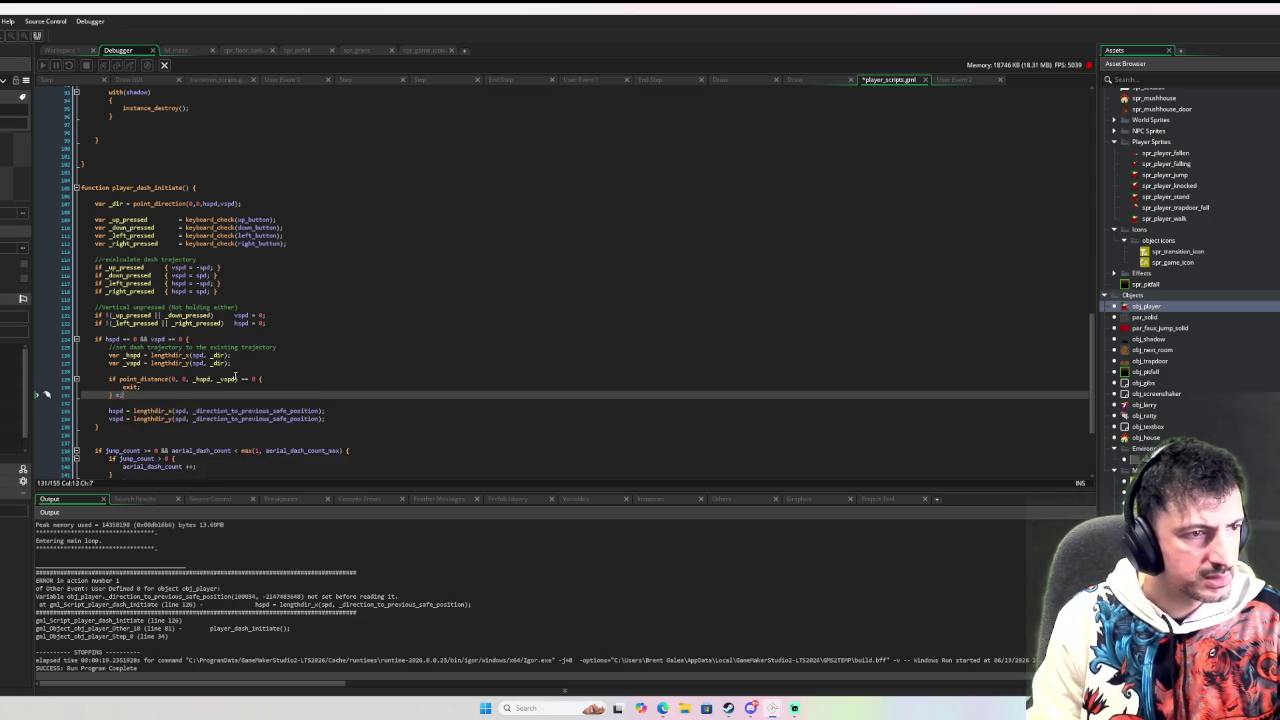
text(se )
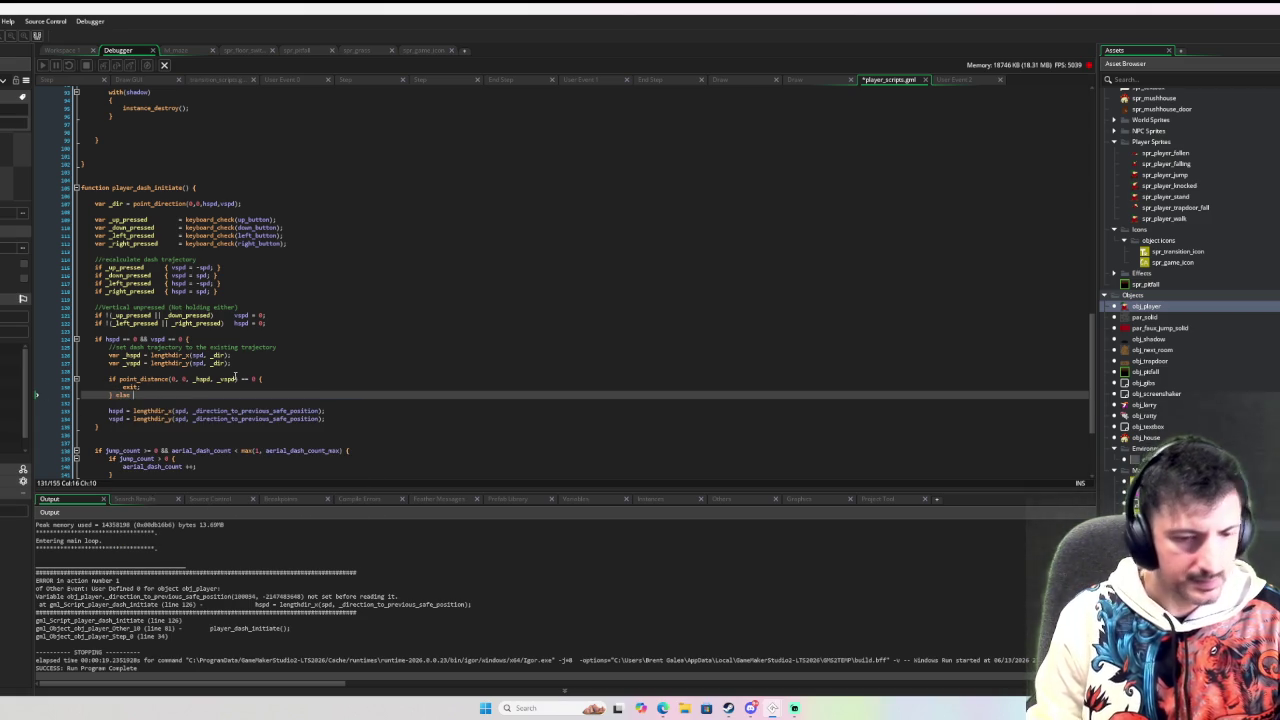
text({)
key(Down)
key(shift+Down)
key(shift+Down)
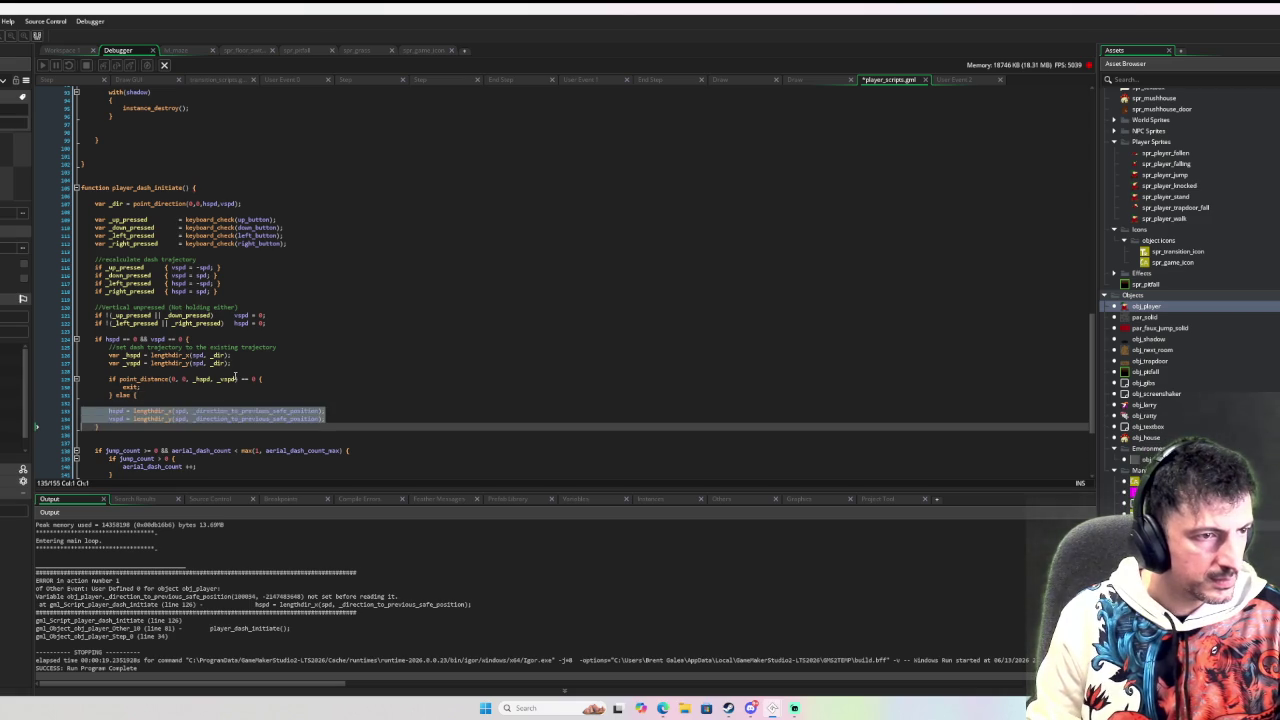
key(Tab)
key(Return)
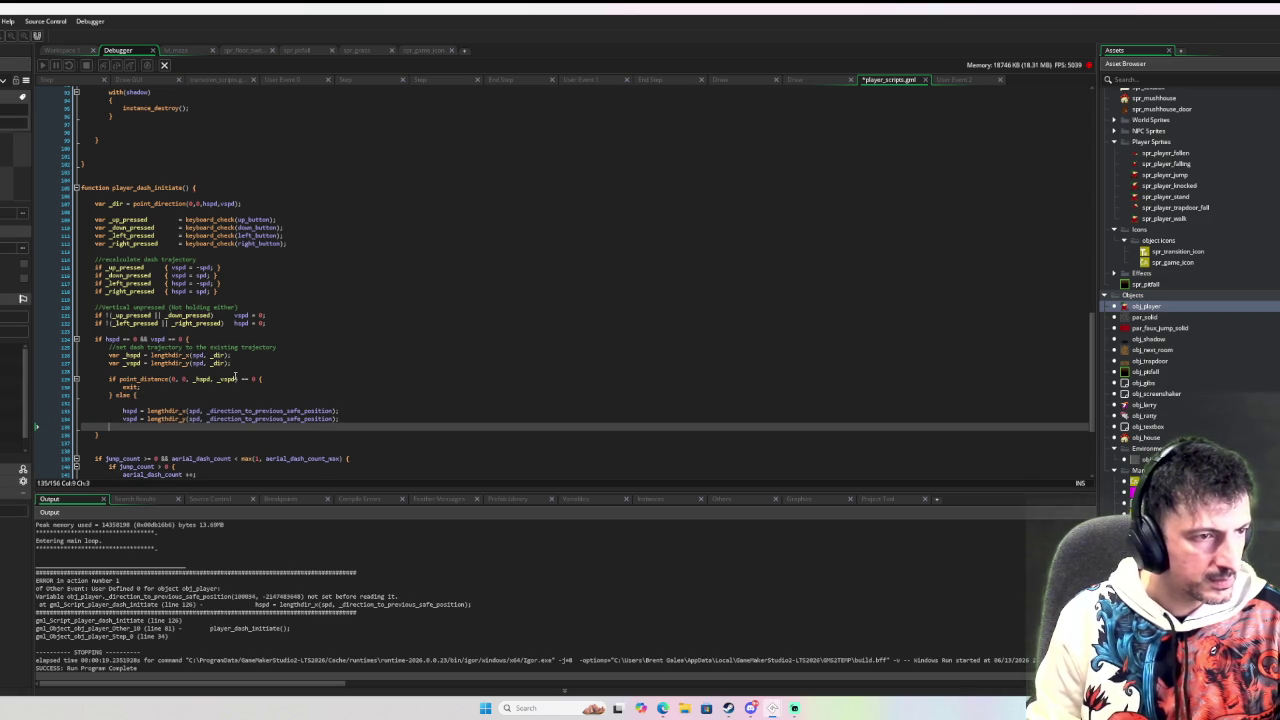
Step: Close the else block and replace the lengthdir calls with hspd = _hspd and vspd = _vspd
text(})
click(130, 355)
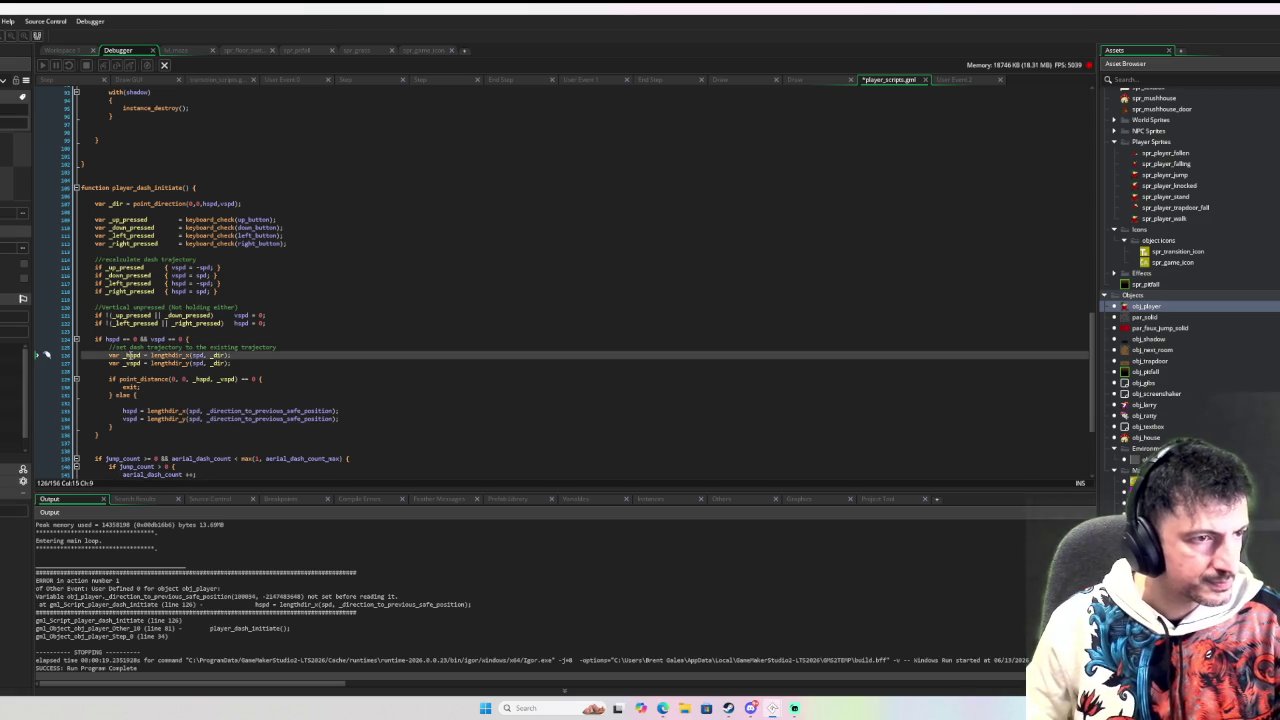
drag(147, 411, 338, 411)
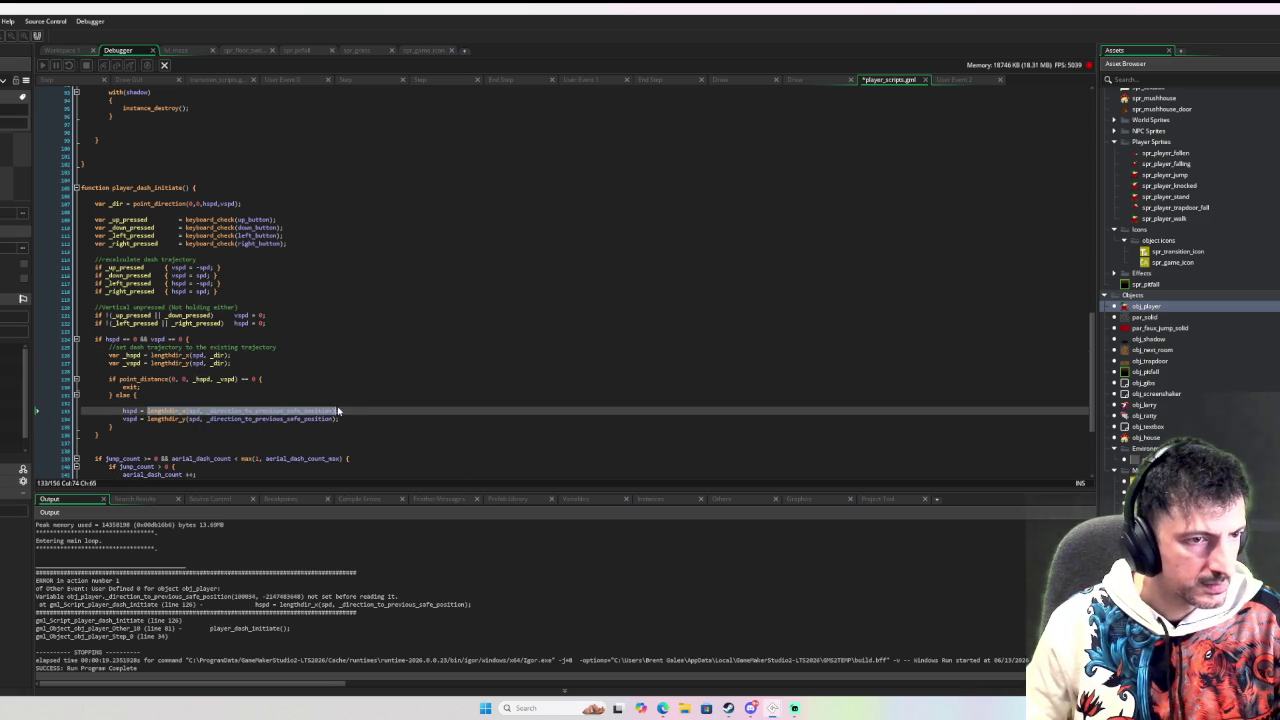
text(_hspd;)
double_click(133, 363)
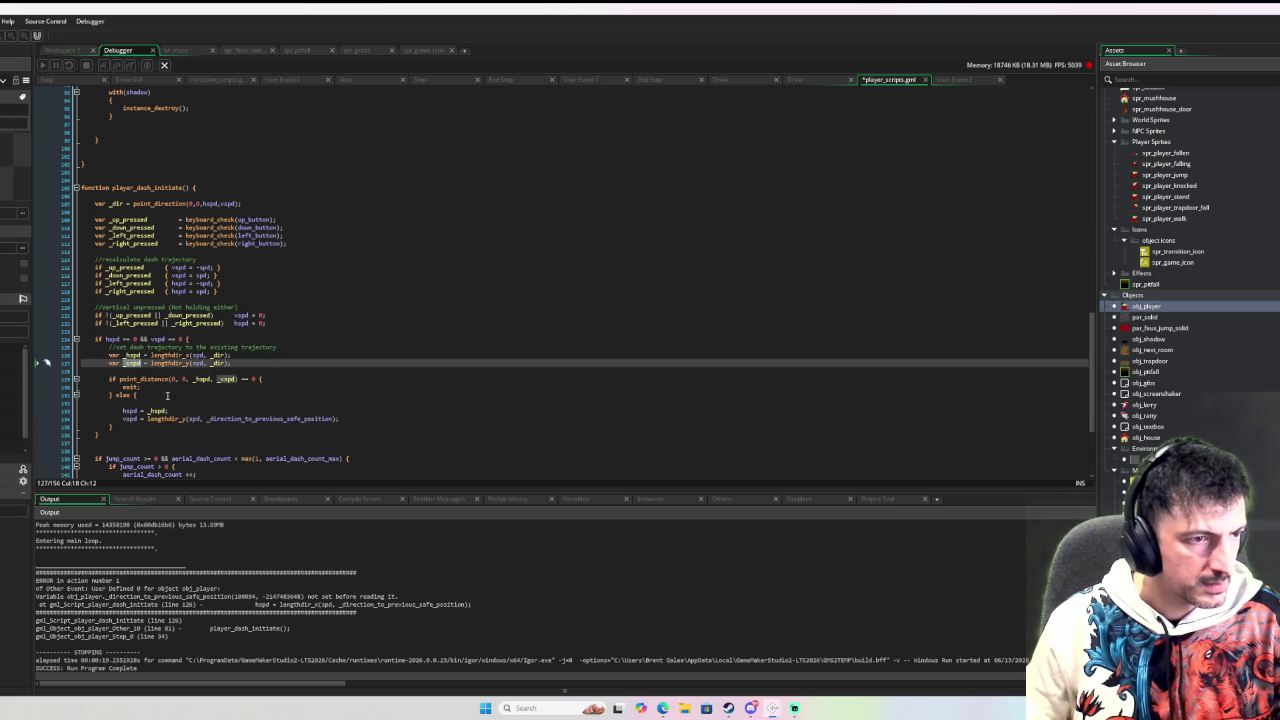
drag(148, 419, 338, 420)
text(_vspd;)
click(250, 403)
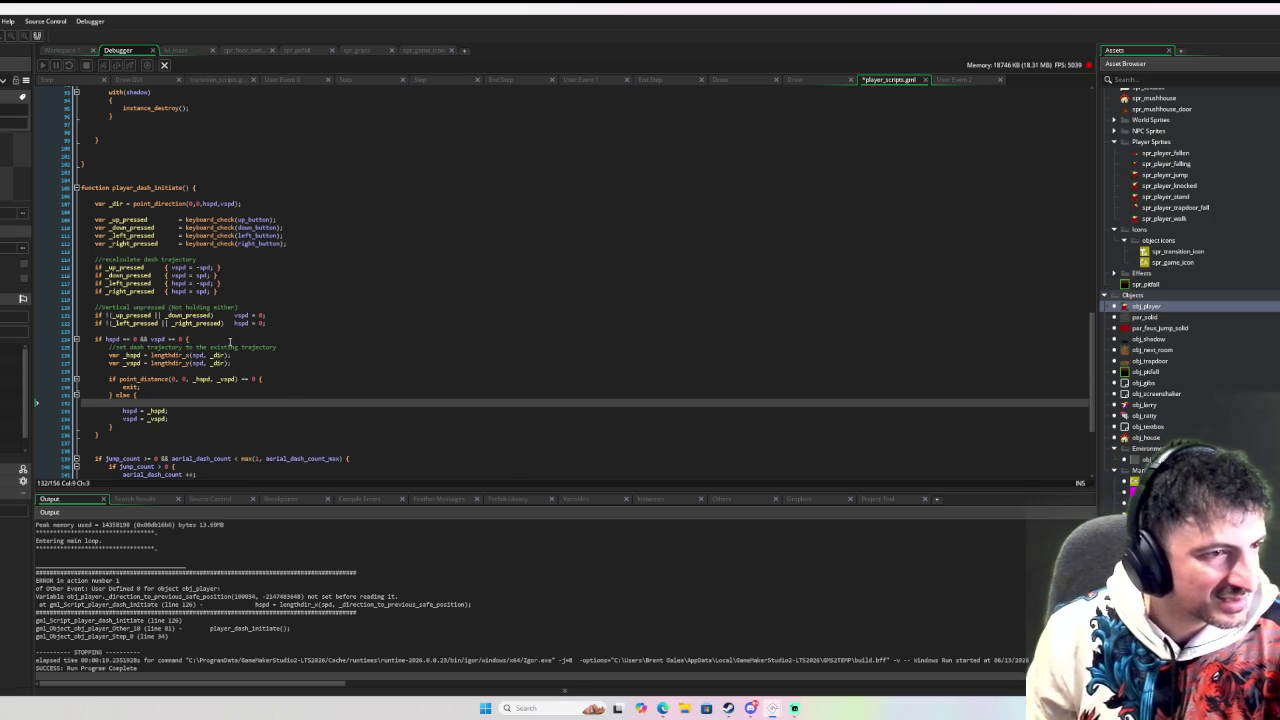
Step: Add the comment 'If the player still has no trajectory, do not dash' above the check
click(141, 370)
key(Return)
text(//if the player was jumping or)
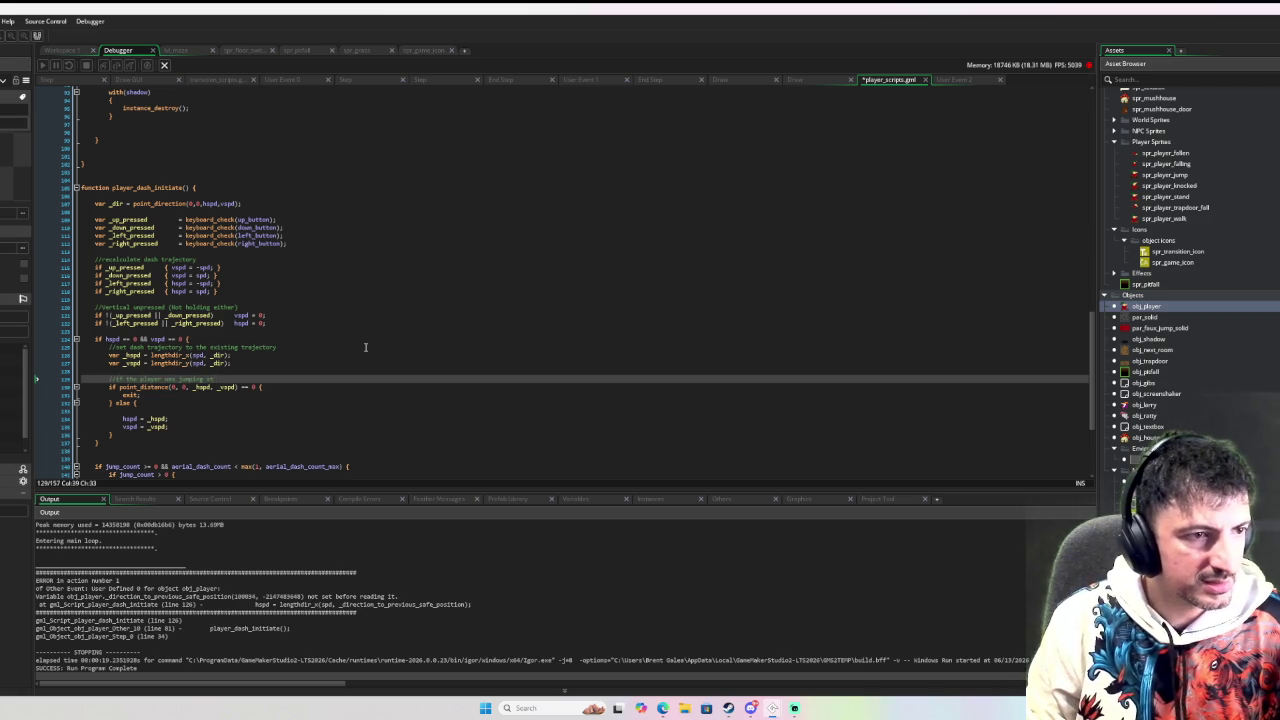
text(aig)
key(BackSpace)
key(BackSpace)
key(BackSpace)
text(still has no in)
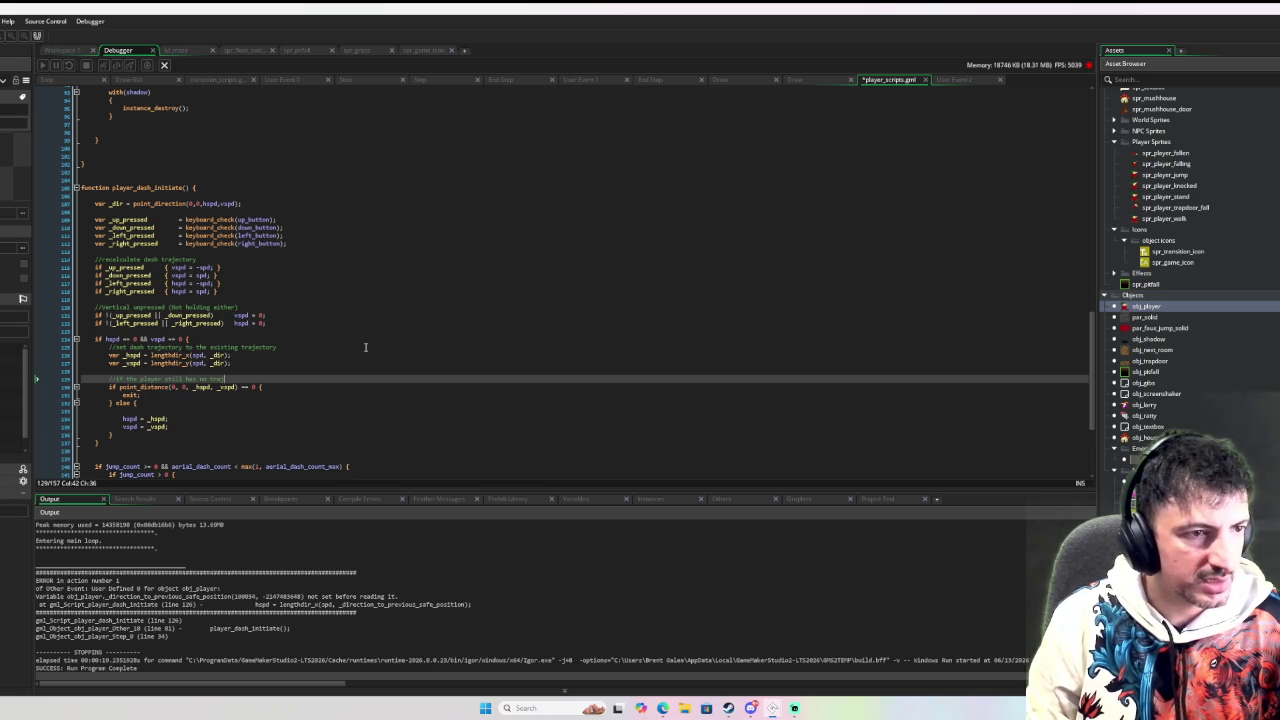
text(ectory, e)
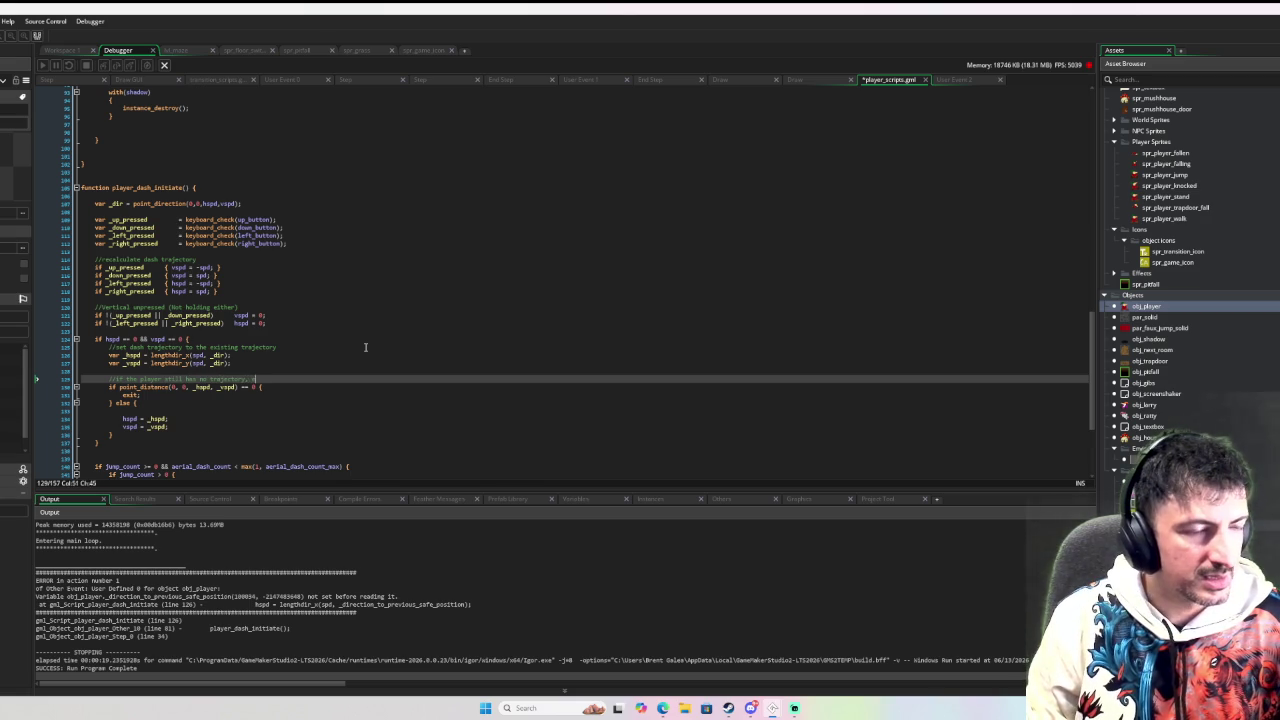
text(xit the )
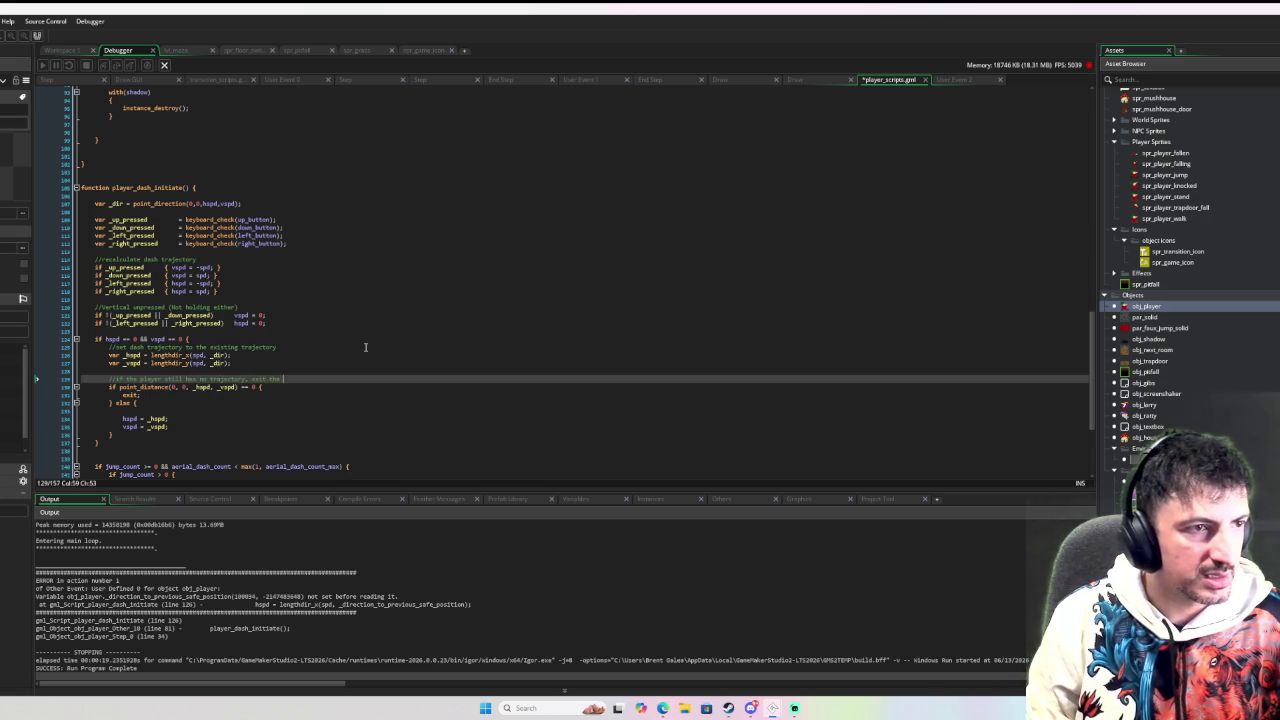
text(dash)
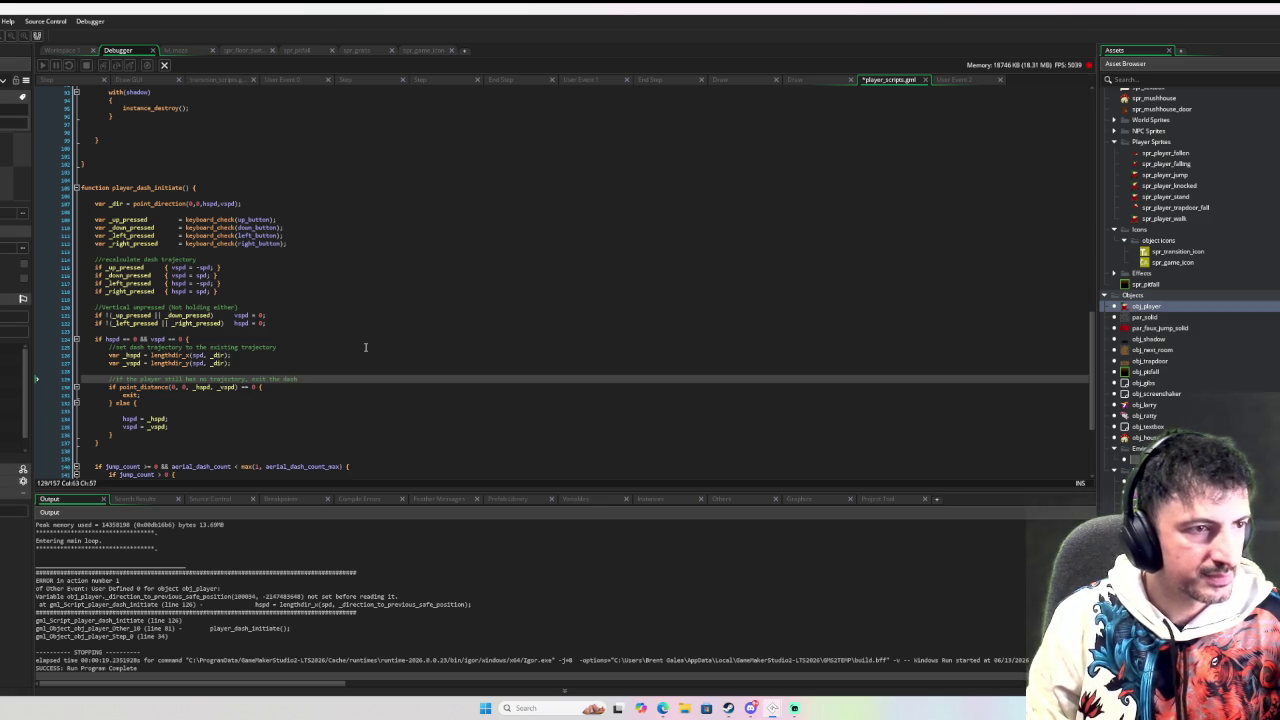
scroll(365, 347, down, 3)
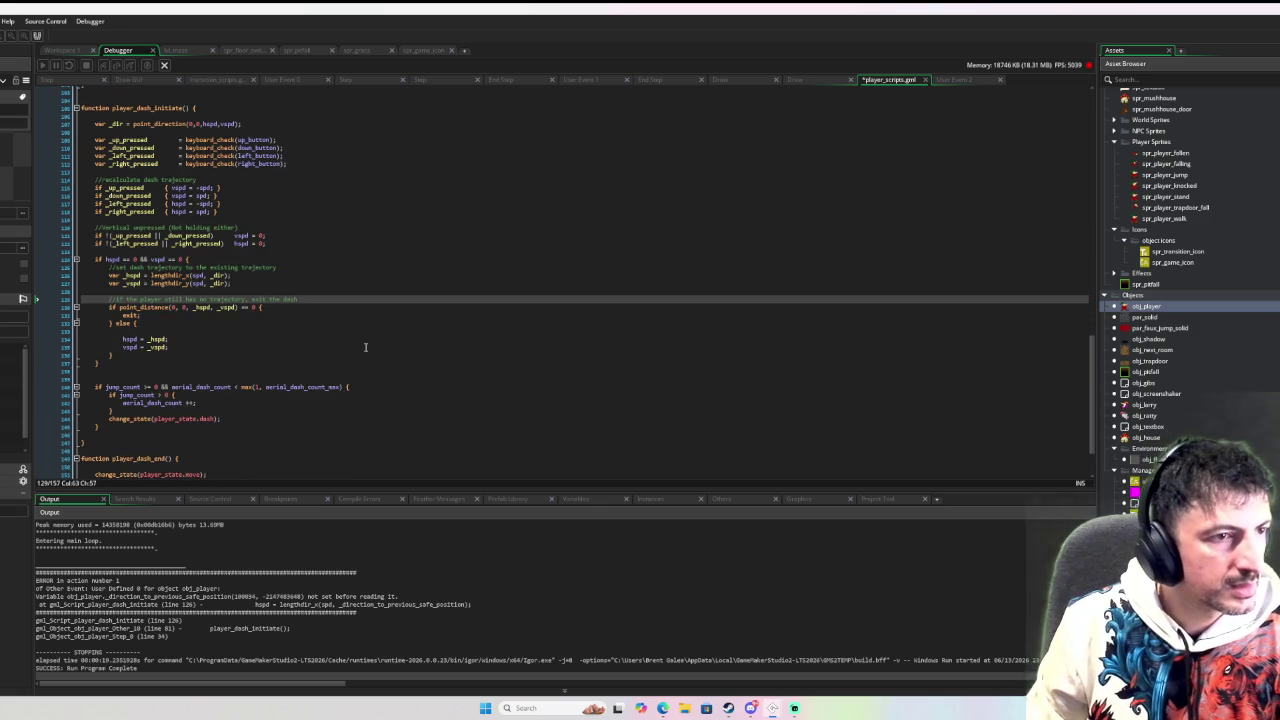
key(BackSpace)
key(BackSpace)
key(BackSpace)
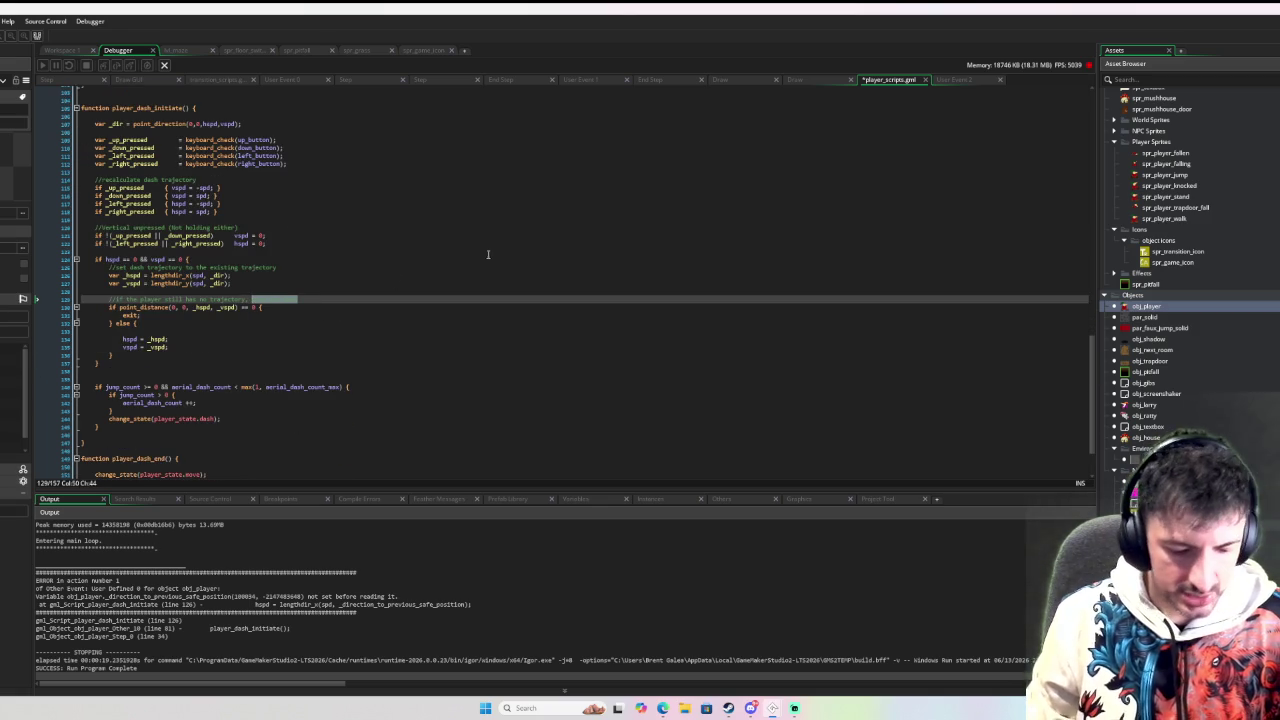
text(do not dash)
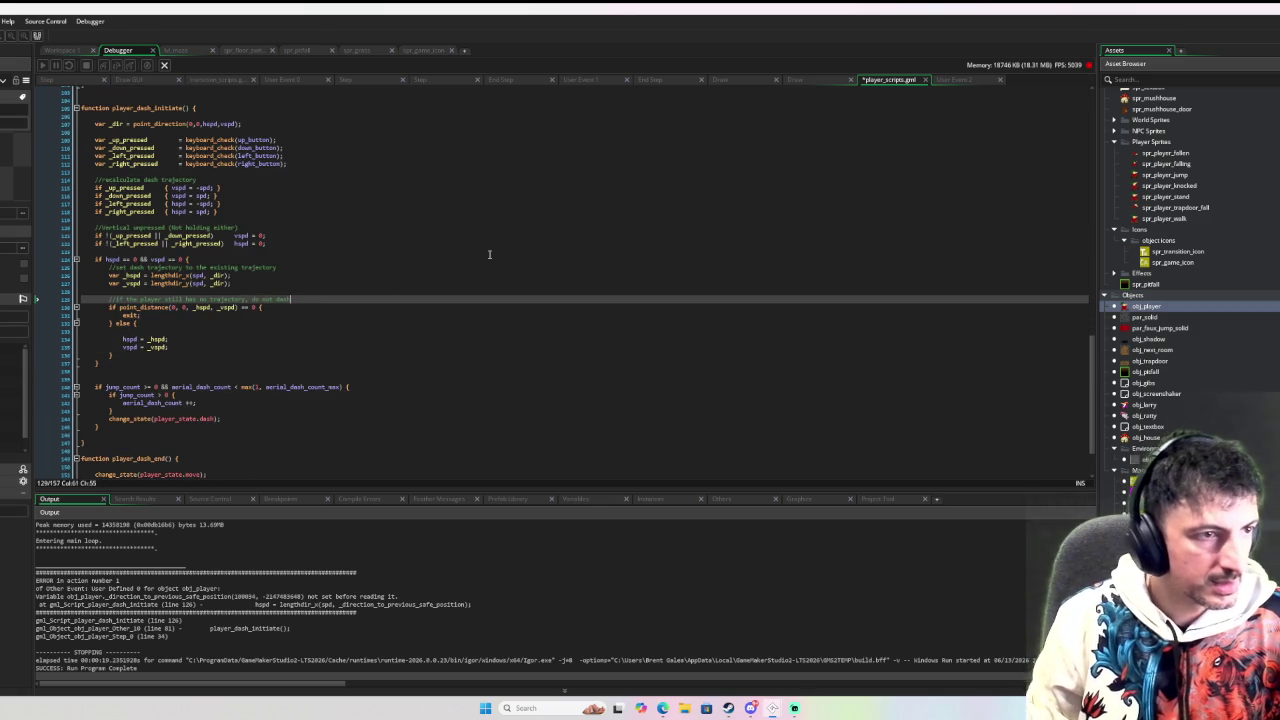
Step: Remove the empty line in the else block and launch the game
key(Down)
key(Down)
key(Down)
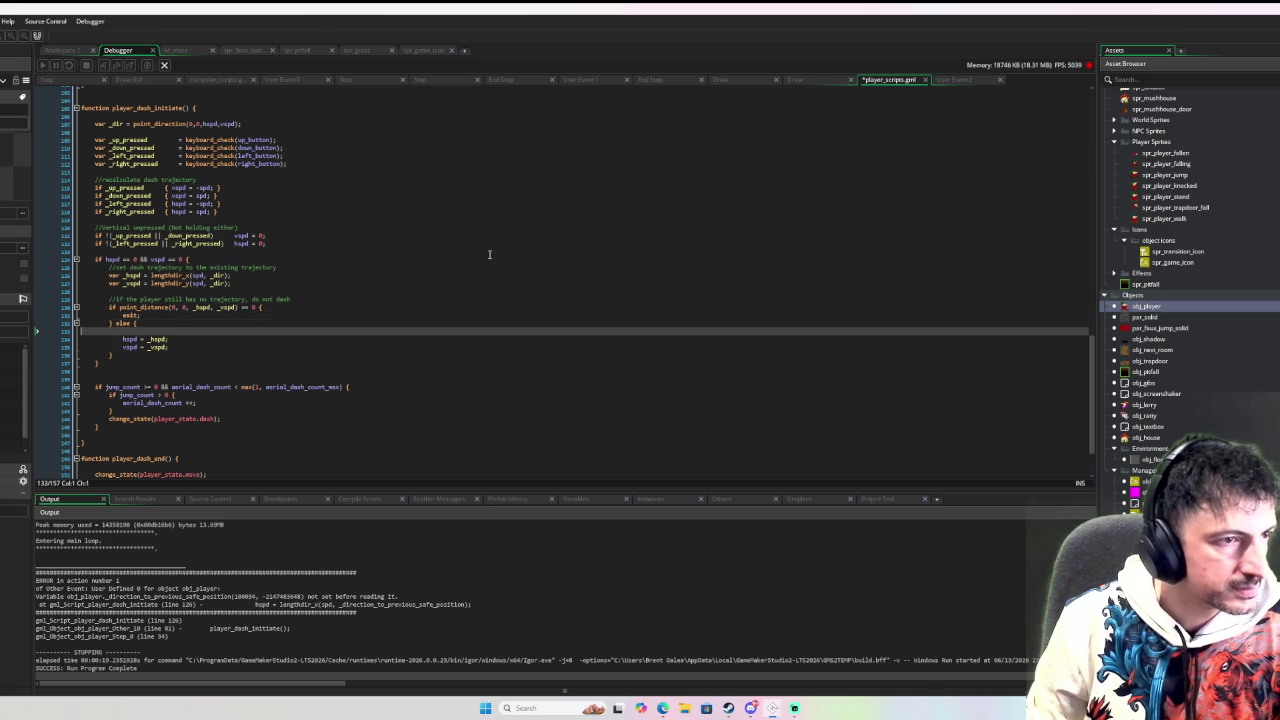
key(BackSpace)
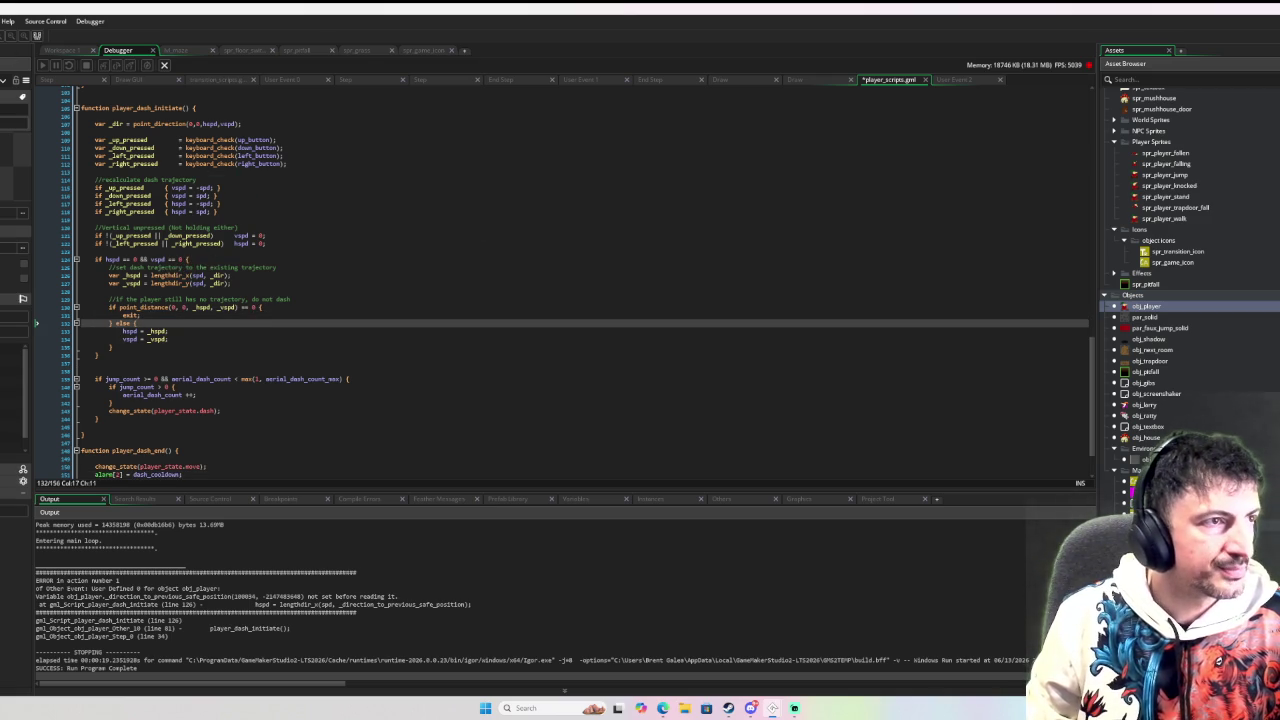
key(F6)
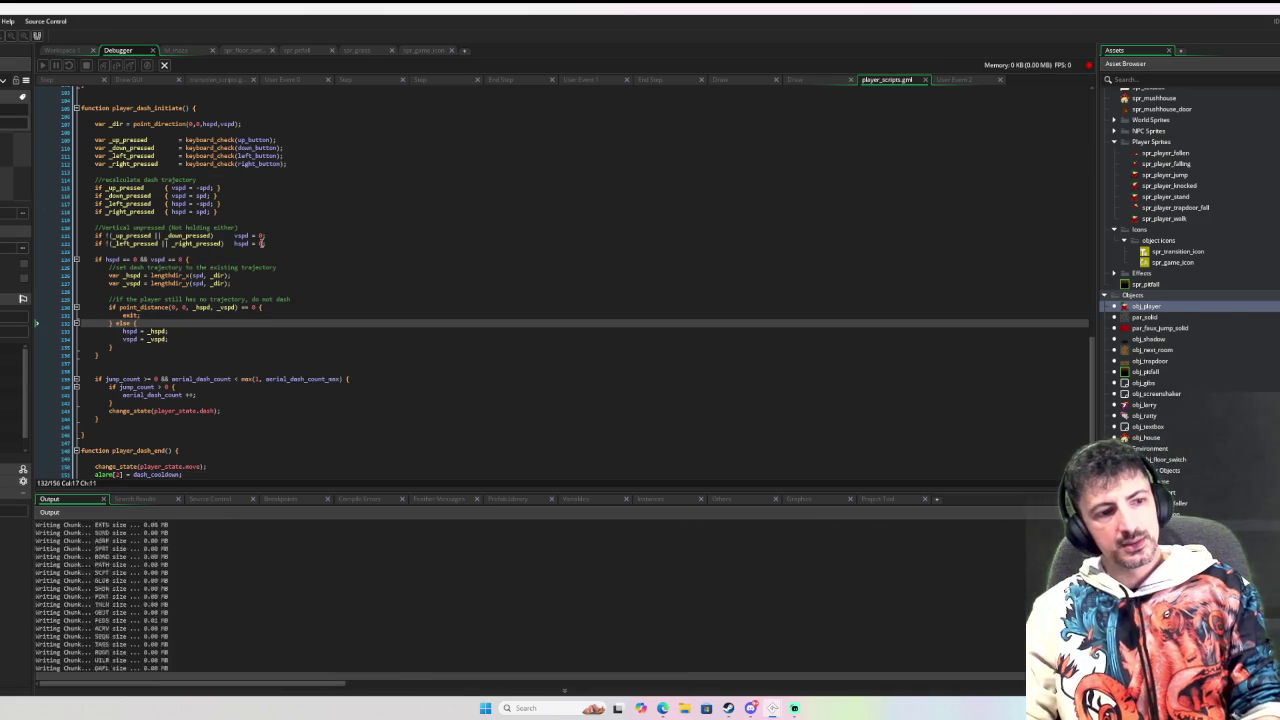
Step: Walk, jump and dash the player left and right around the path bend, then close the game
key(Down)
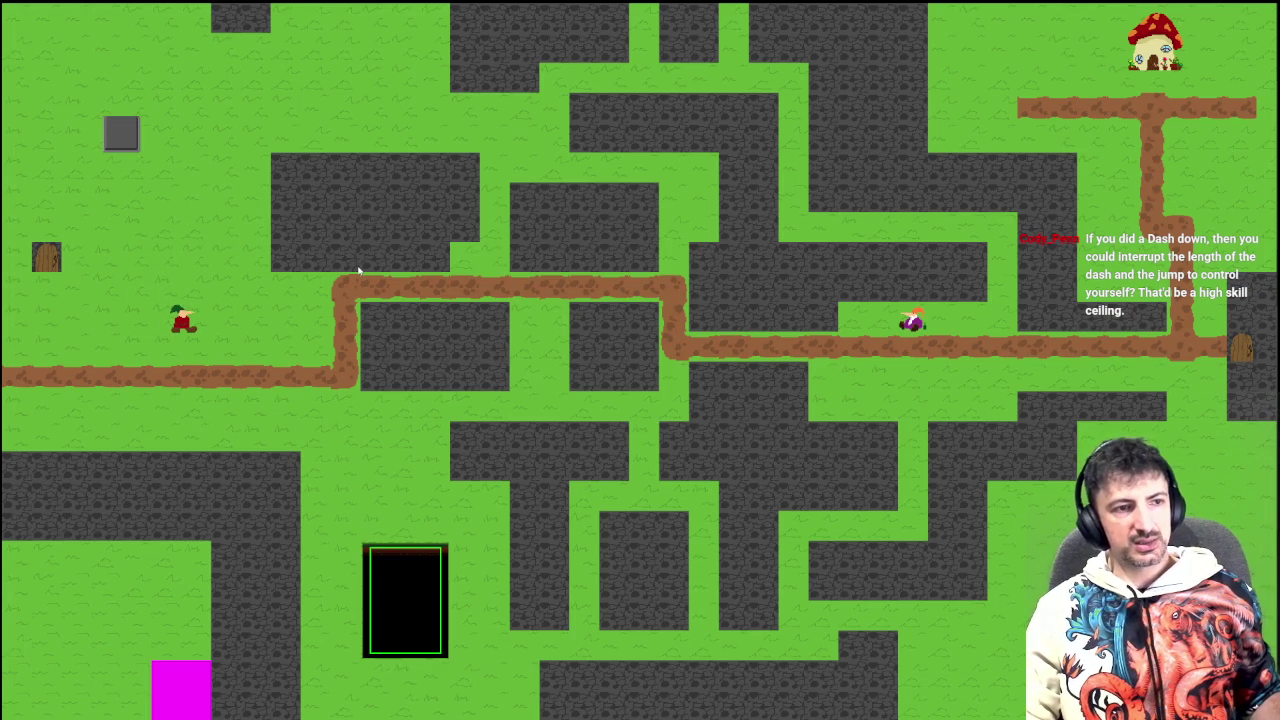
key(Right)
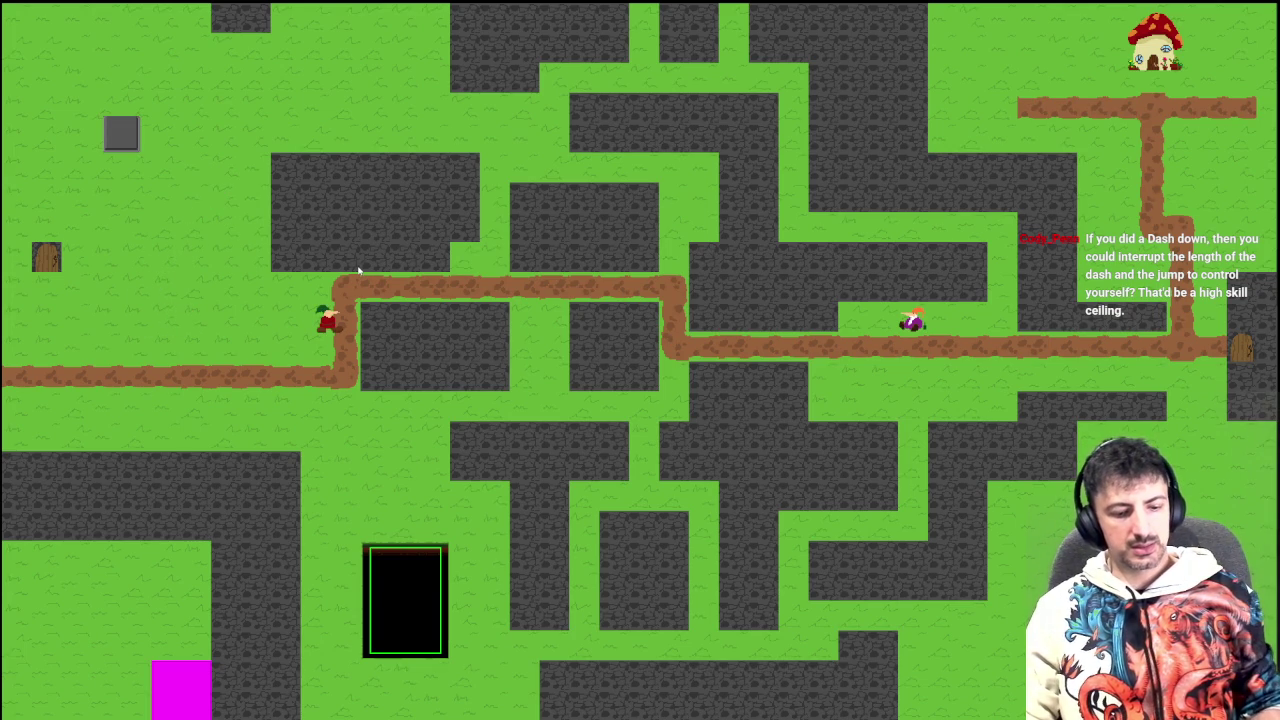
key(Left)
key(Right)
key(Left)
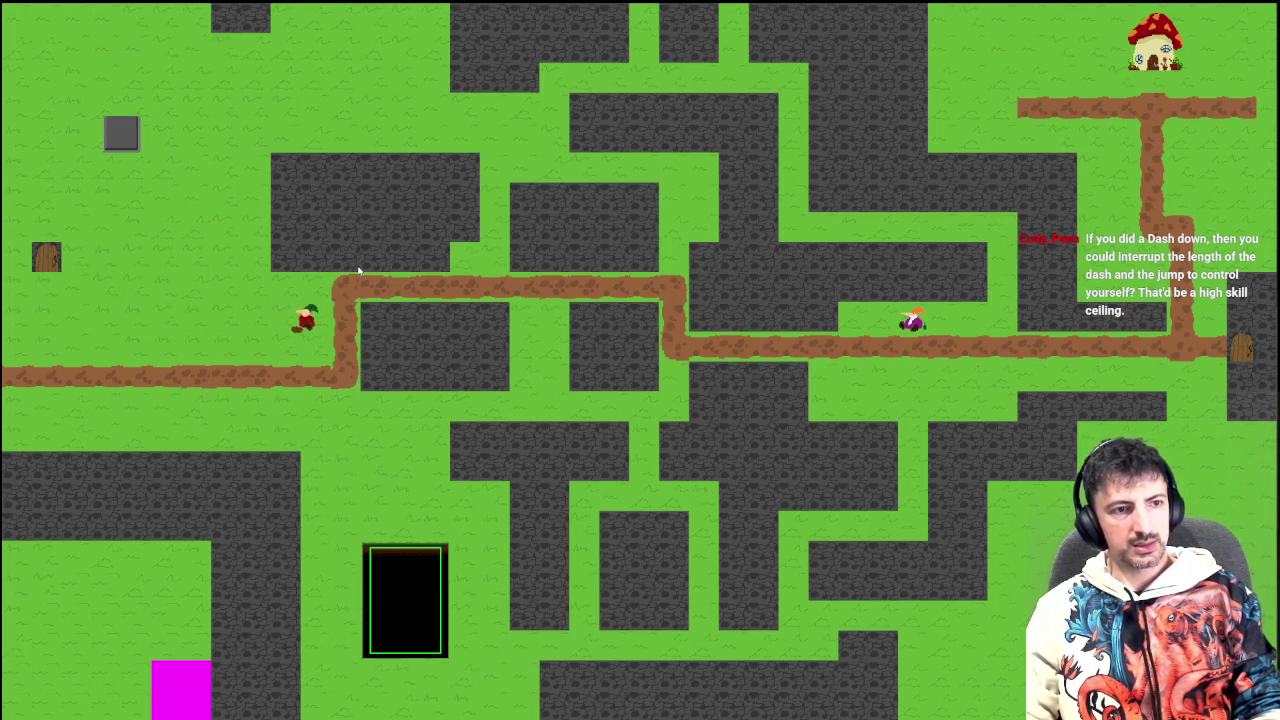
key(space)
key(Right)
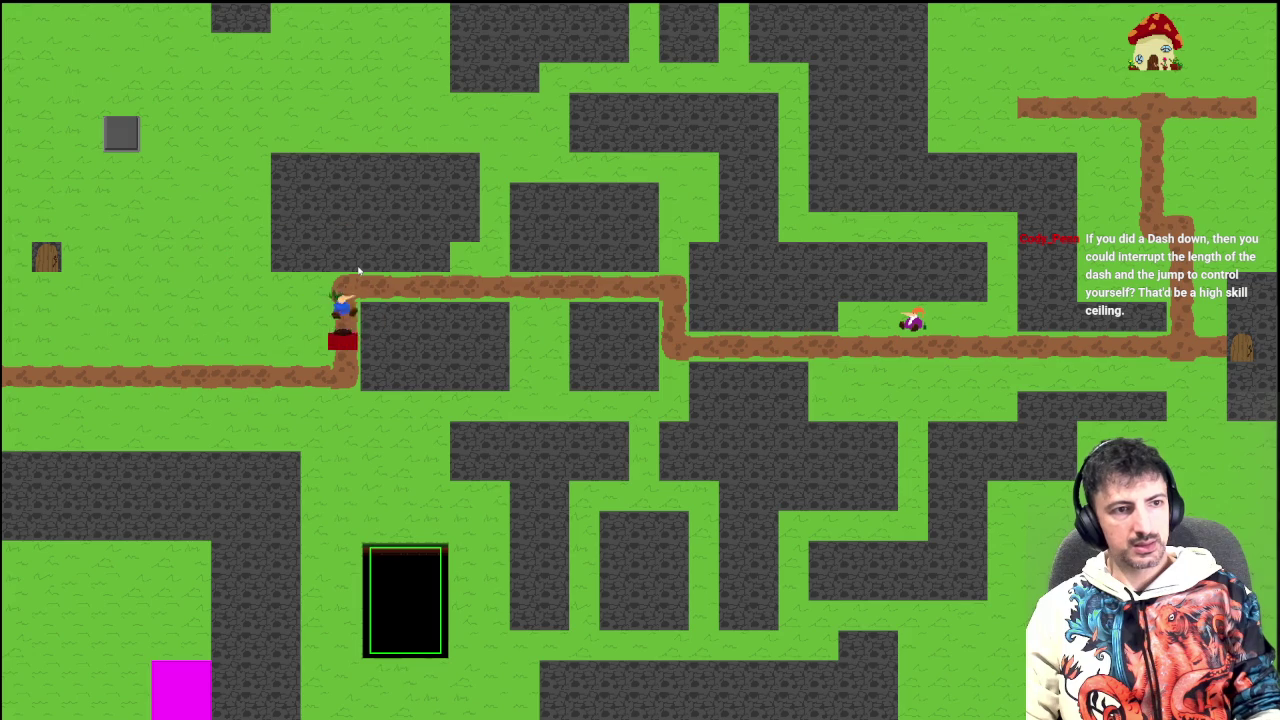
key(Left)
key(space)
key(Right)
key(Left)
key(space)
key(Right)
key(Left)
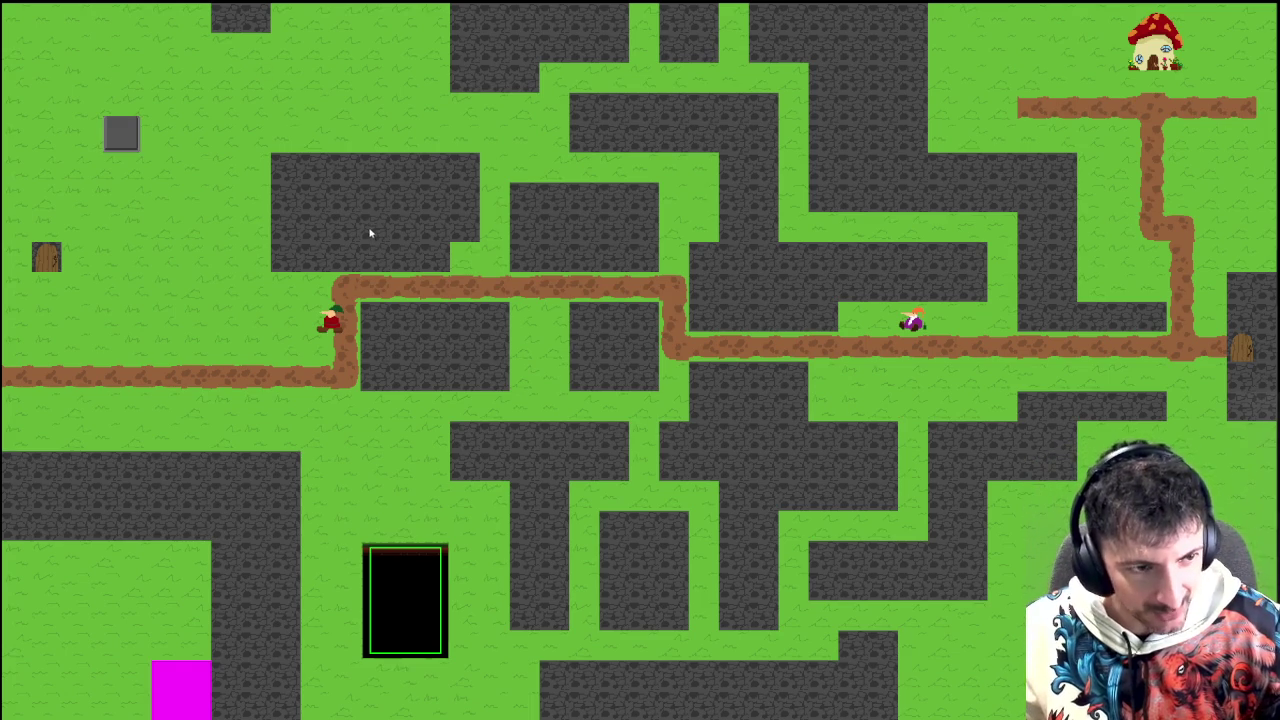
key(Escape)
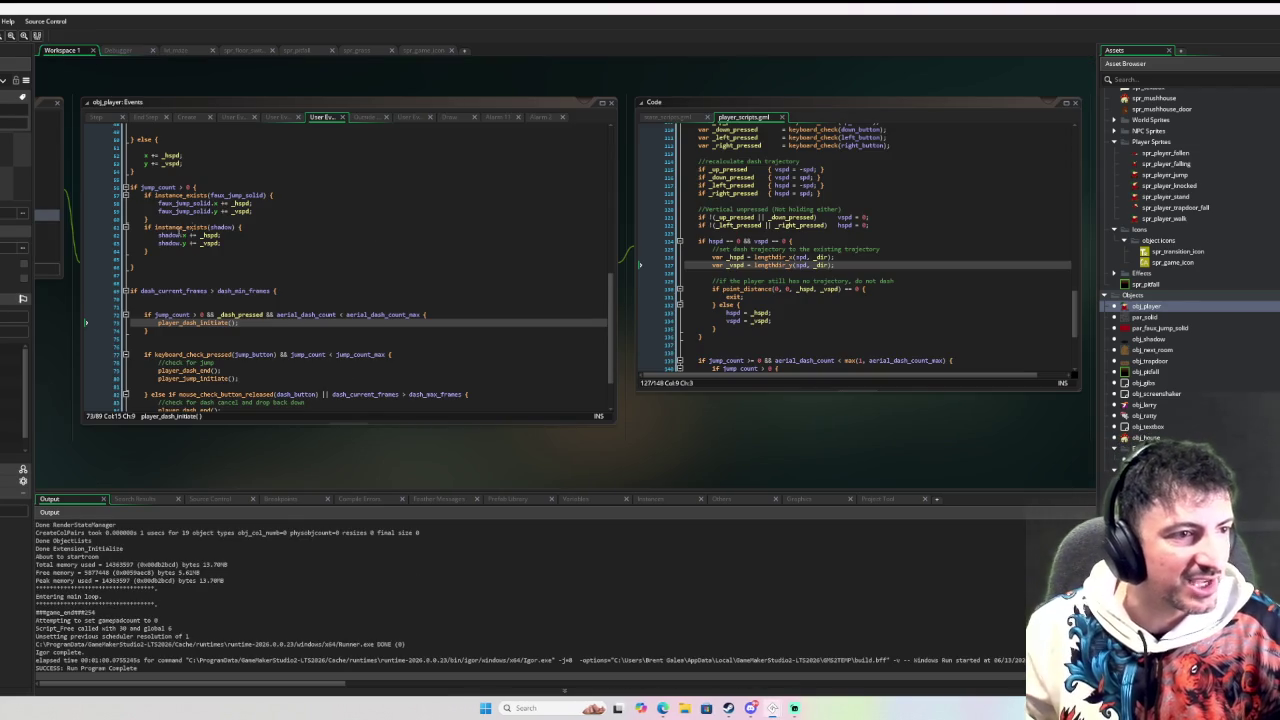
Step: Open obj_player's Create event and highlight dash_min_frames and dash_max_frames
click(165, 290)
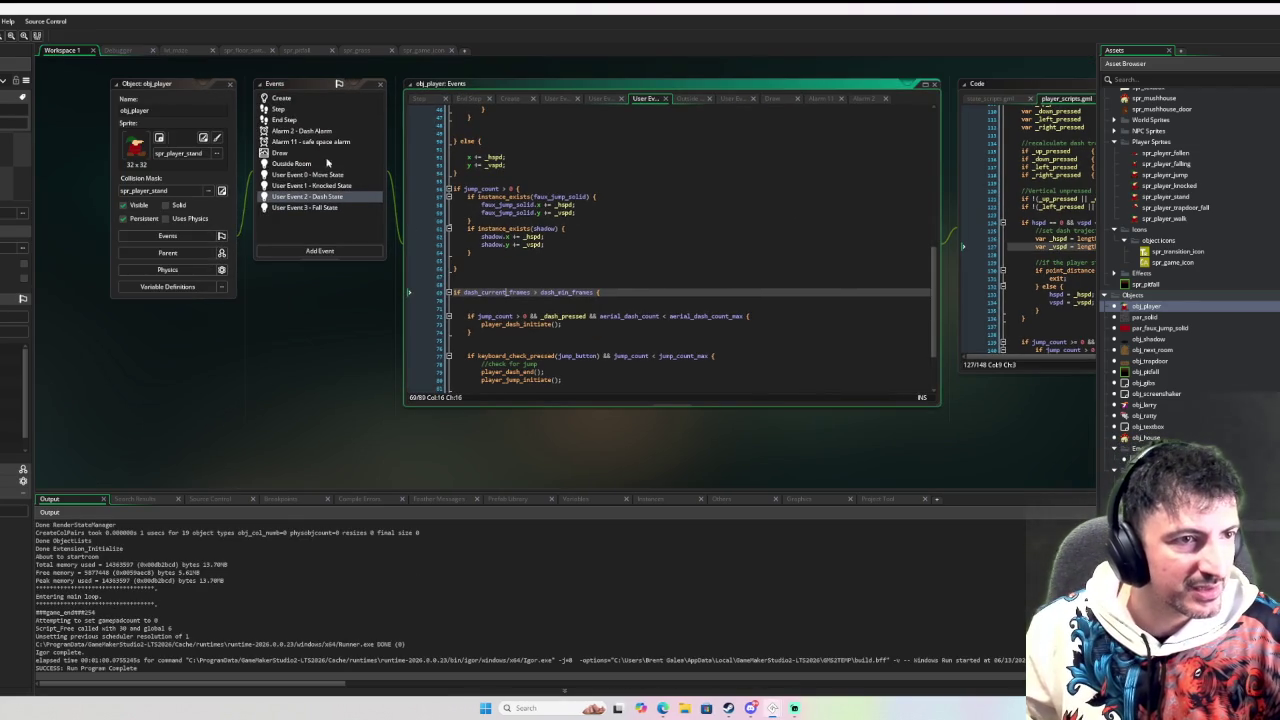
click(317, 98)
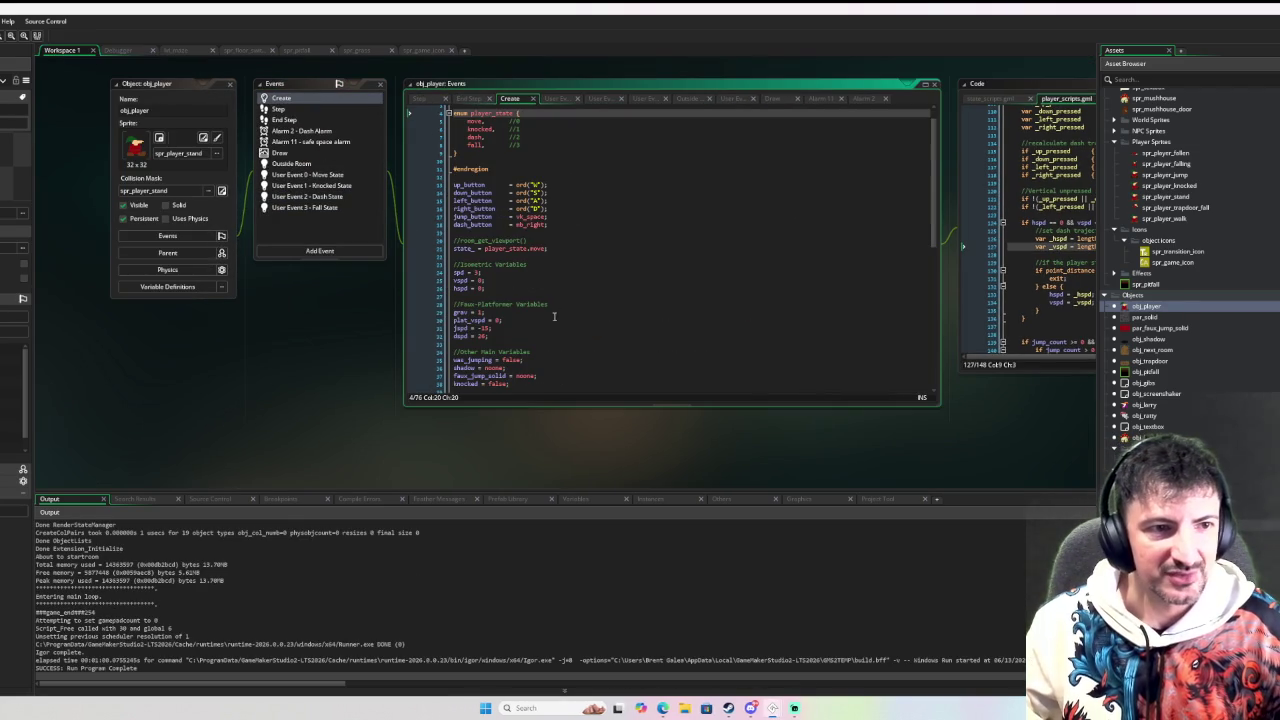
scroll(548, 310, down, 5)
ctrl+scroll(503, 284, up, 2)
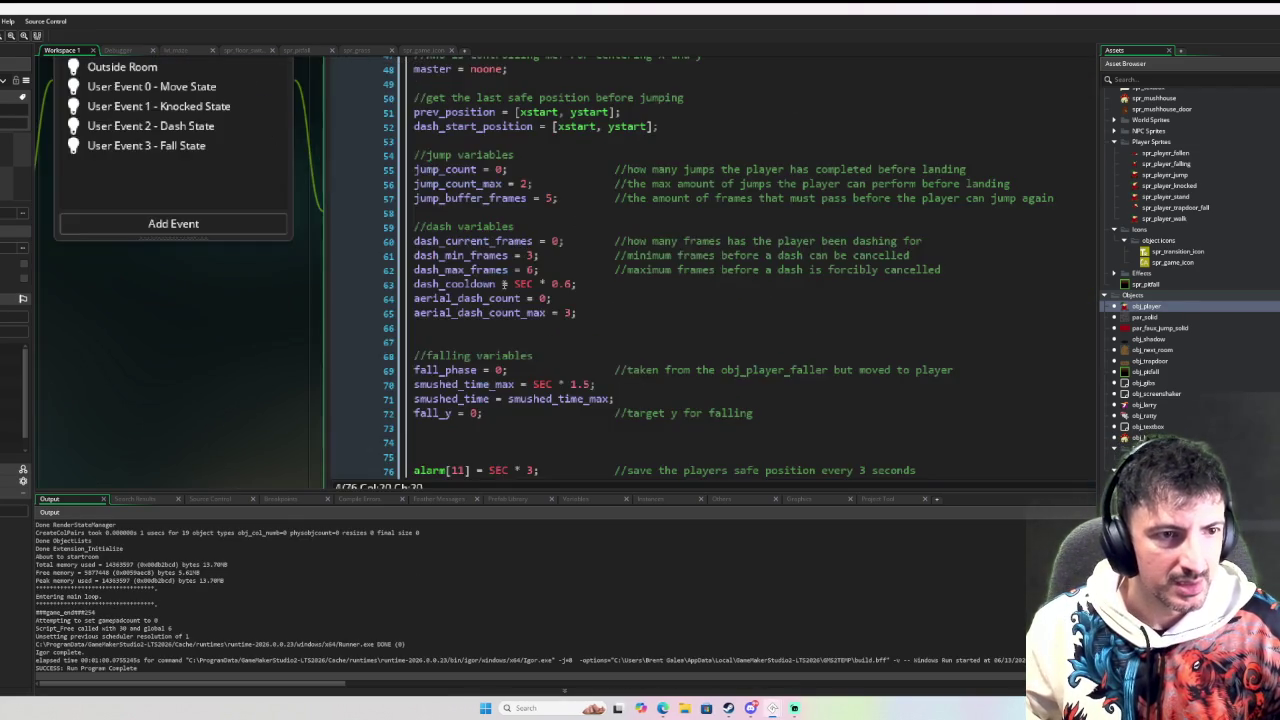
ctrl+scroll(503, 284, up, 1)
double_click(466, 243)
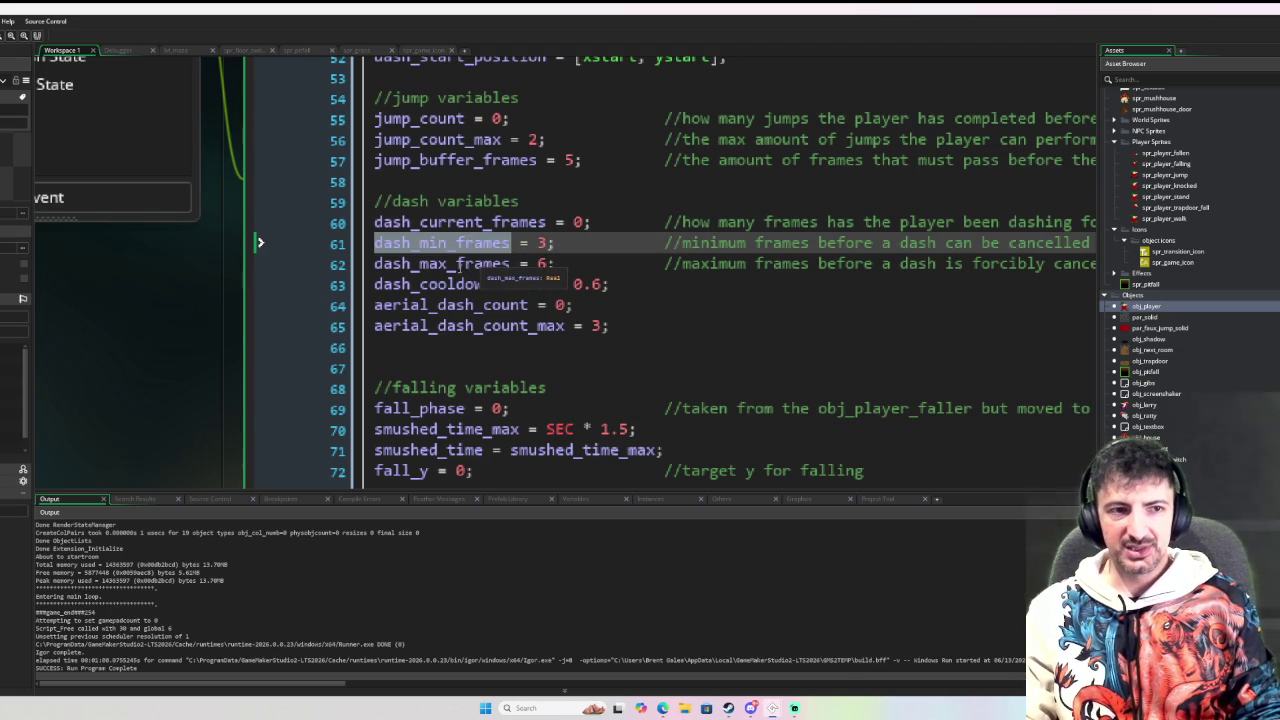
double_click(462, 264)
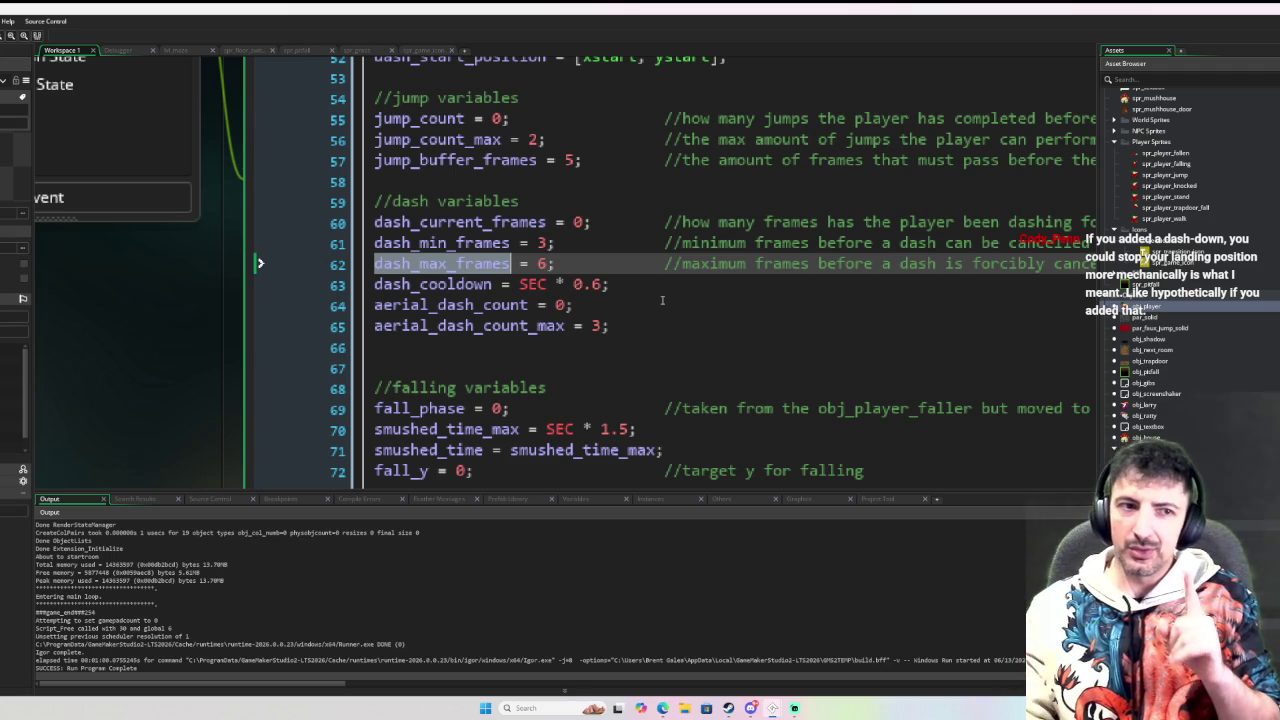
drag(172, 357, 449, 451)
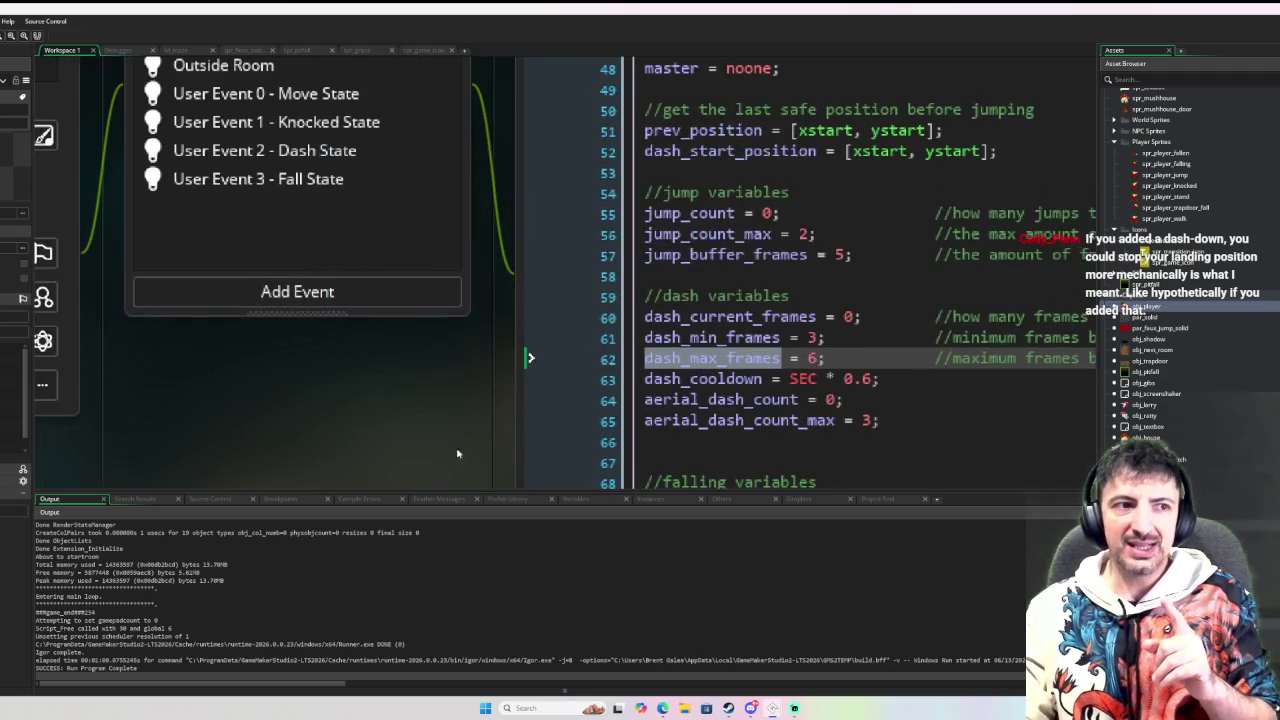
Step: Open the Dash State event and review its dash-end checks, including the mouse release condition on line 82
click(366, 158)
scroll(882, 306, down, 5)
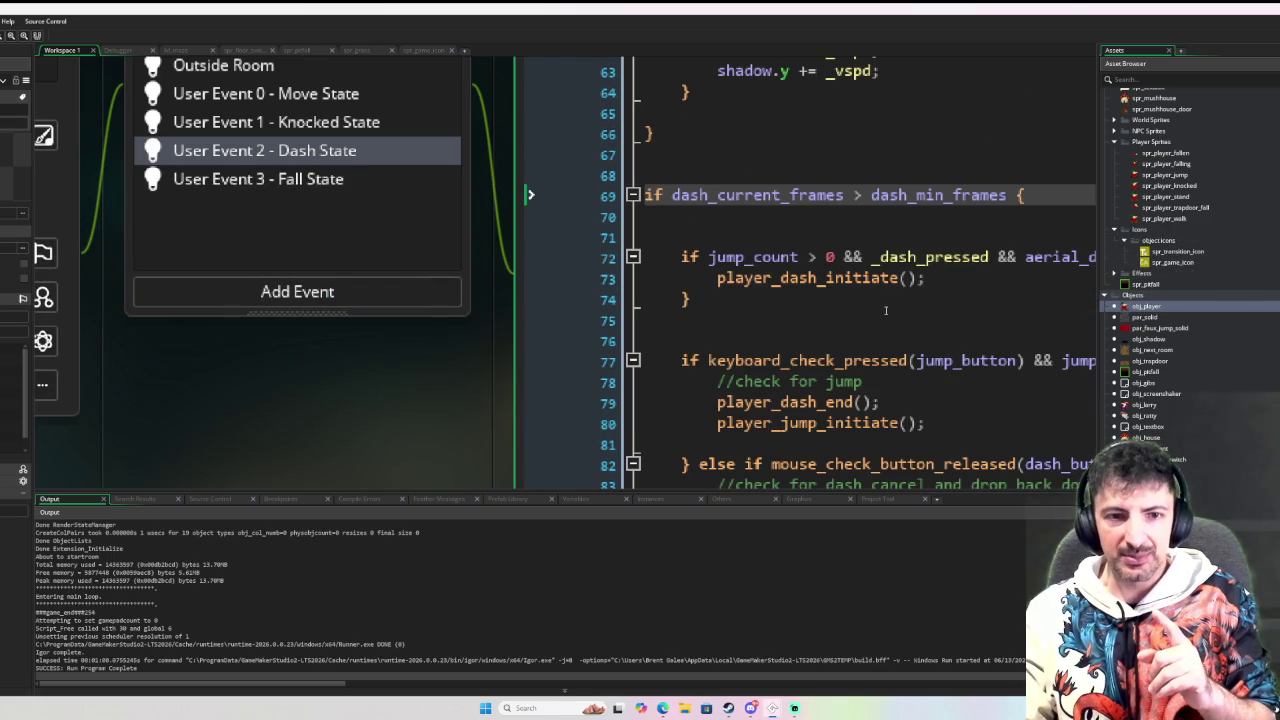
drag(454, 407, 408, 405)
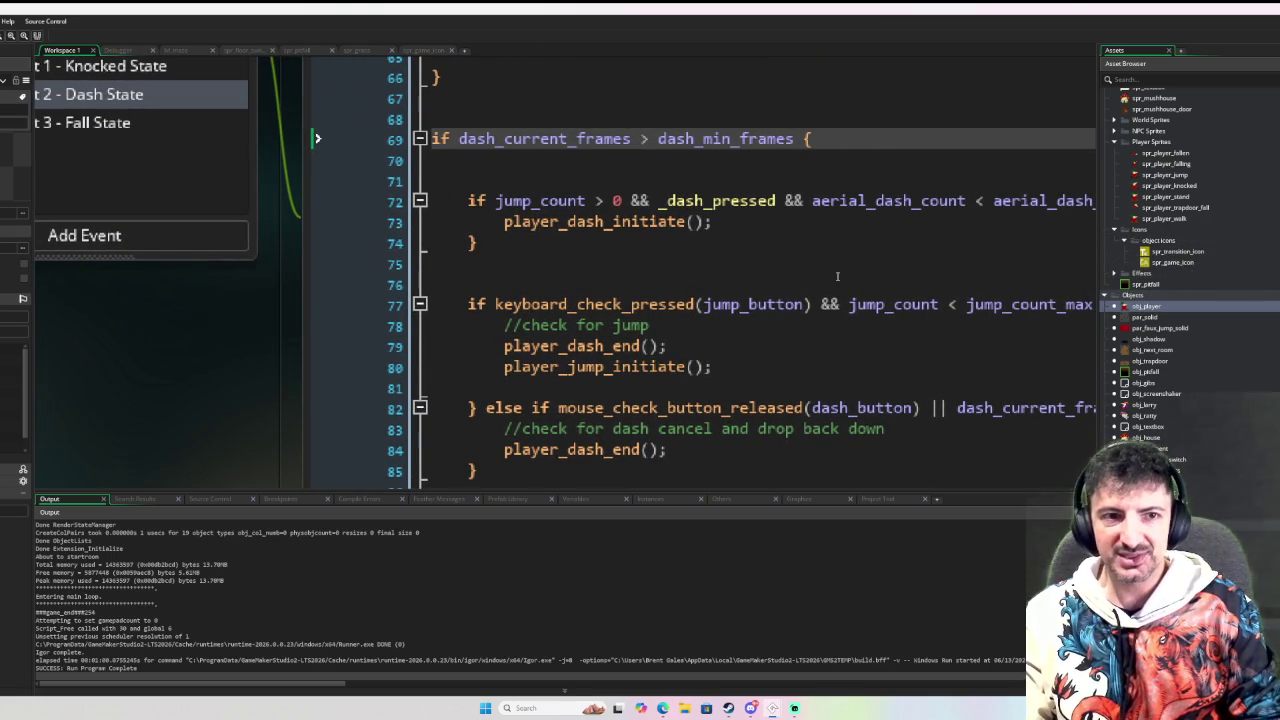
click(616, 264)
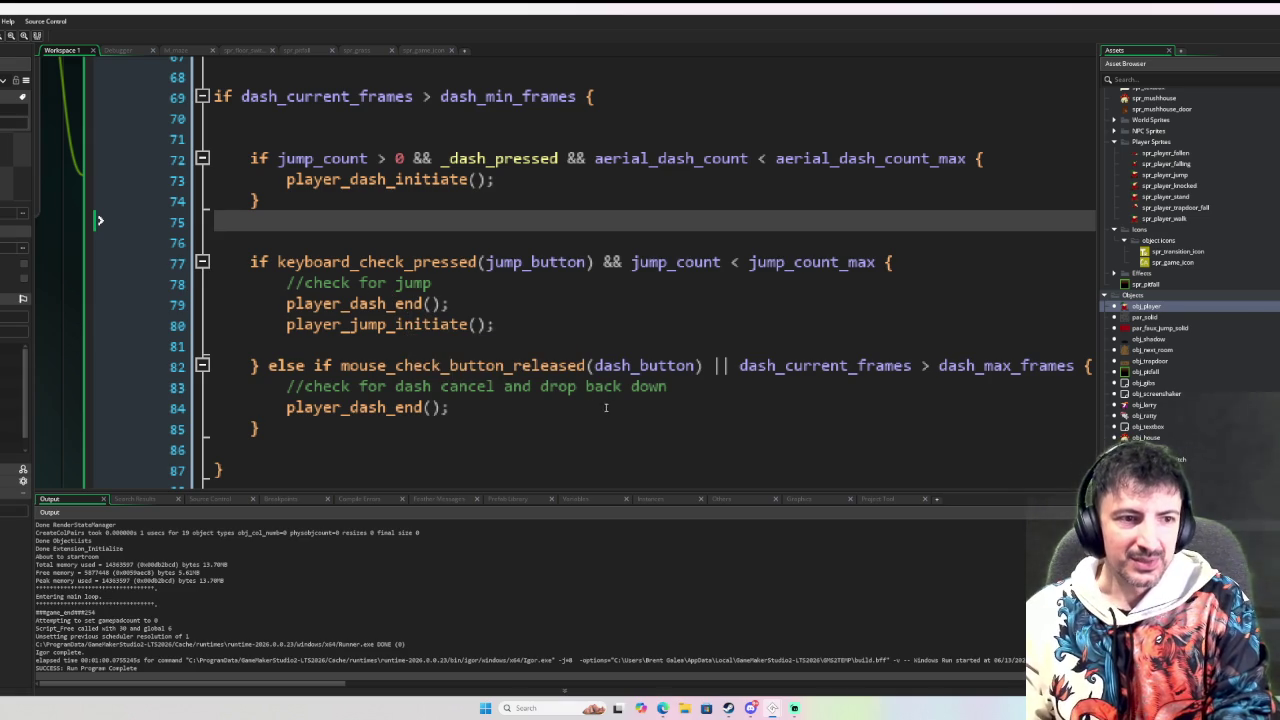
click(851, 405)
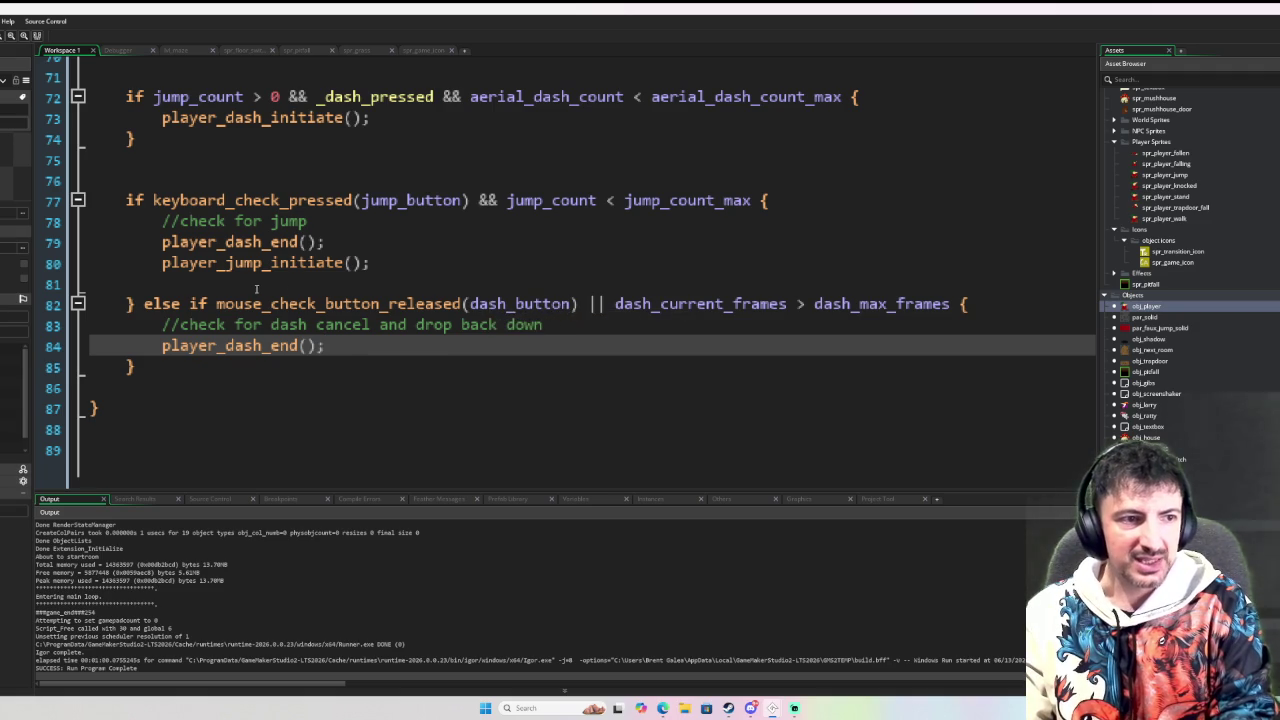
click(215, 304)
drag(215, 304, 964, 305)
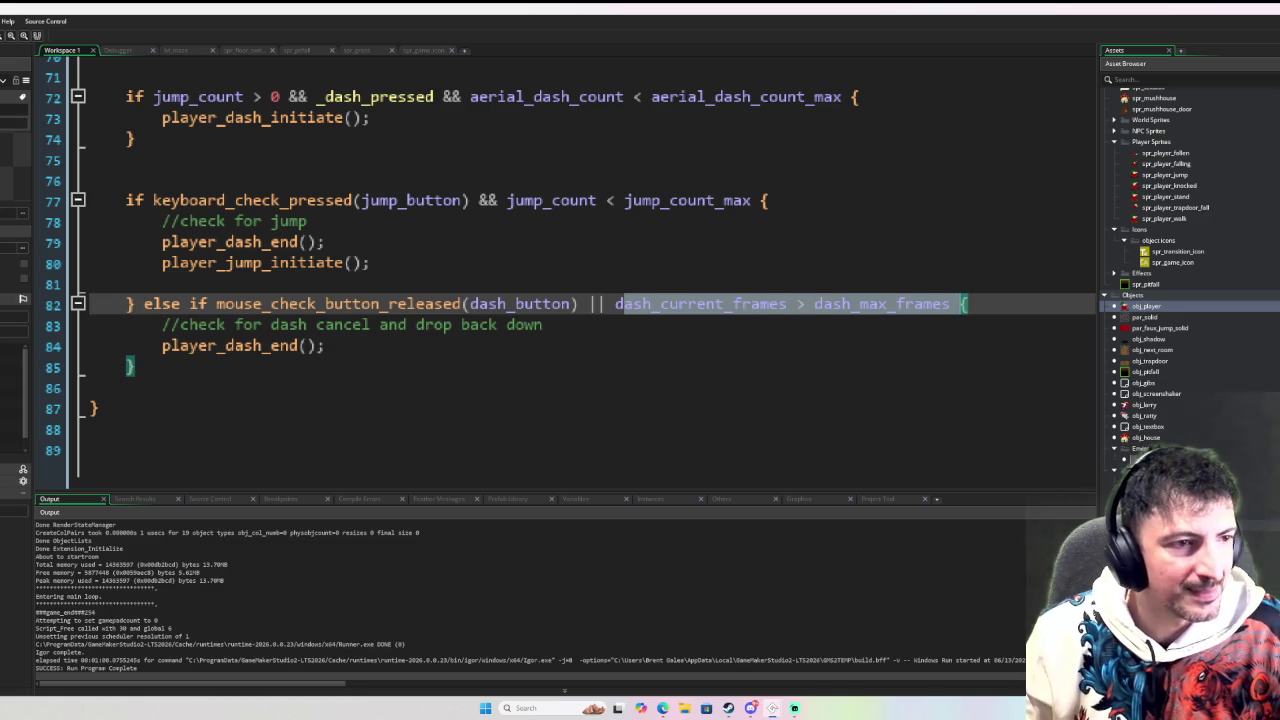
click(437, 408)
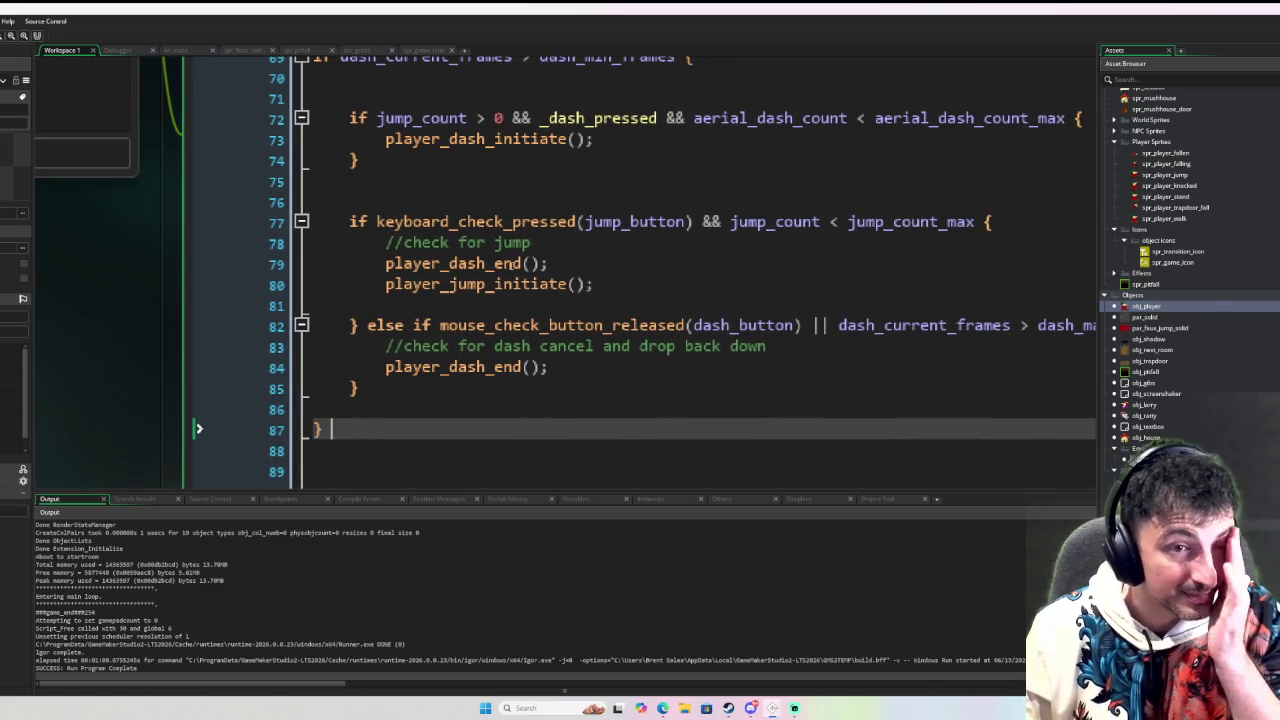
Step: Jump from the player_dash_initiate() call to its definition and focus that code
scroll(503, 257, up, 4)
scroll(503, 257, down, 2)
middle_click(513, 296)
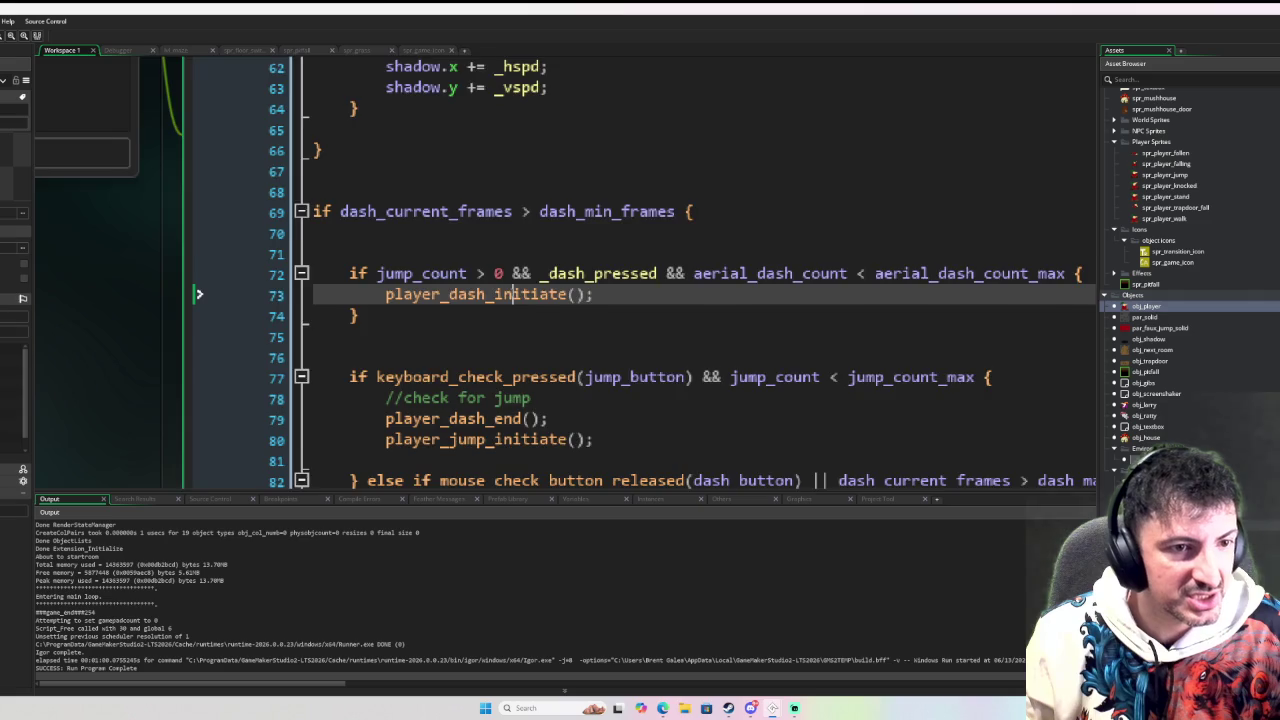
click(869, 215)
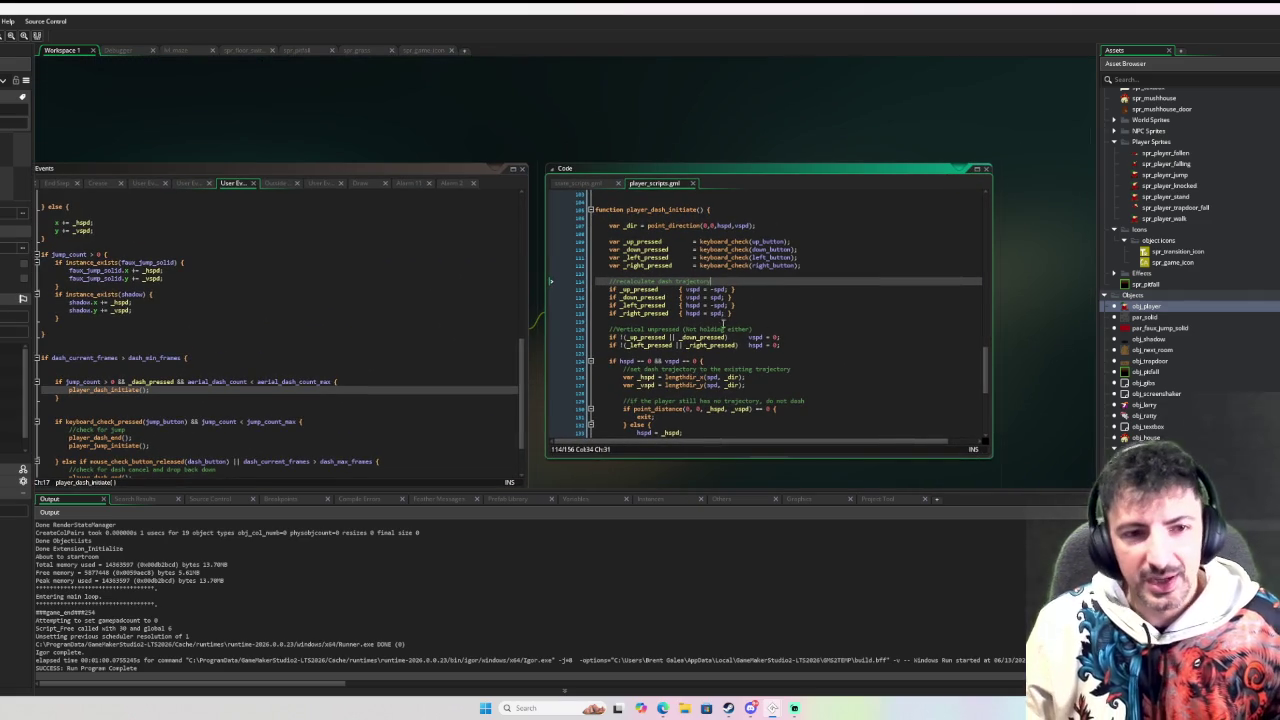
Step: Set a breakpoint on the _dir line of player_dash_initiate and start a debug run
click(650, 226)
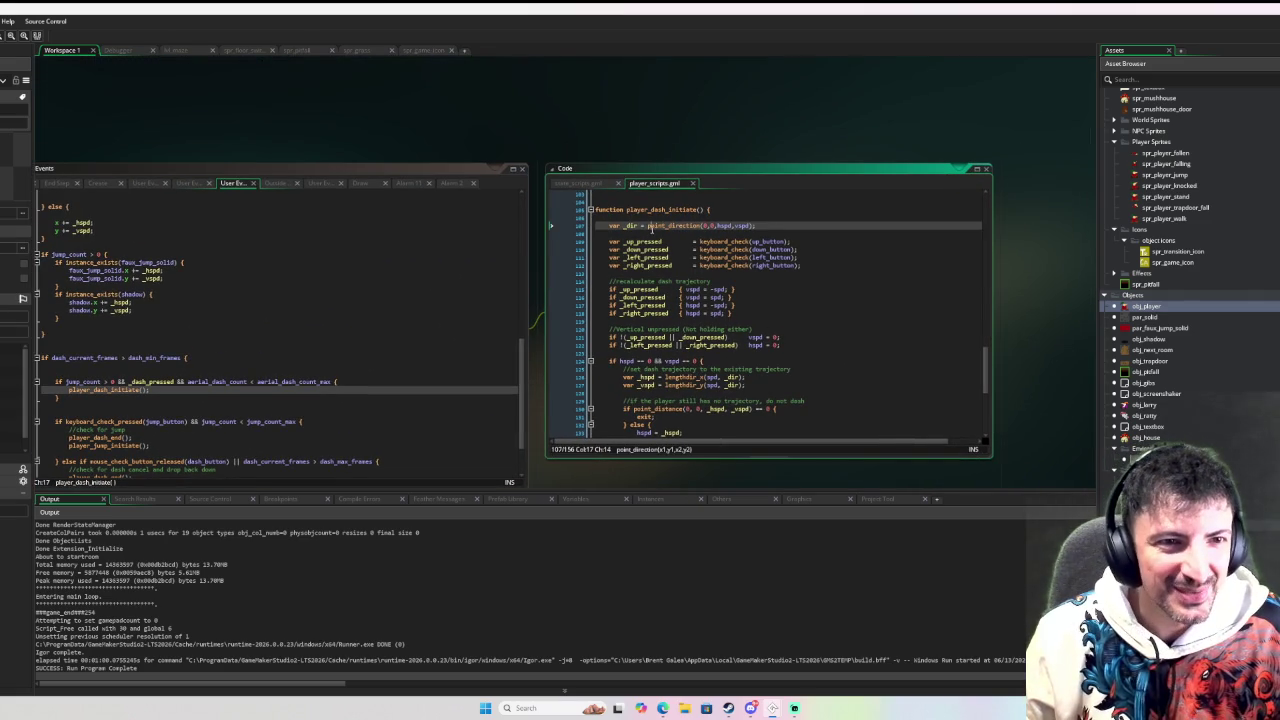
click(572, 227)
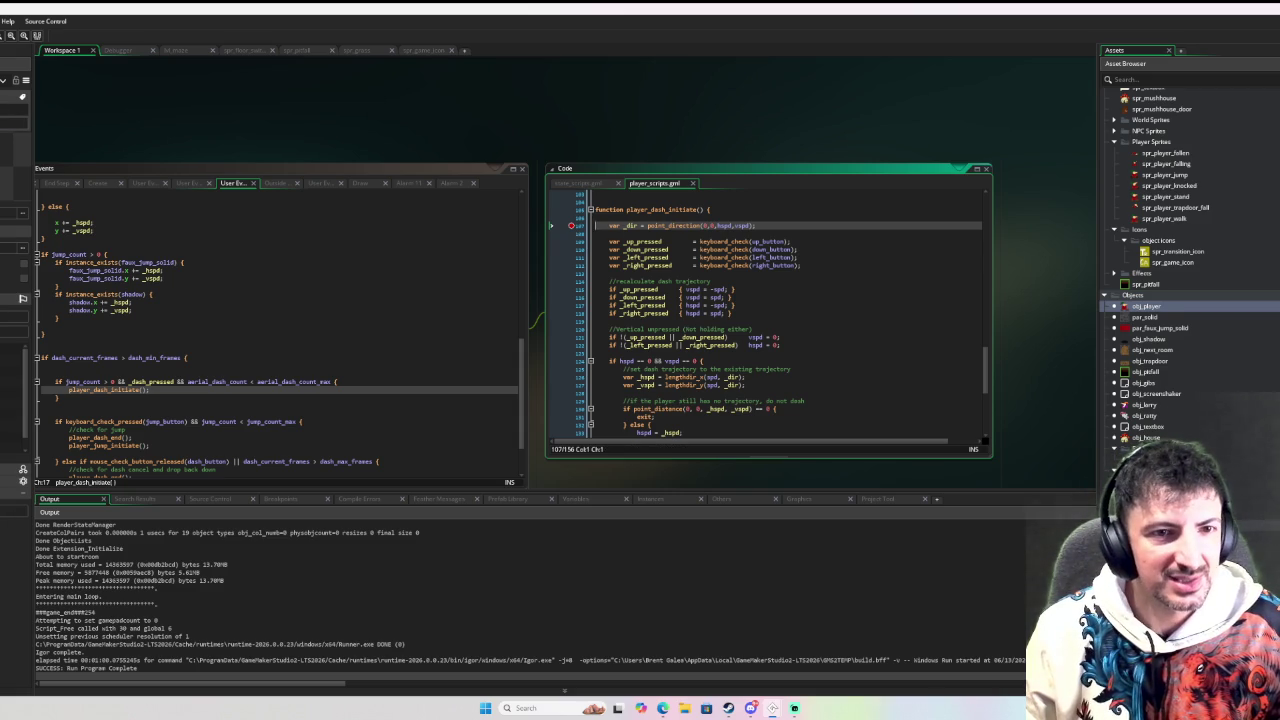
key(F6)
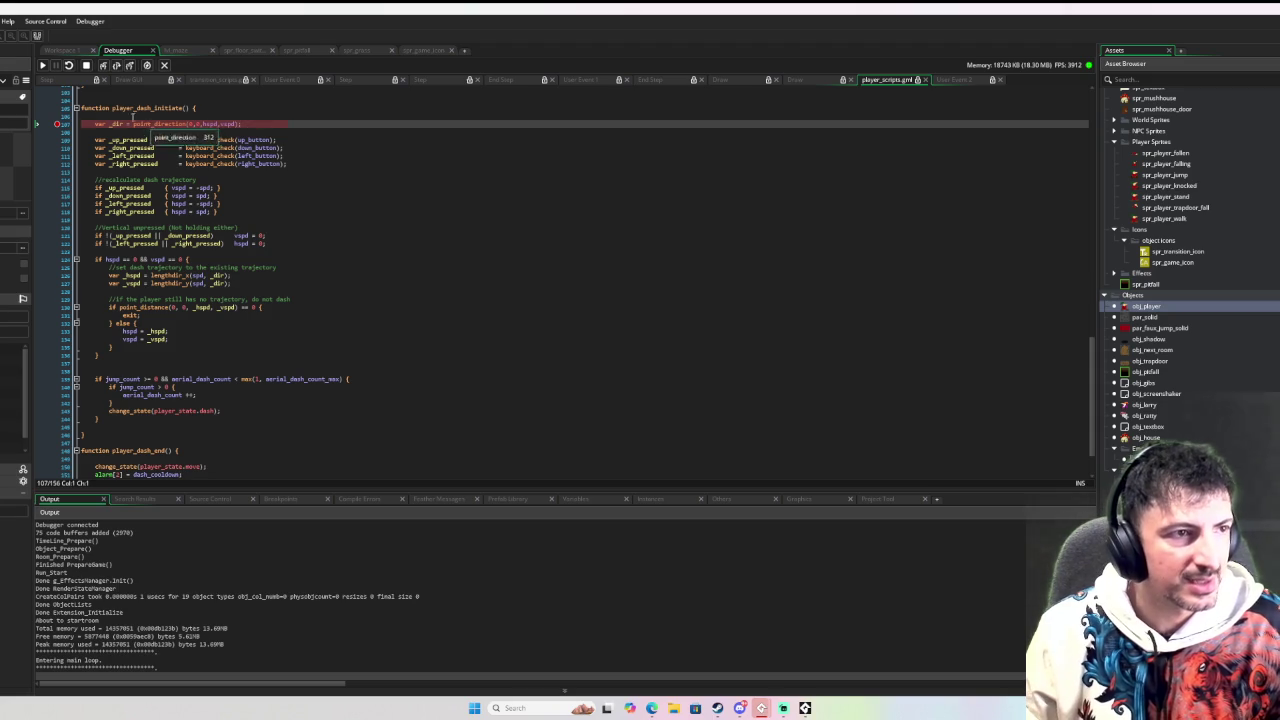
Step: Step through the input checks and trajectory lines down to the distance check
key(F10)
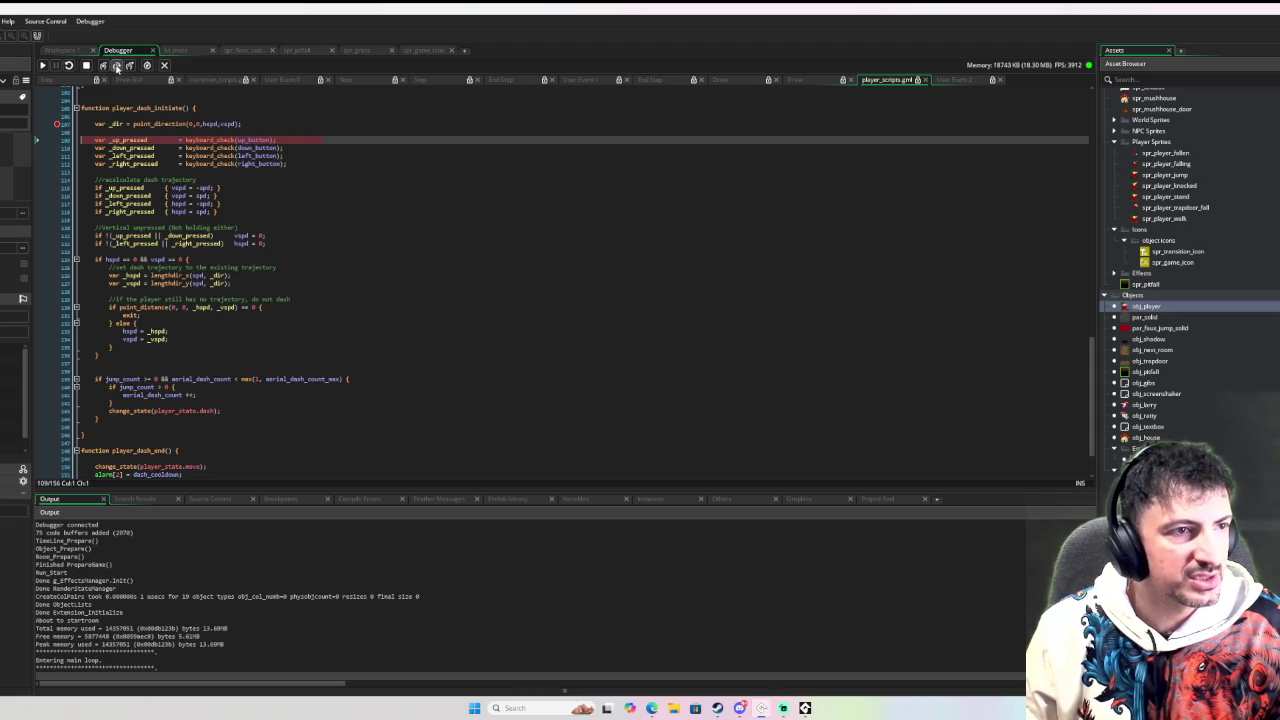
mouse_move(207, 124)
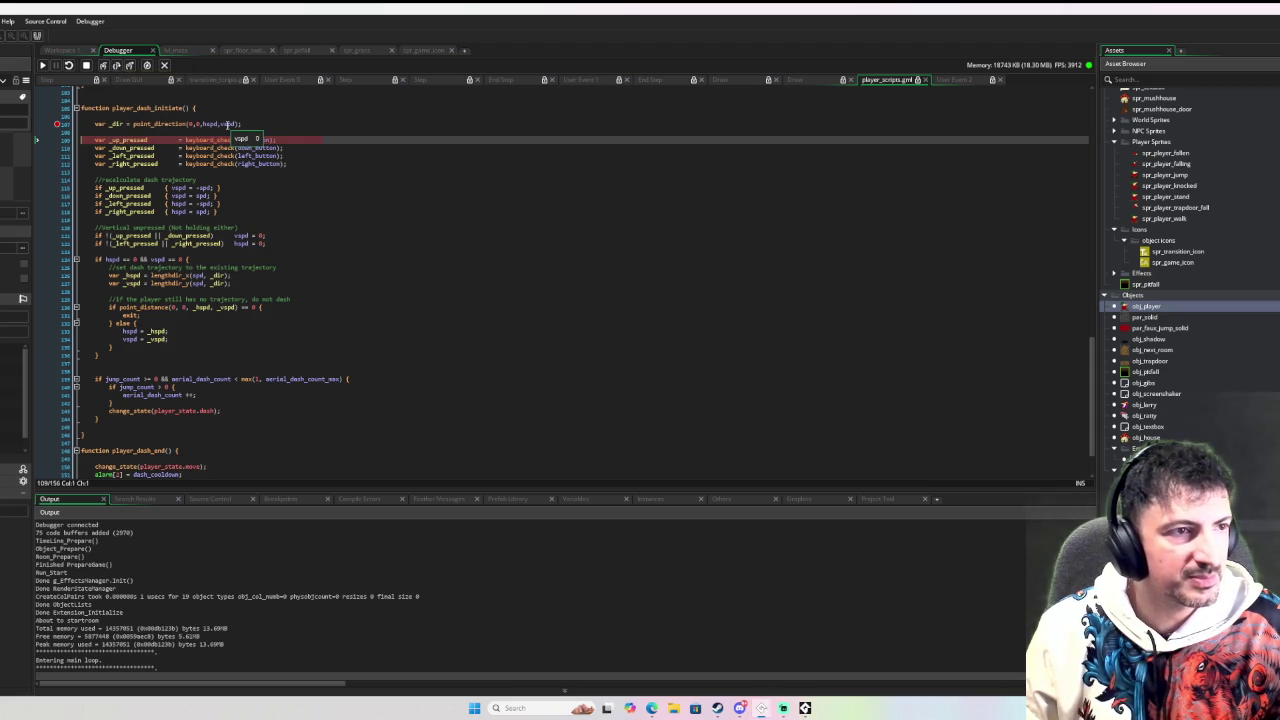
click(117, 66)
click(117, 66)
click(117, 66)
click(117, 66)
click(117, 66)
click(117, 66)
click(117, 66)
click(117, 66)
click(117, 66)
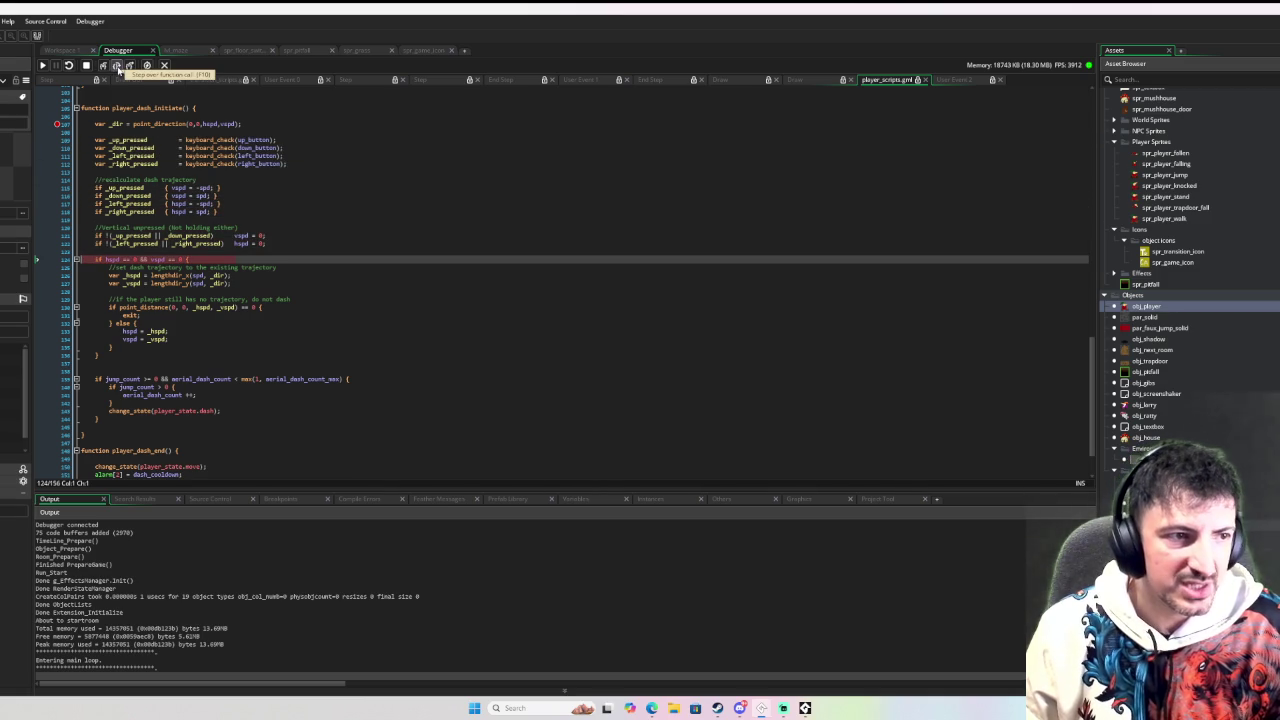
click(117, 66)
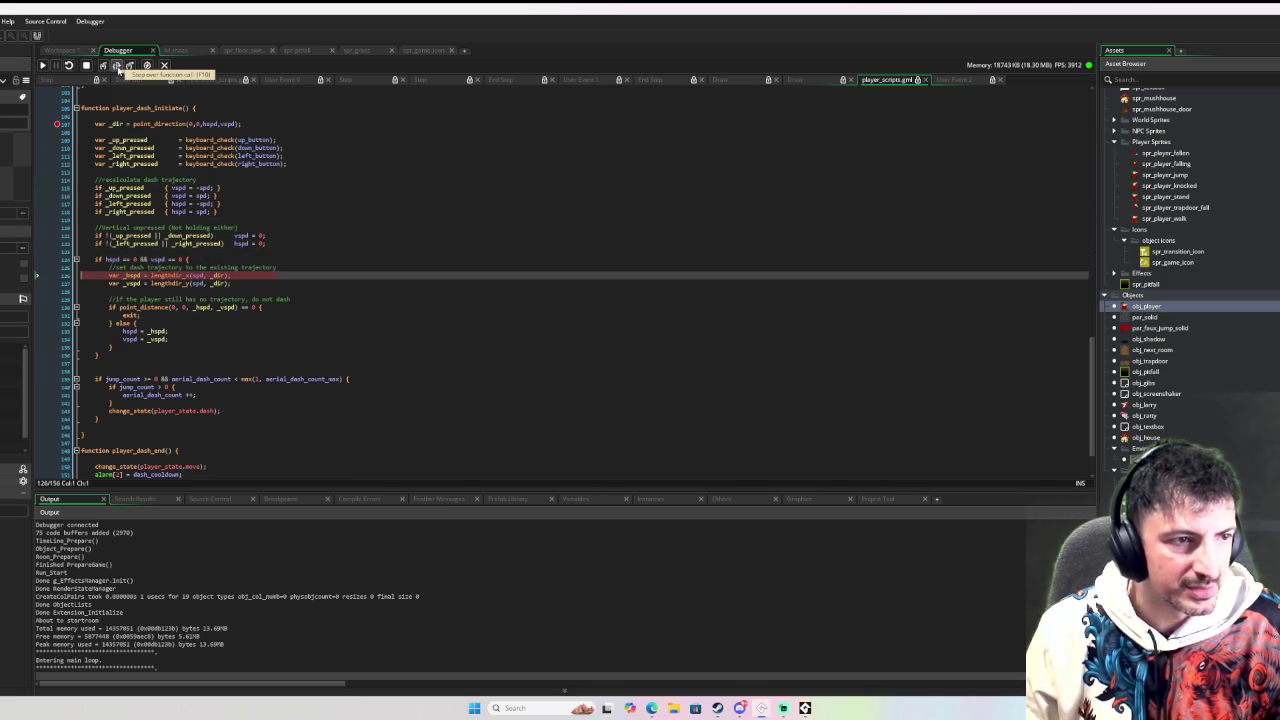
click(117, 66)
click(117, 66)
Step: Inspect the hspd and spd values, then stop the debug session
mouse_move(131, 277)
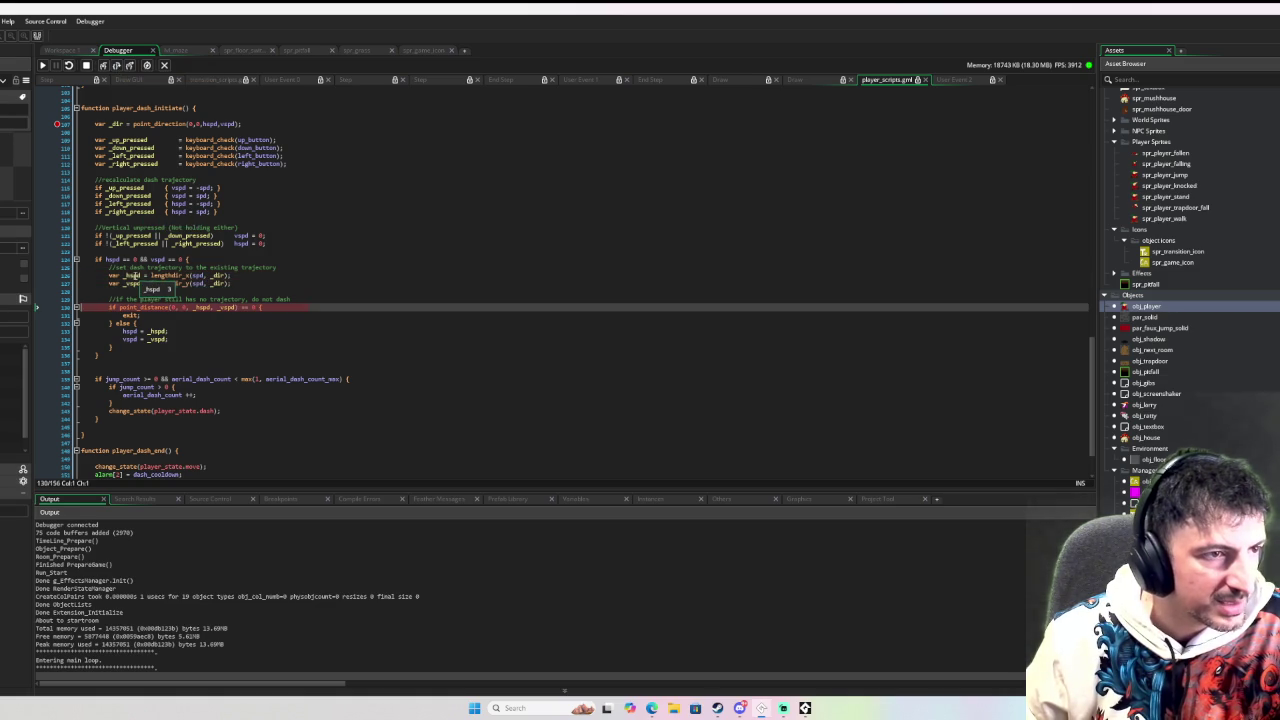
mouse_move(203, 277)
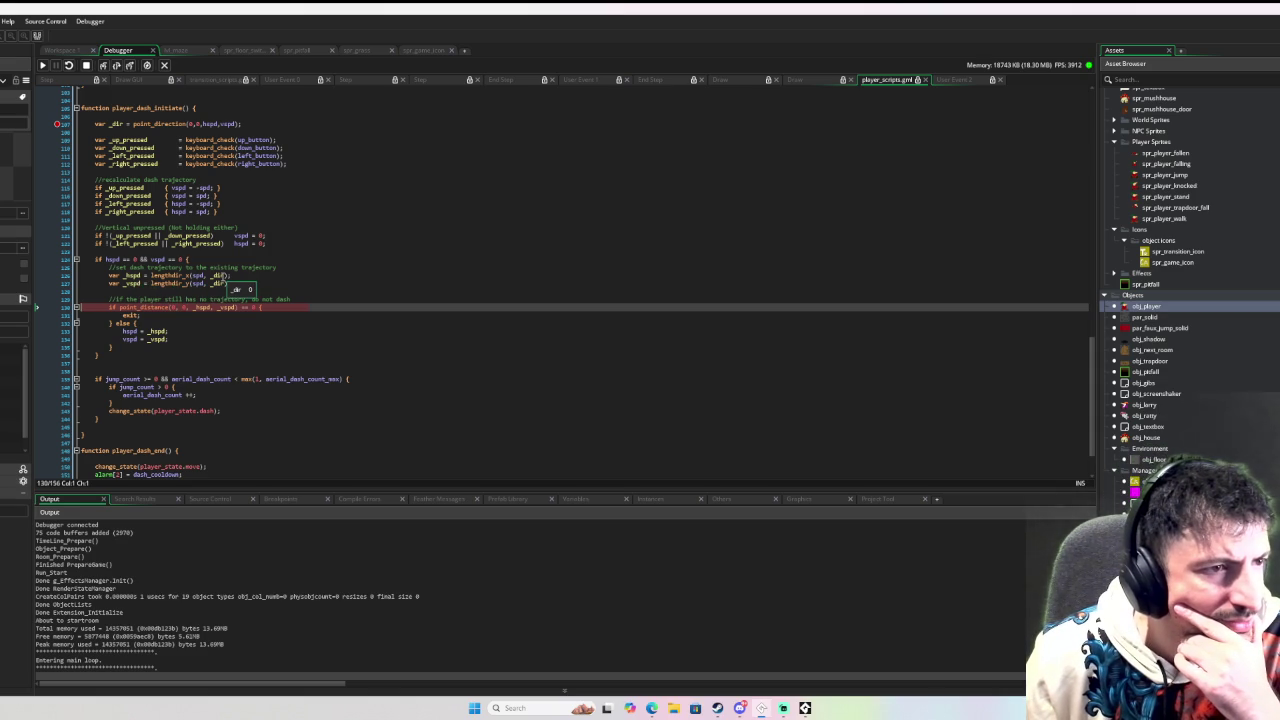
mouse_move(206, 124)
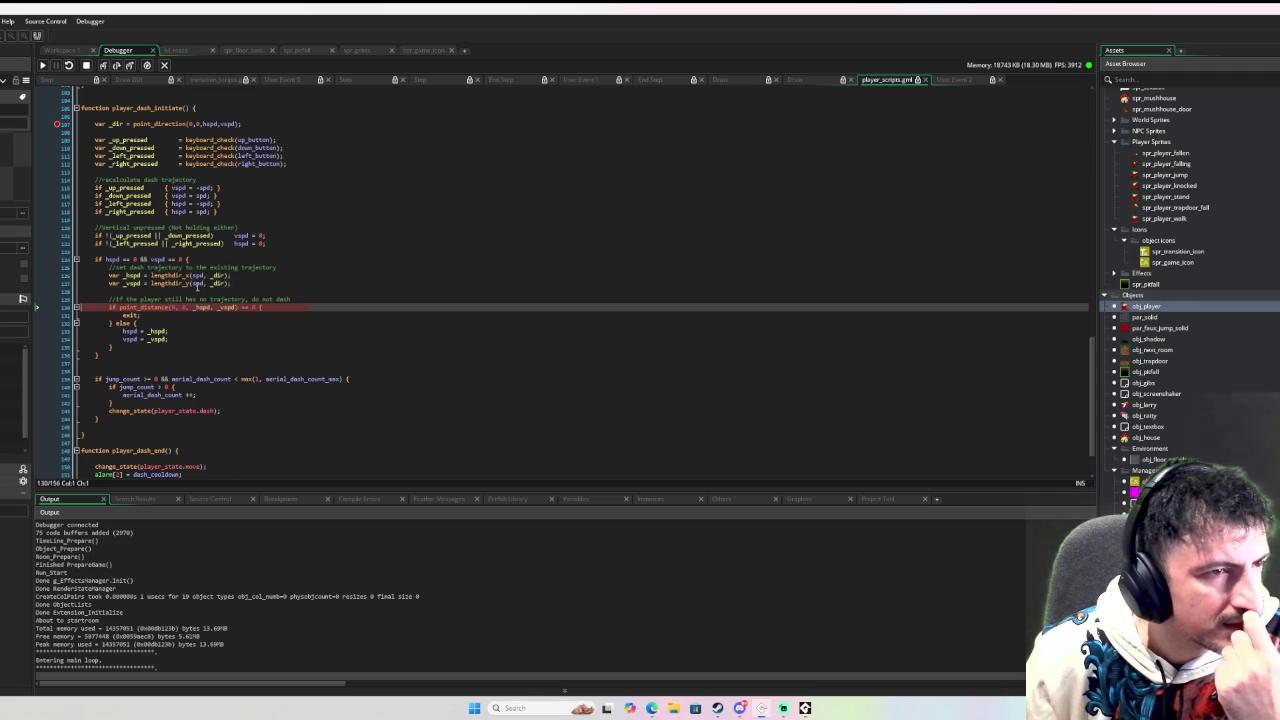
click(86, 65)
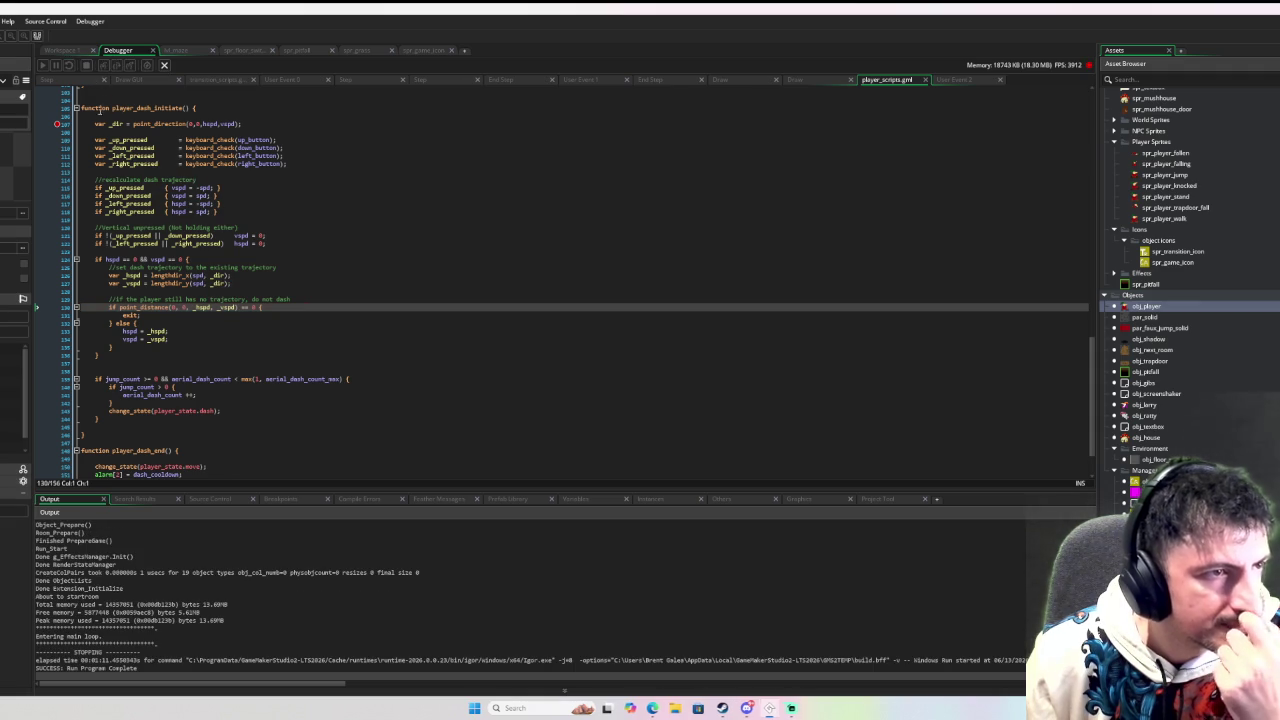
Step: Below the _dir line, add var _dist = point_distance(0,0, hspd, vspd);
click(97, 131)
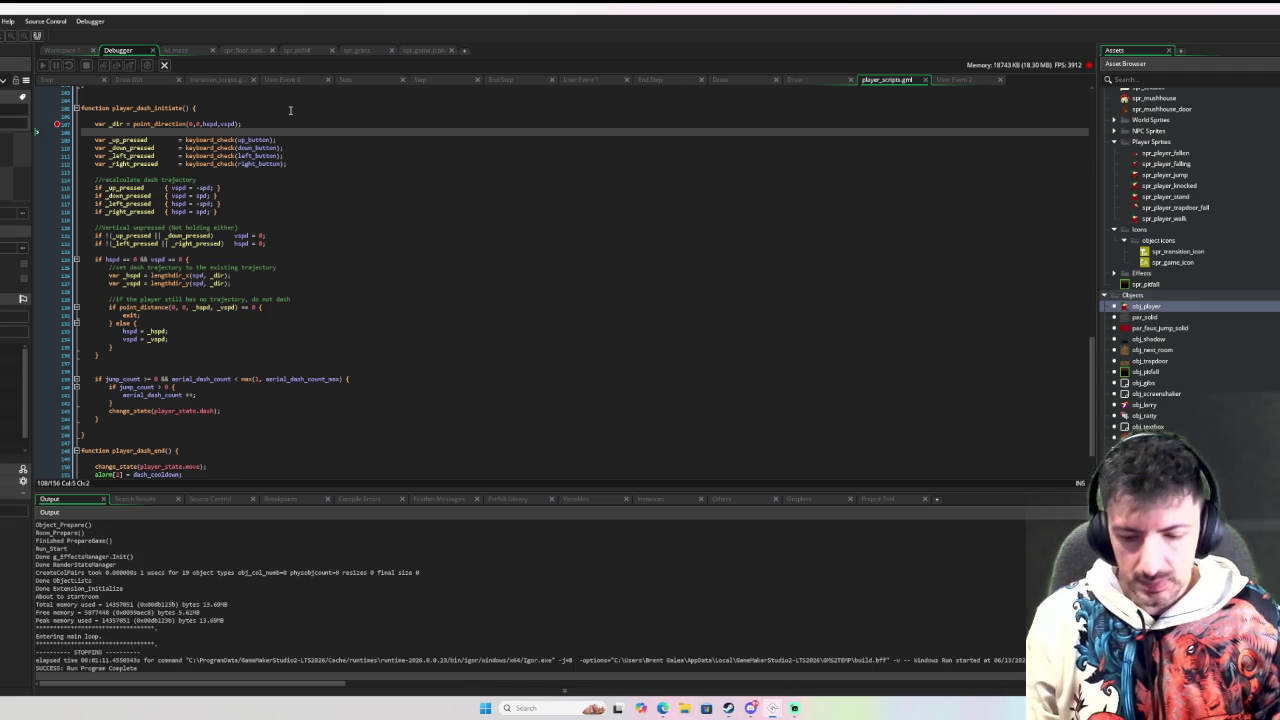
key(Return)
text(var _dist = point_dis)
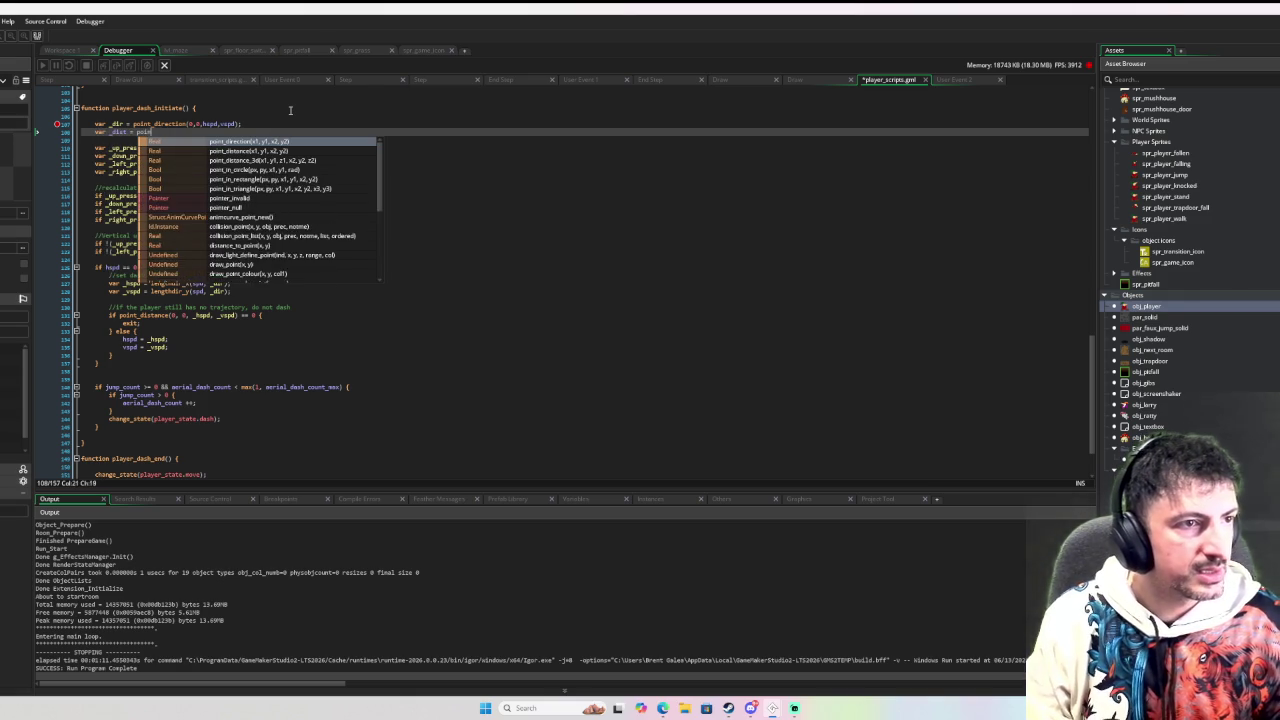
key(Return)
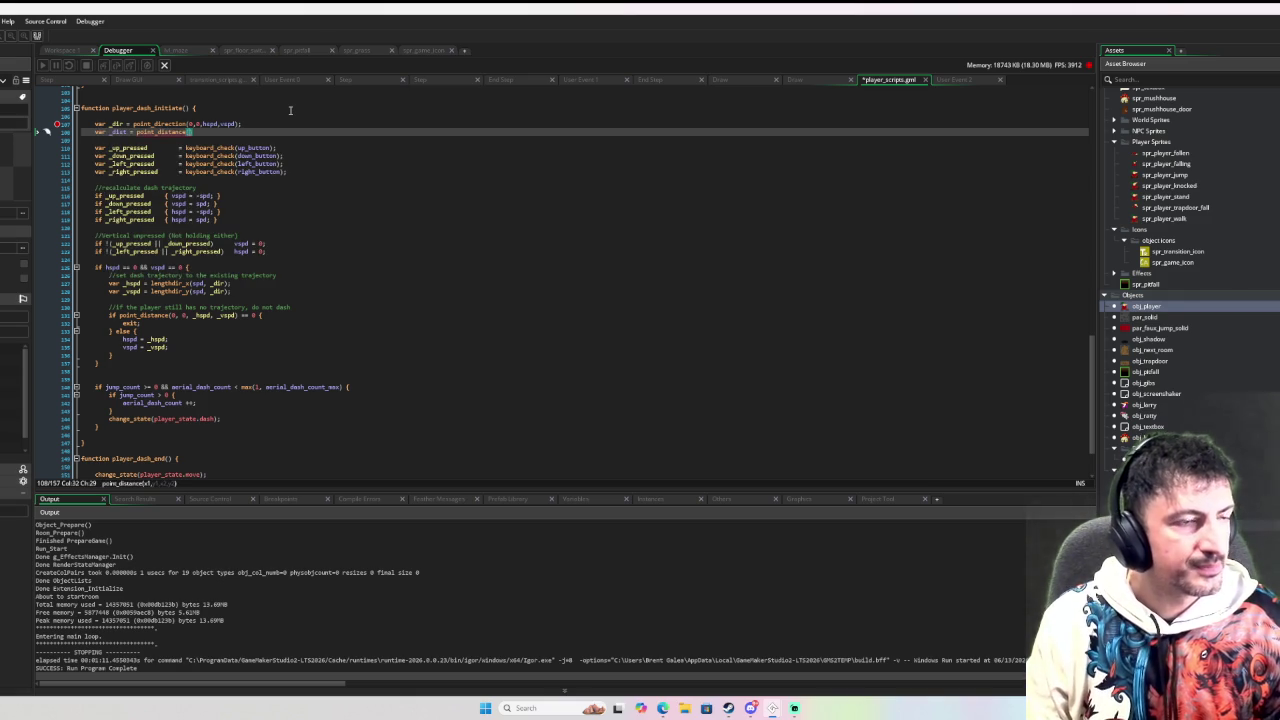
text(0)
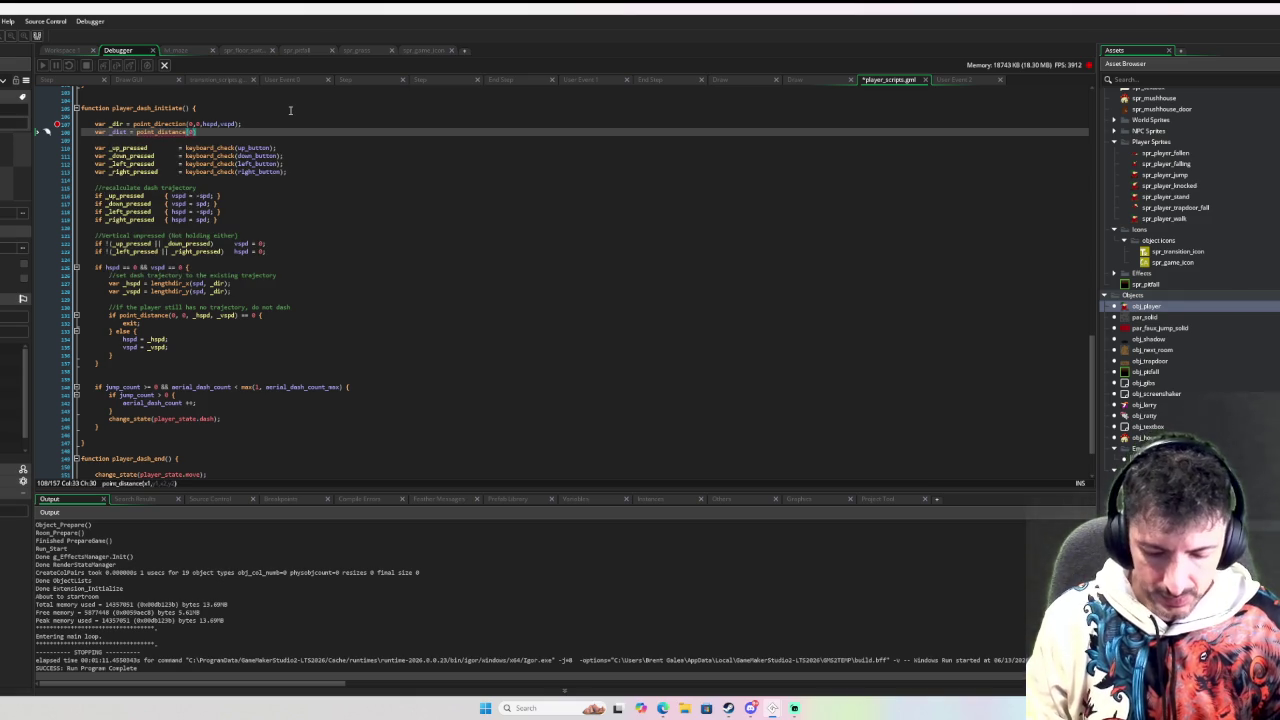
text(,0, hspd)
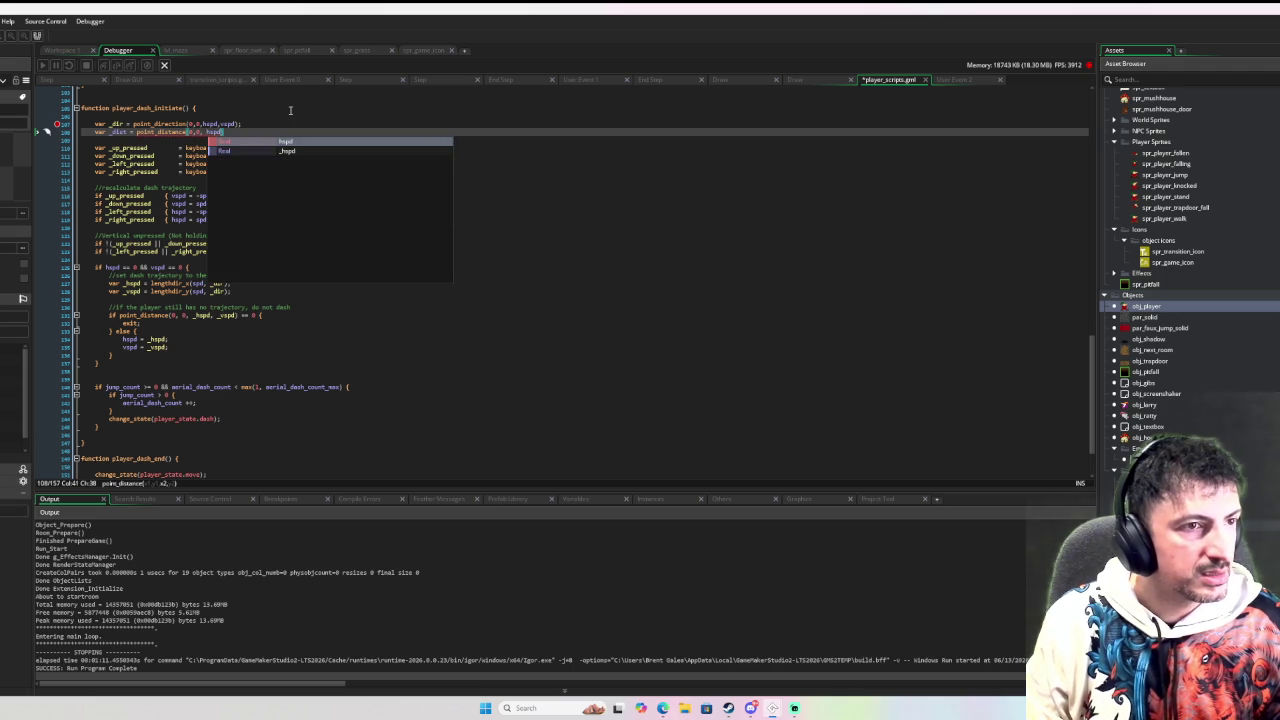
key(Escape)
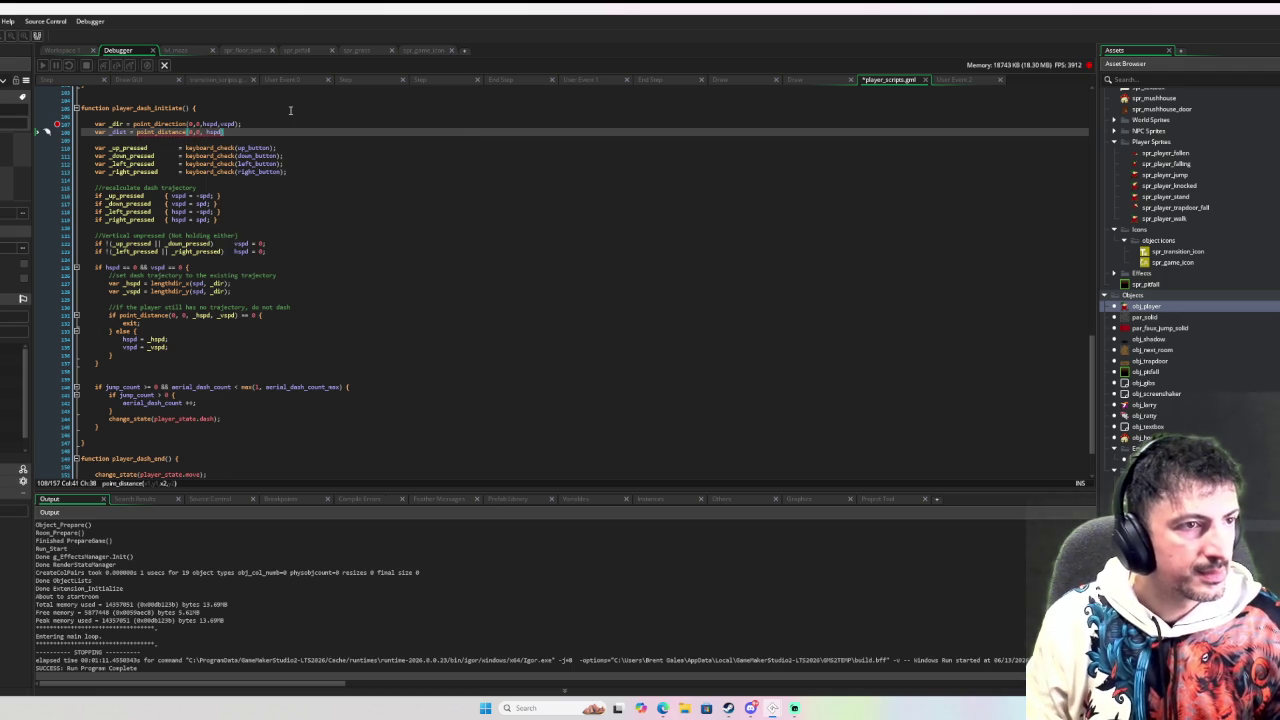
key(ctrl+space)
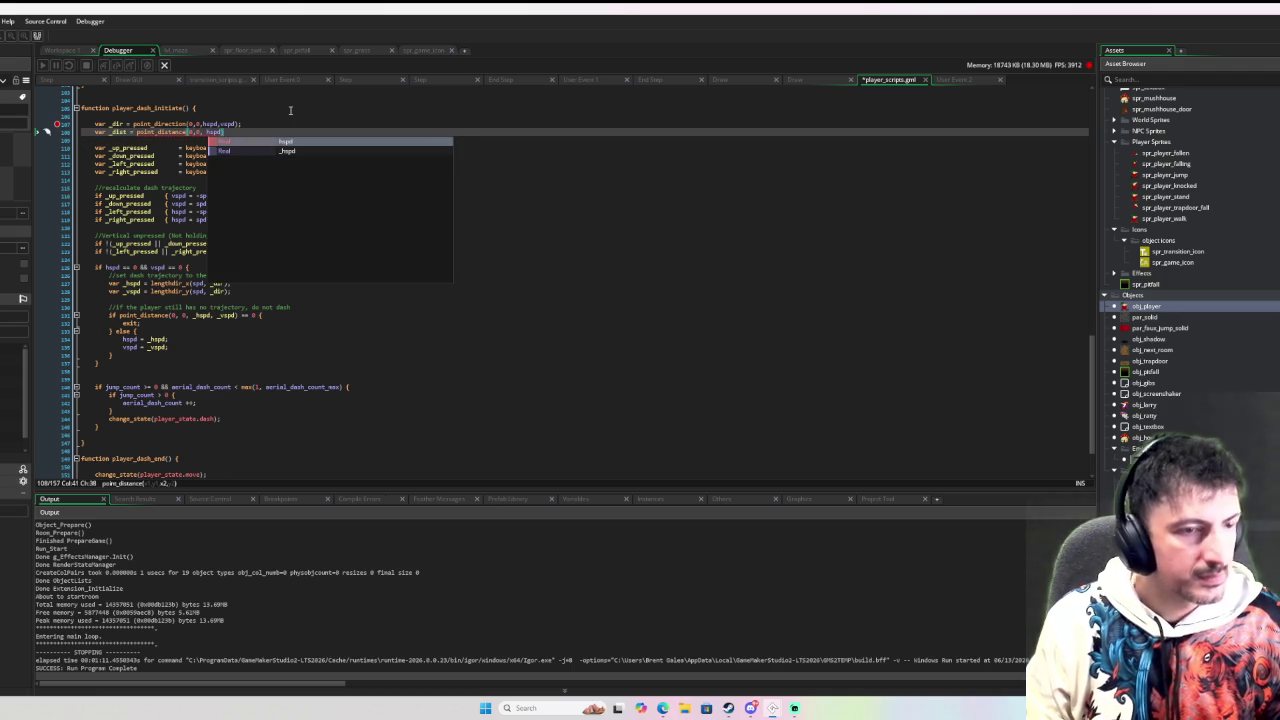
text(, vspd)
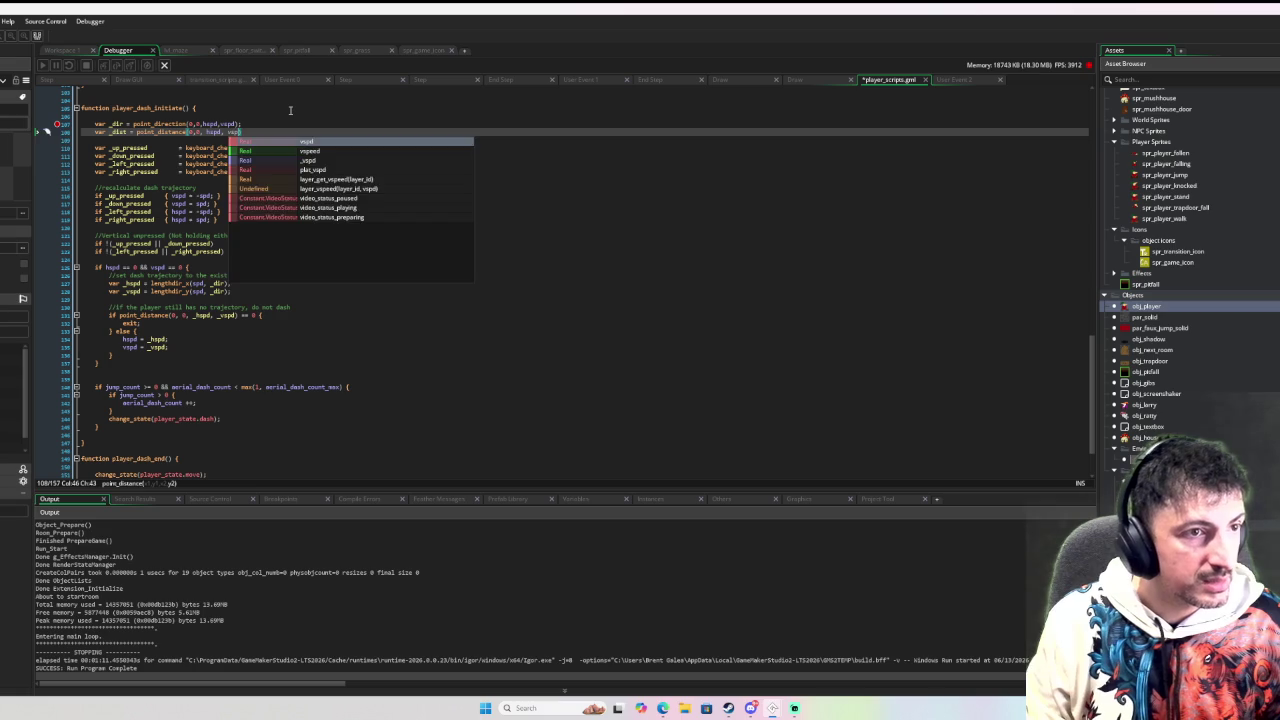
text();)
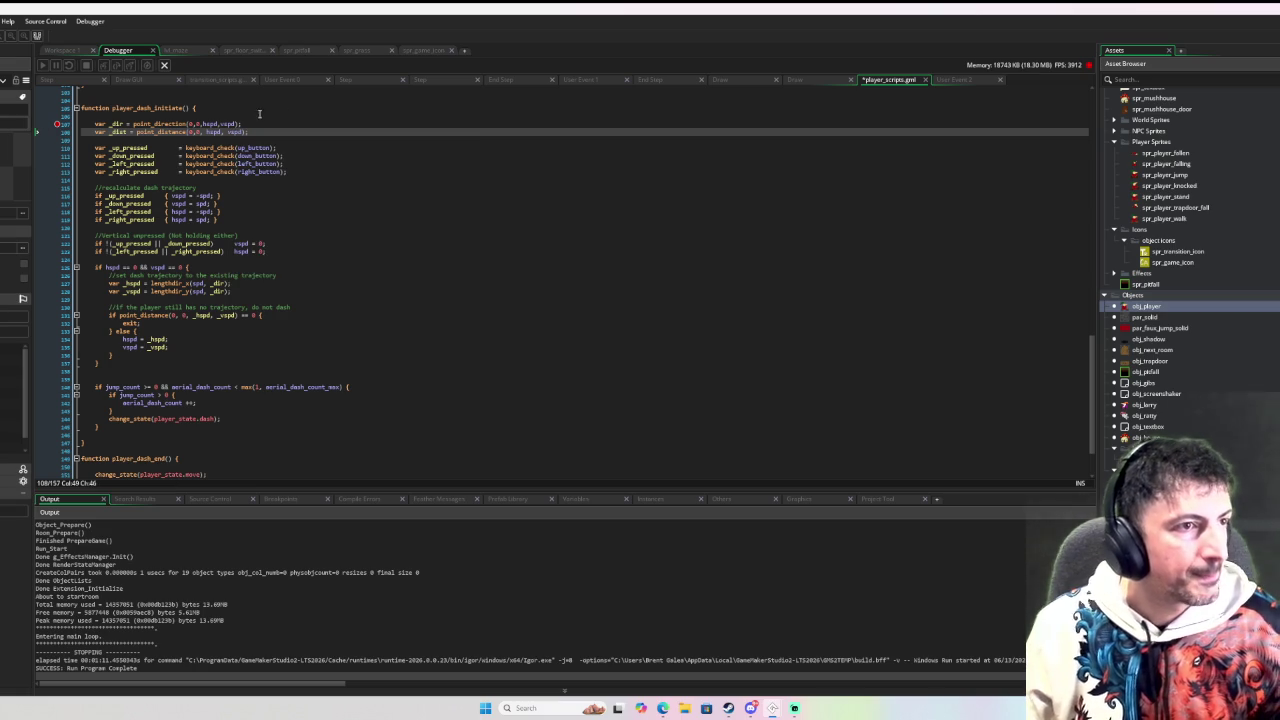
Step: Replace spd with _dist in the lengthdir_x and lengthdir_y calls, and clear the _dir-line breakpoint
double_click(118, 132)
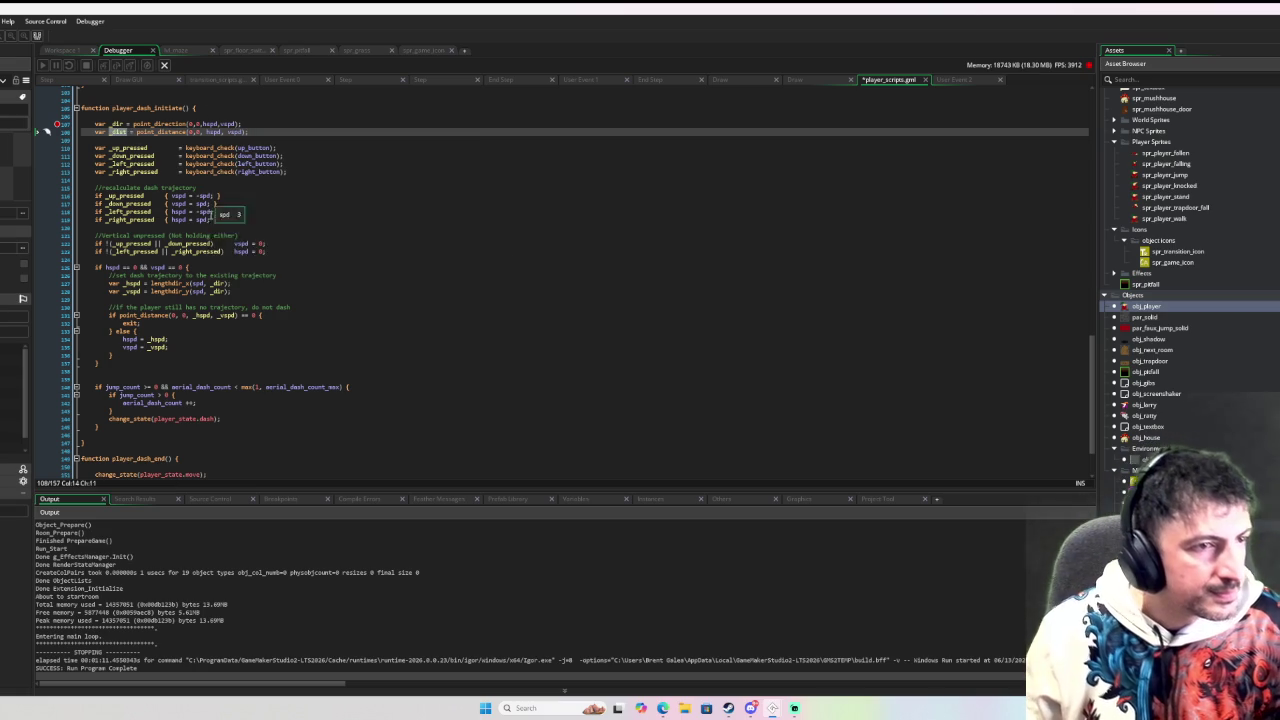
key(ctrl+c)
double_click(195, 283)
key(ctrl+v)
double_click(195, 291)
key(ctrl+v)
click(328, 258)
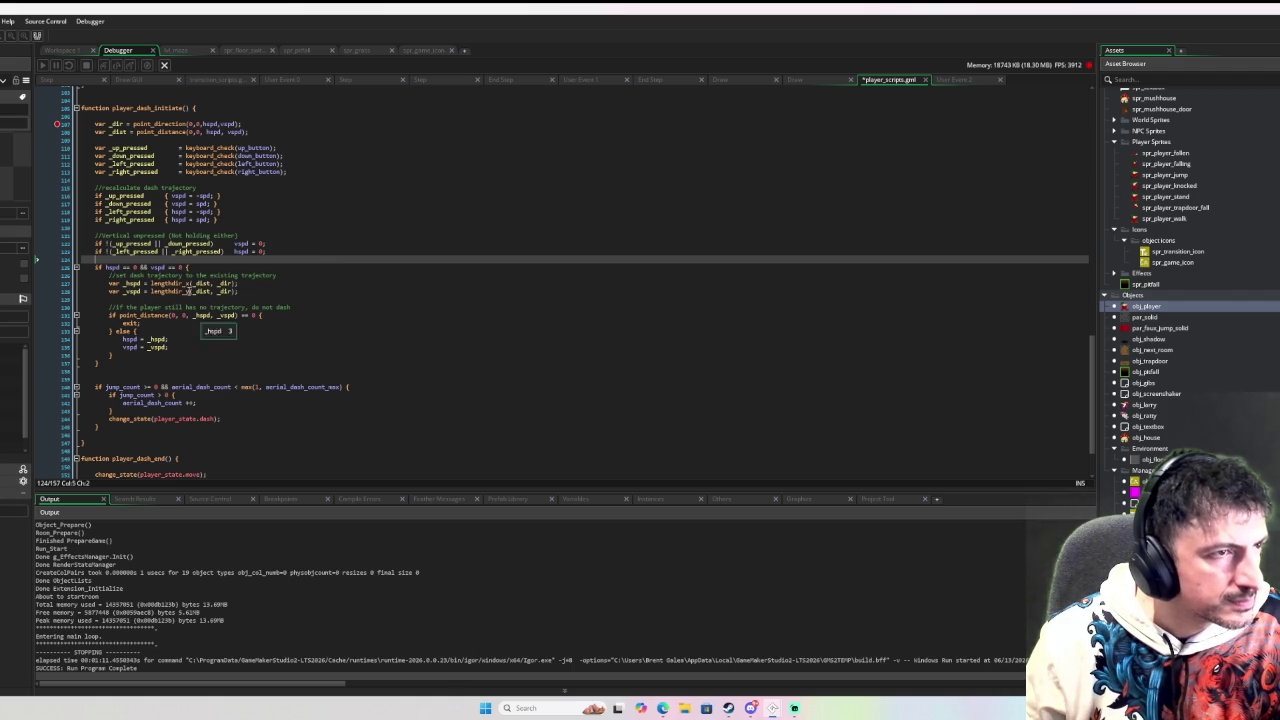
click(55, 123)
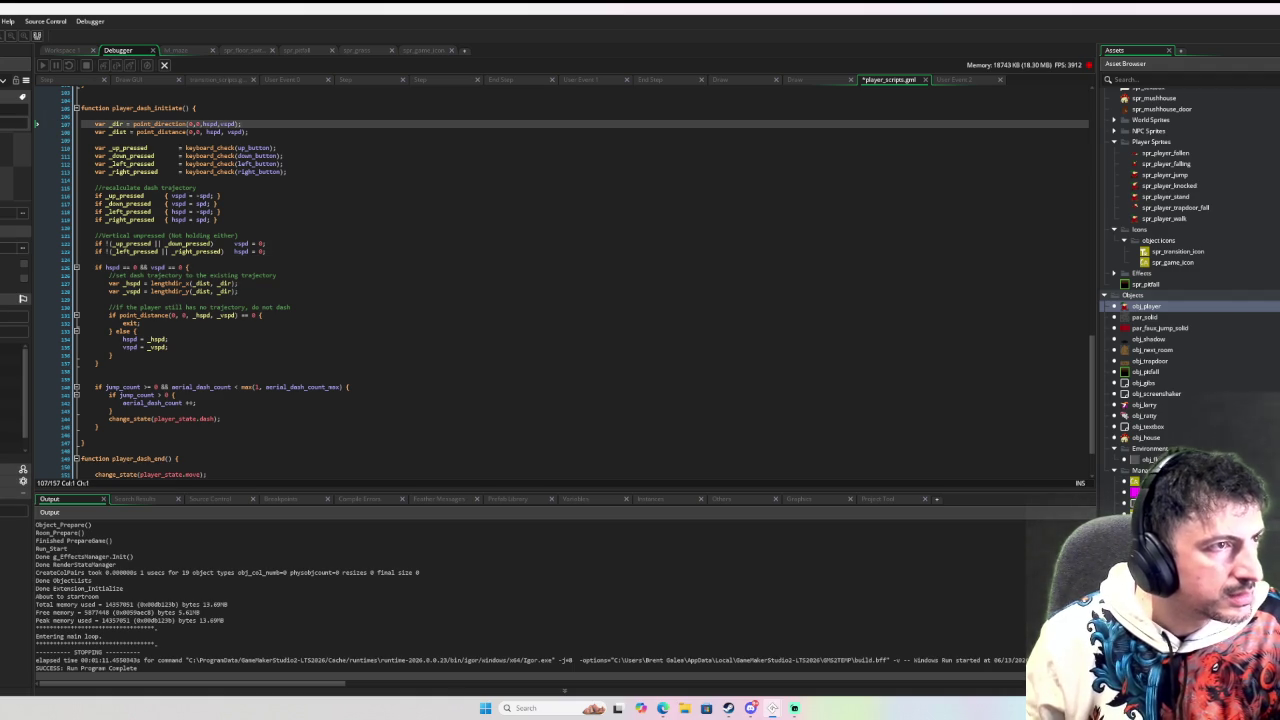
Step: Run the game with F5 to try the dash, then close it with Escape
key(F5)
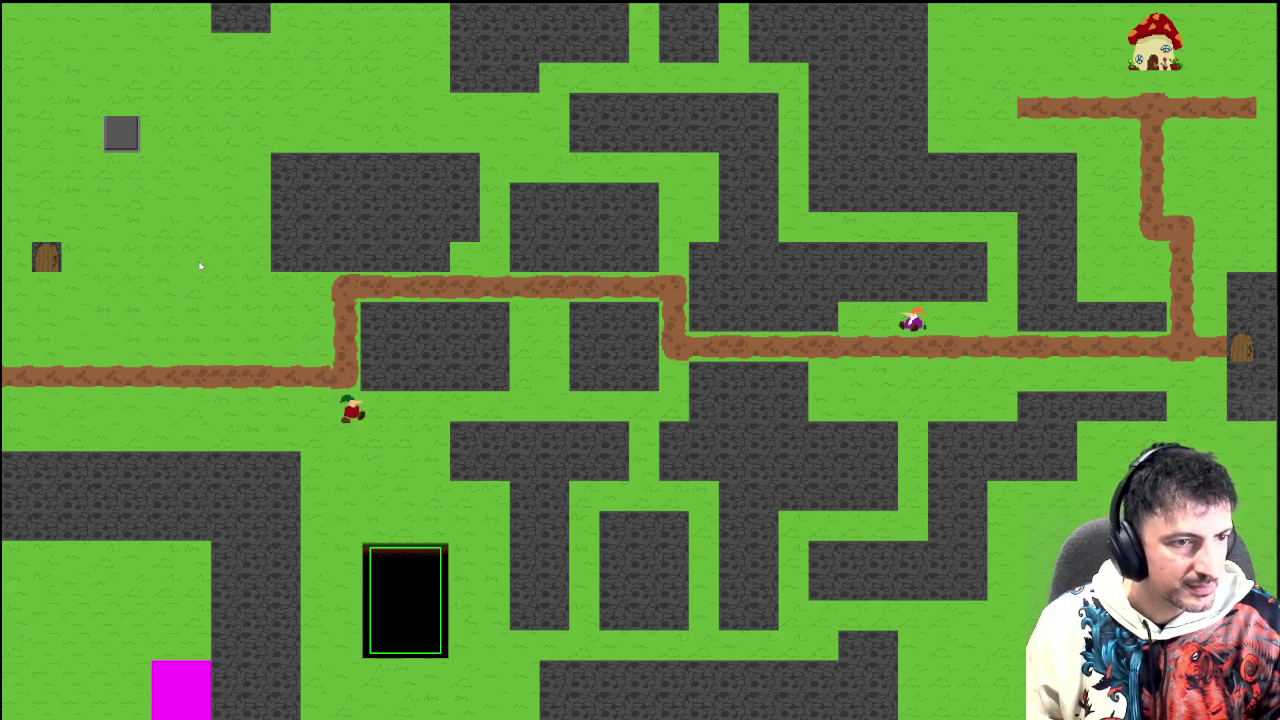
key(Escape)
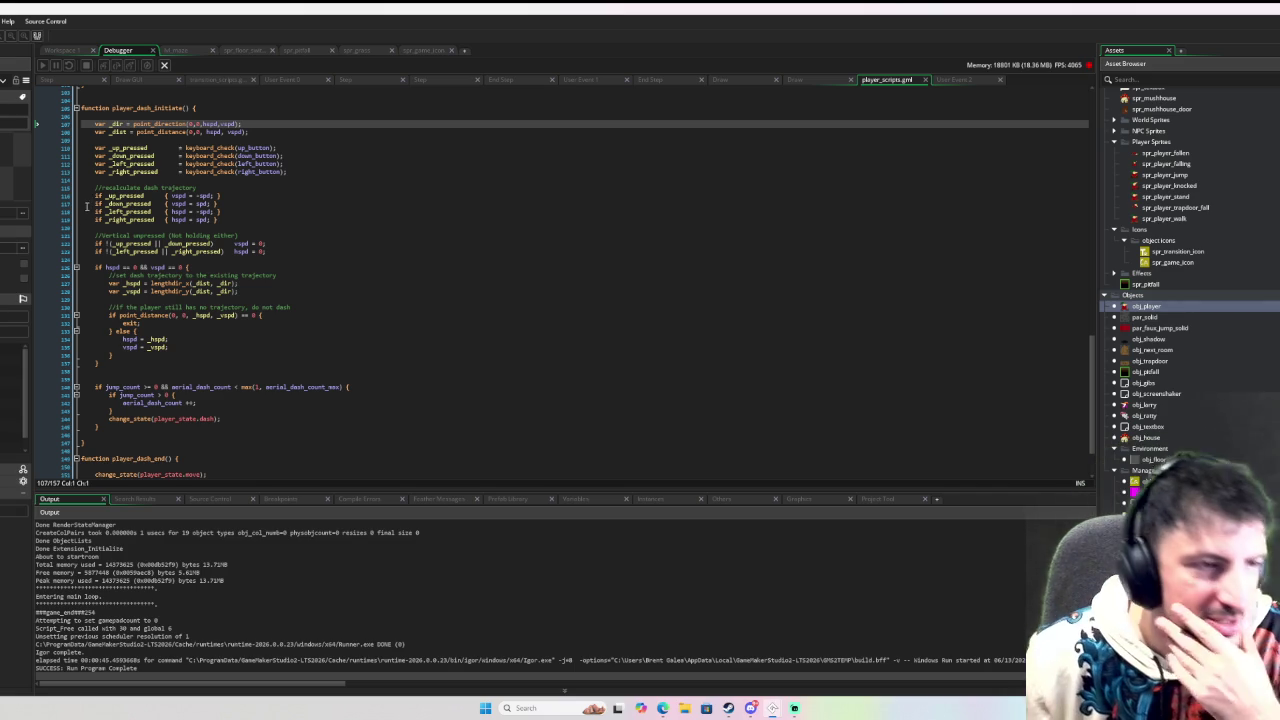
mouse_move(118, 267)
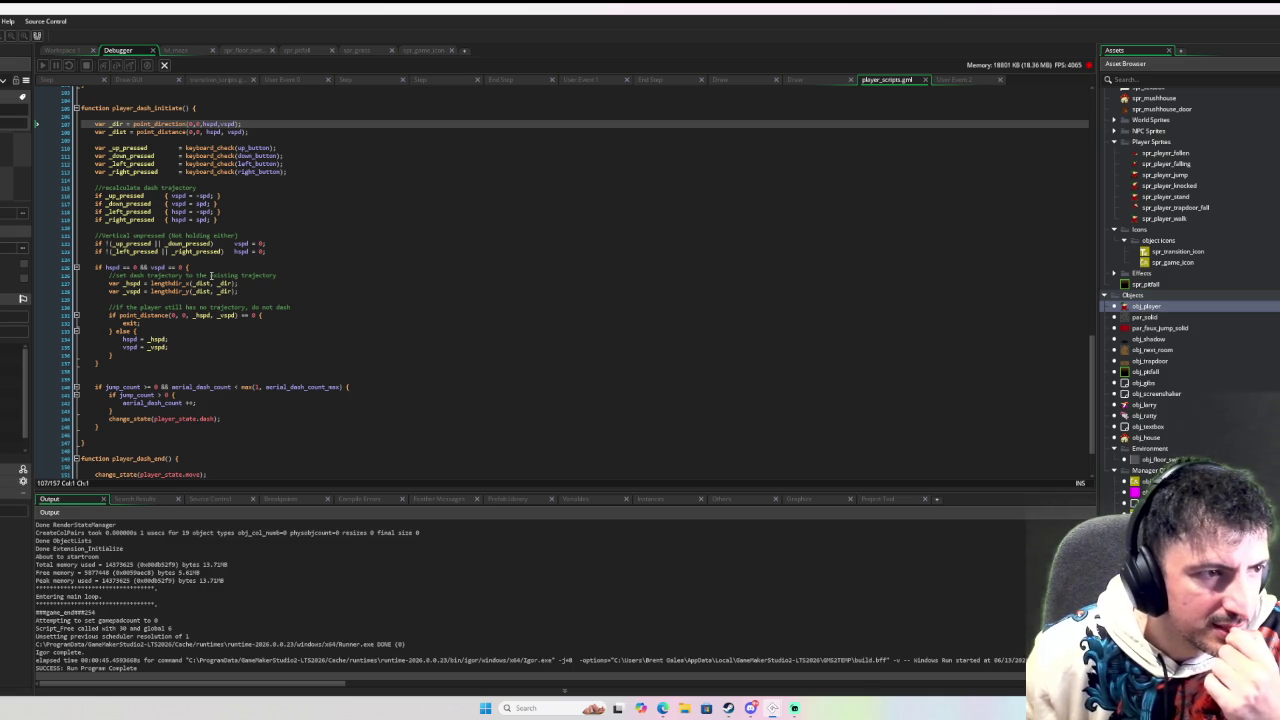
click(168, 260)
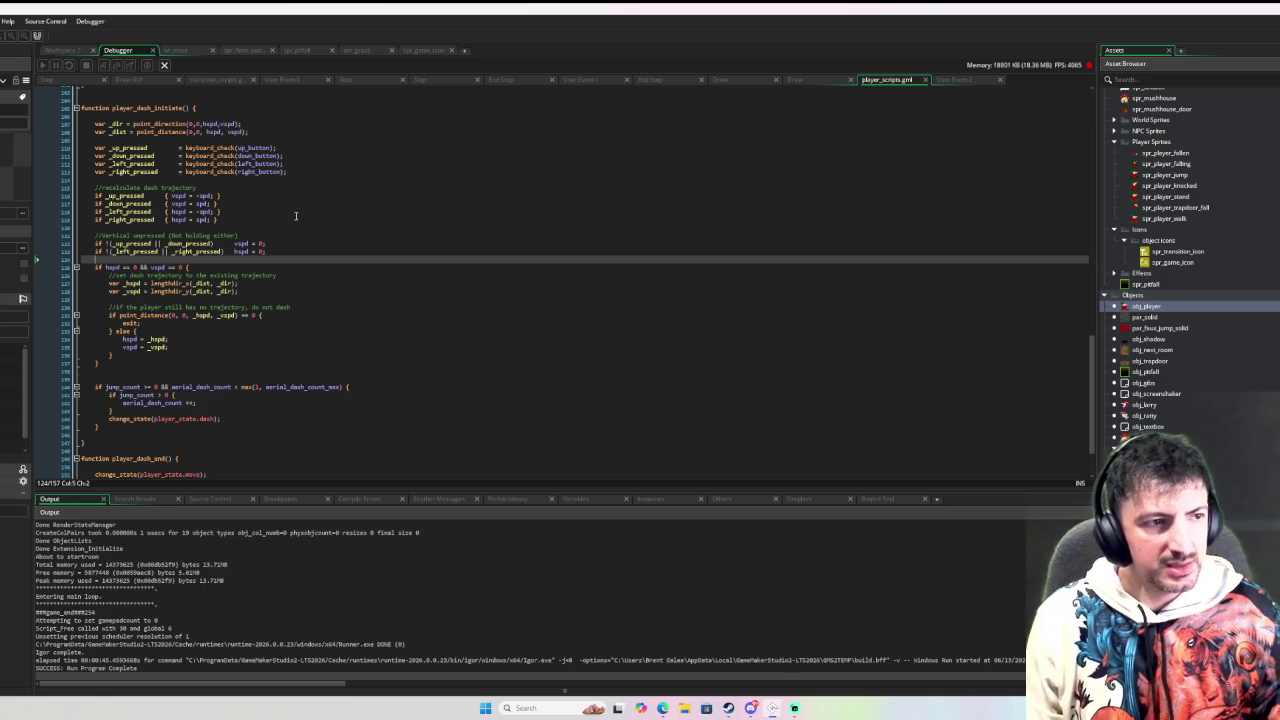
Step: Comment out the trajectory-reuse block on lines 126–138 with Ctrl+K, then save and run with F5
key(Return)
key(Return)
text(//)
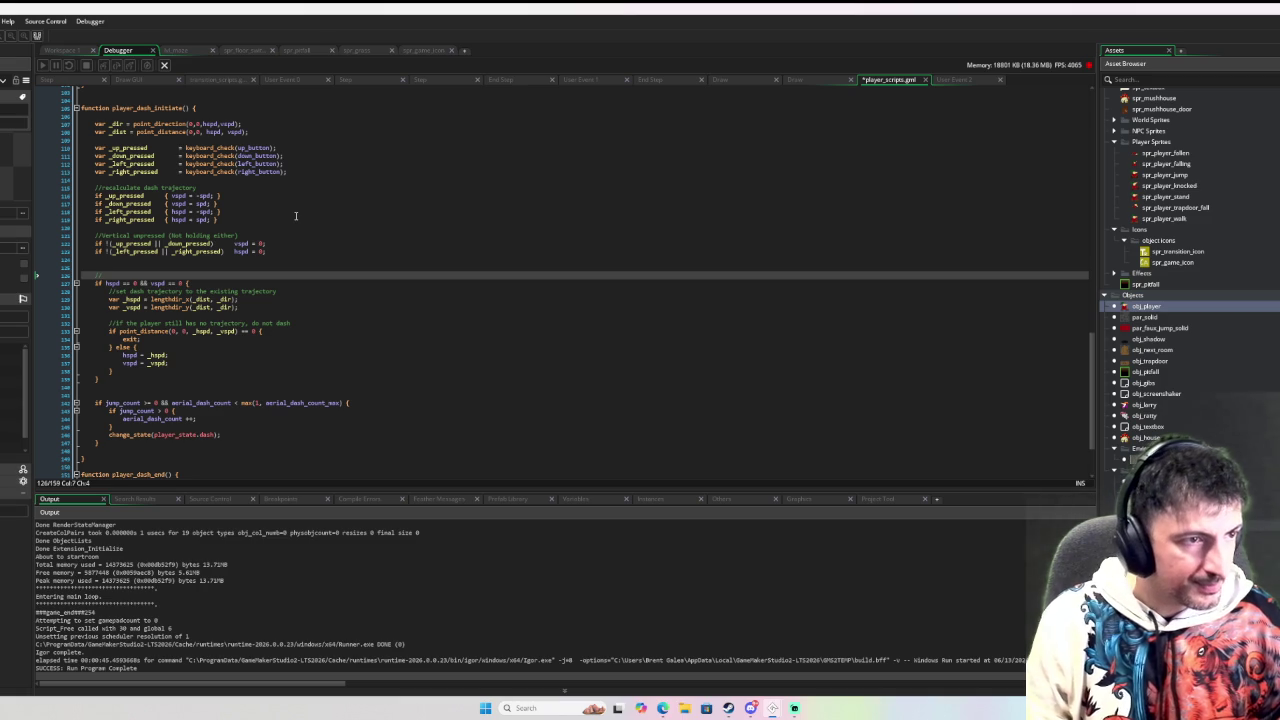
text(this code will)
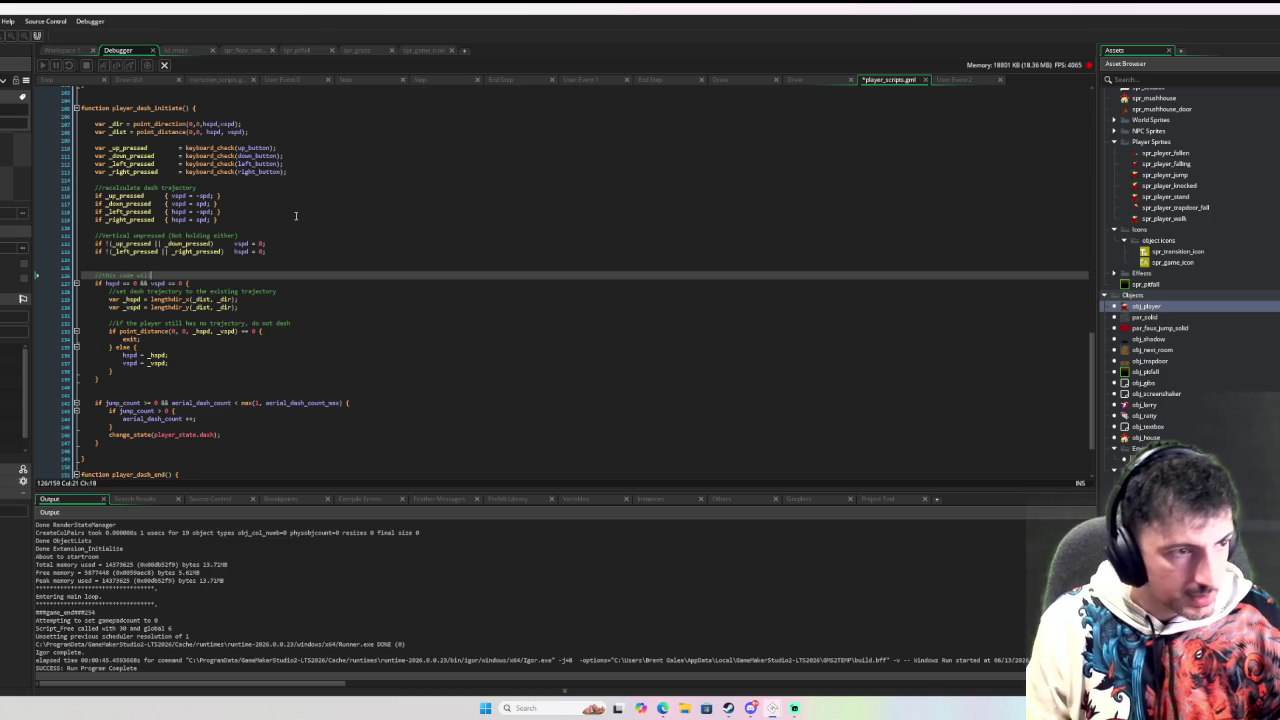
key(BackSpace)
key(BackSpace)
key(BackSpace)
text(ollow trajectory)
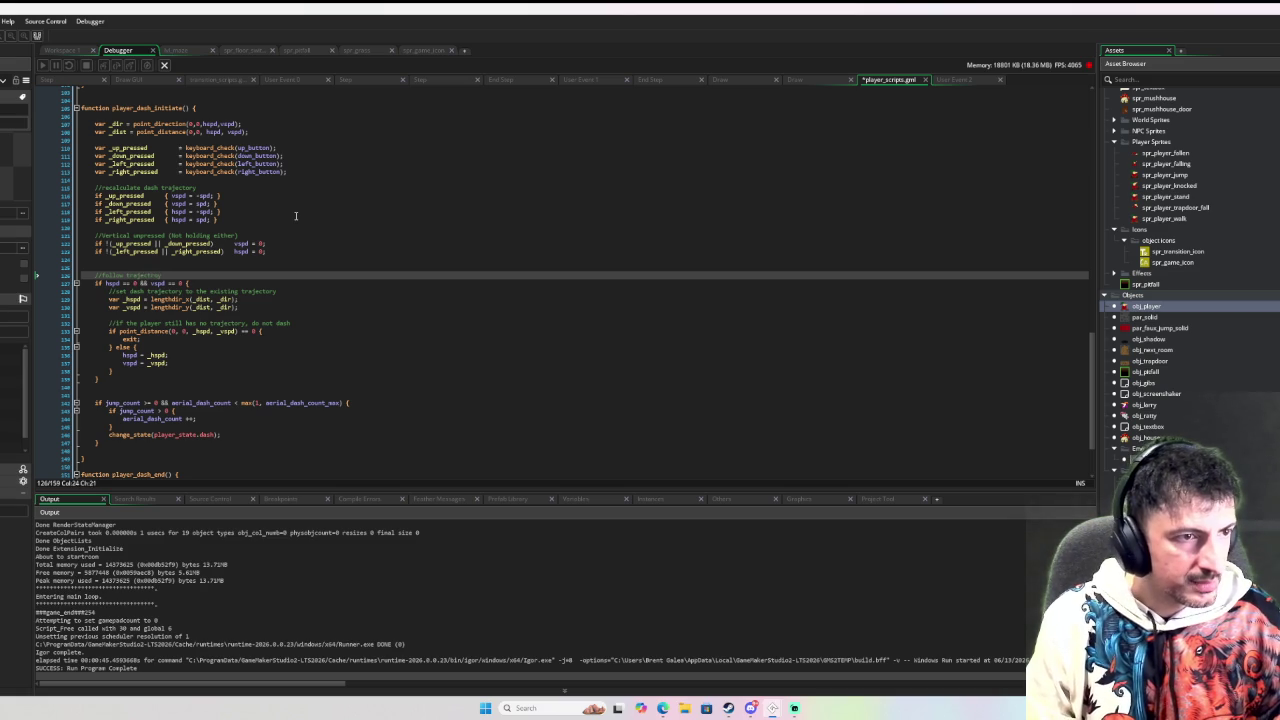
key(Home)
key(shift+Down)
key(Delete)
key(shift+Down)
key(shift+Down)
key(shift+Down)
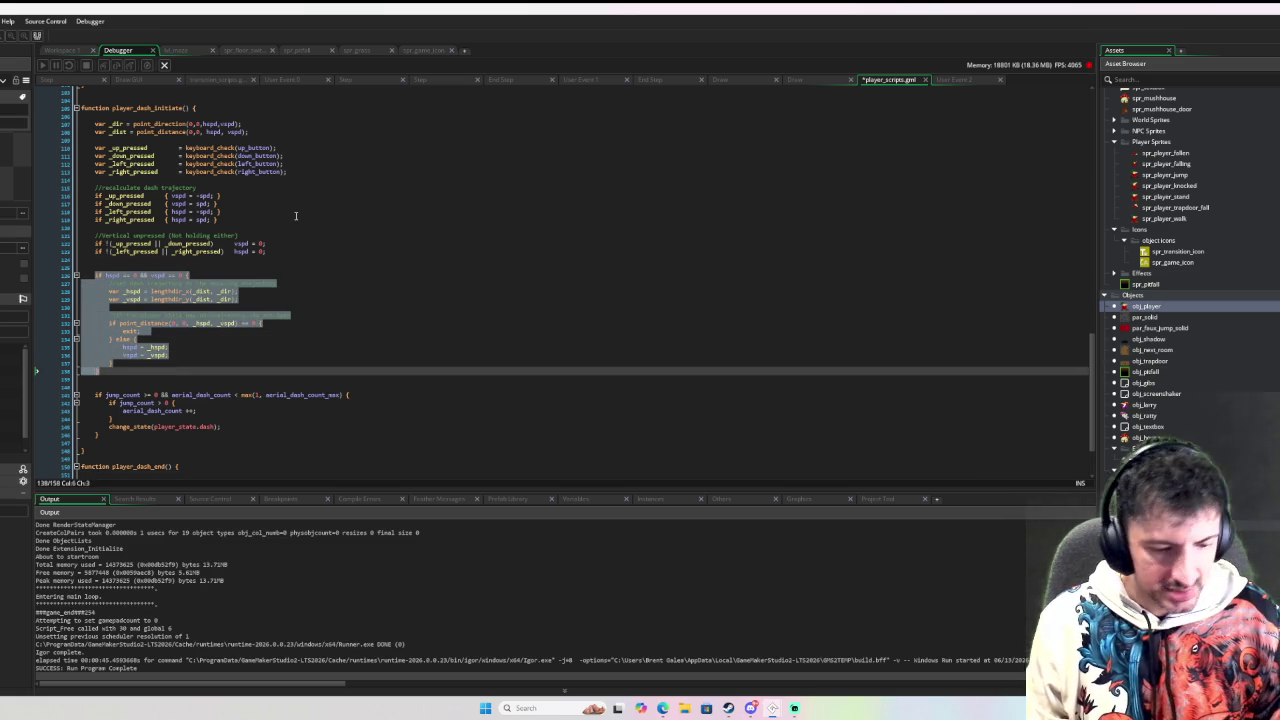
key(ctrl+k)
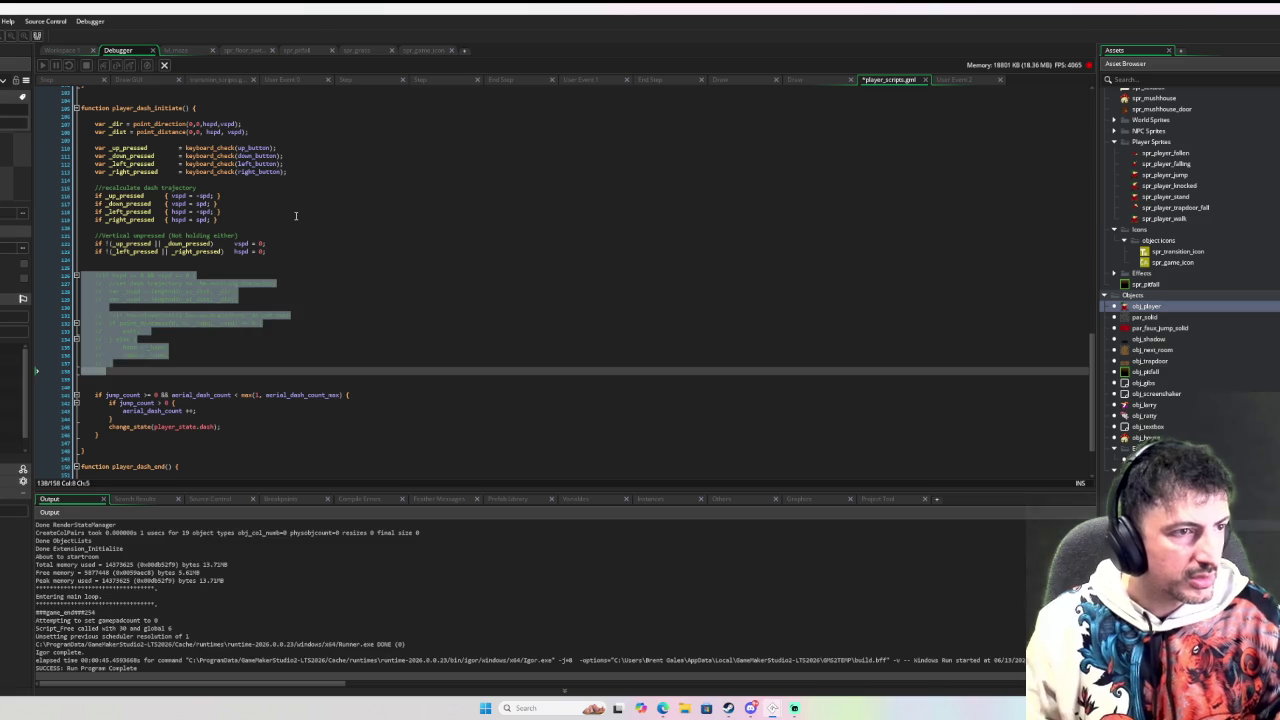
click(296, 217)
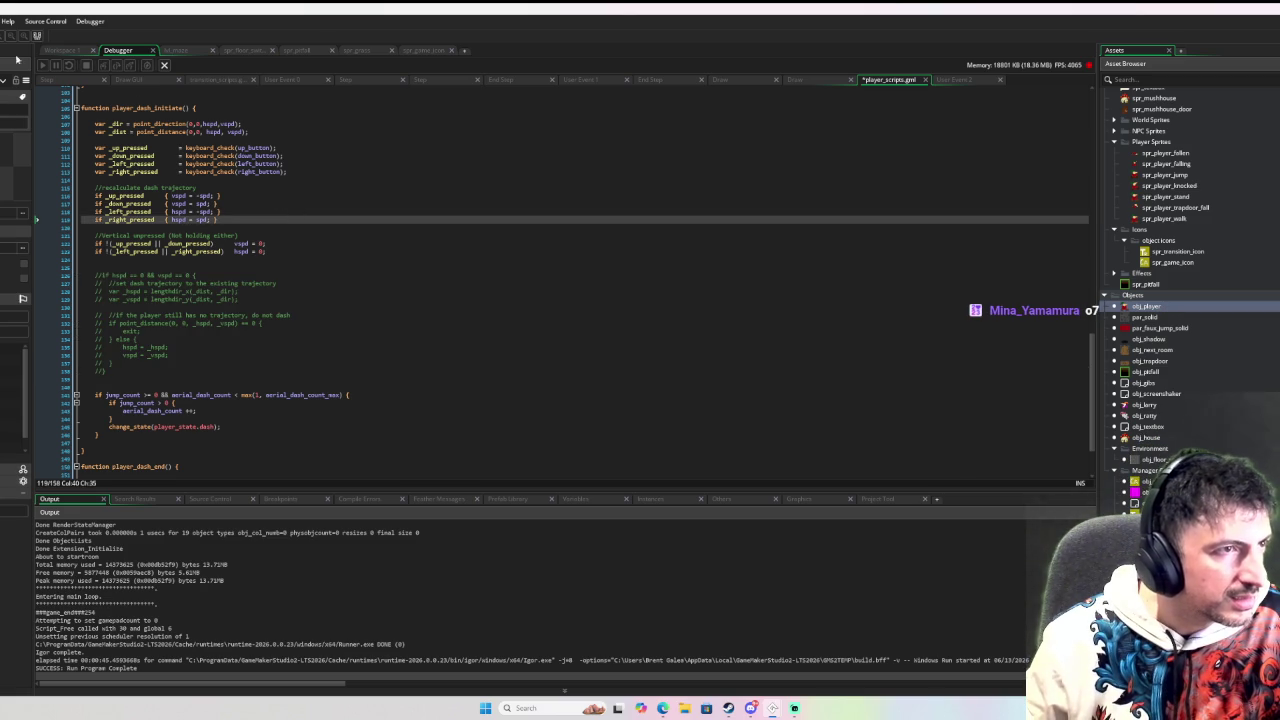
key(F5)
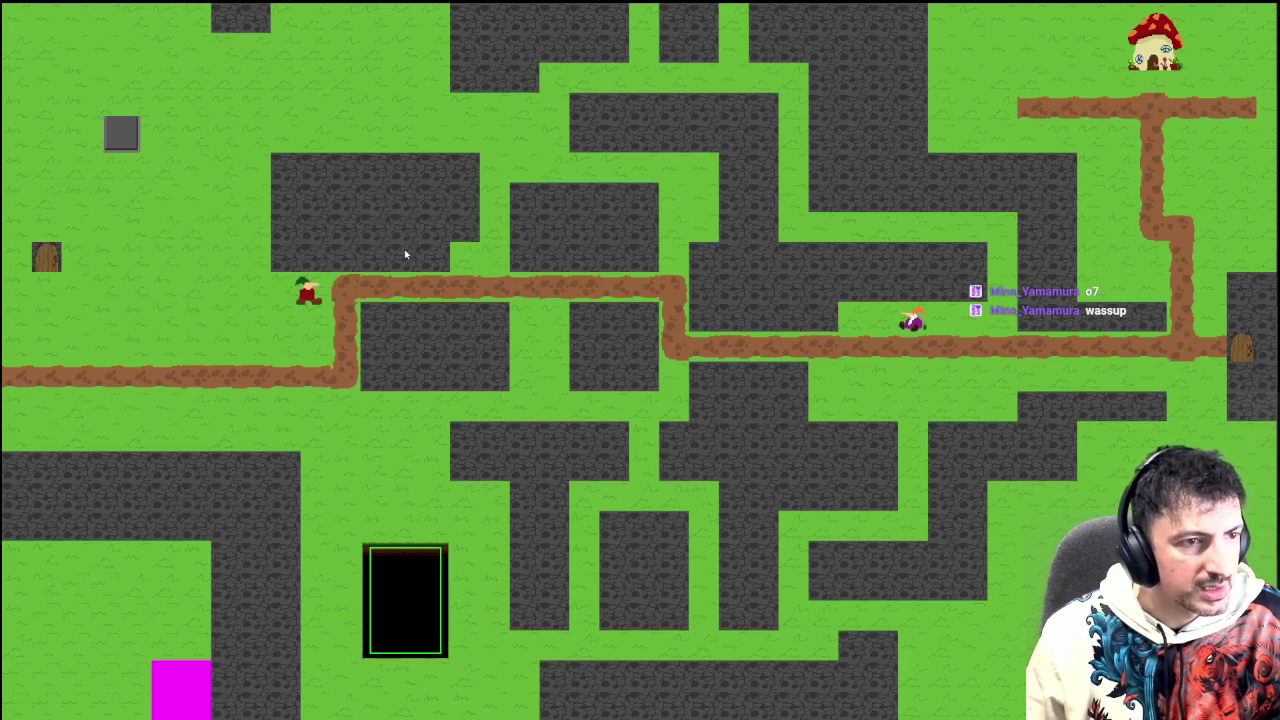
Step: Close the running game to return to the player_dash_initiate code
key(Escape)
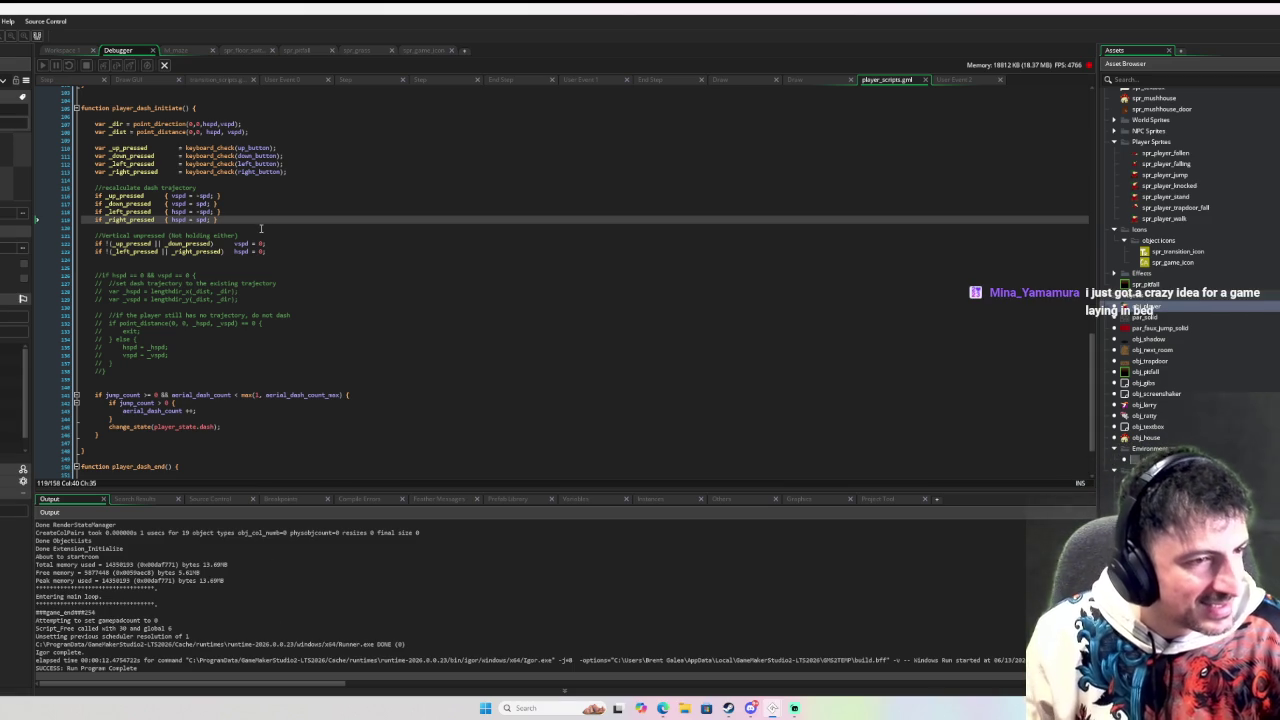
Step: Jump to the change_state function definition and pan the workspace to centre the scripts
scroll(261, 229, down, 3)
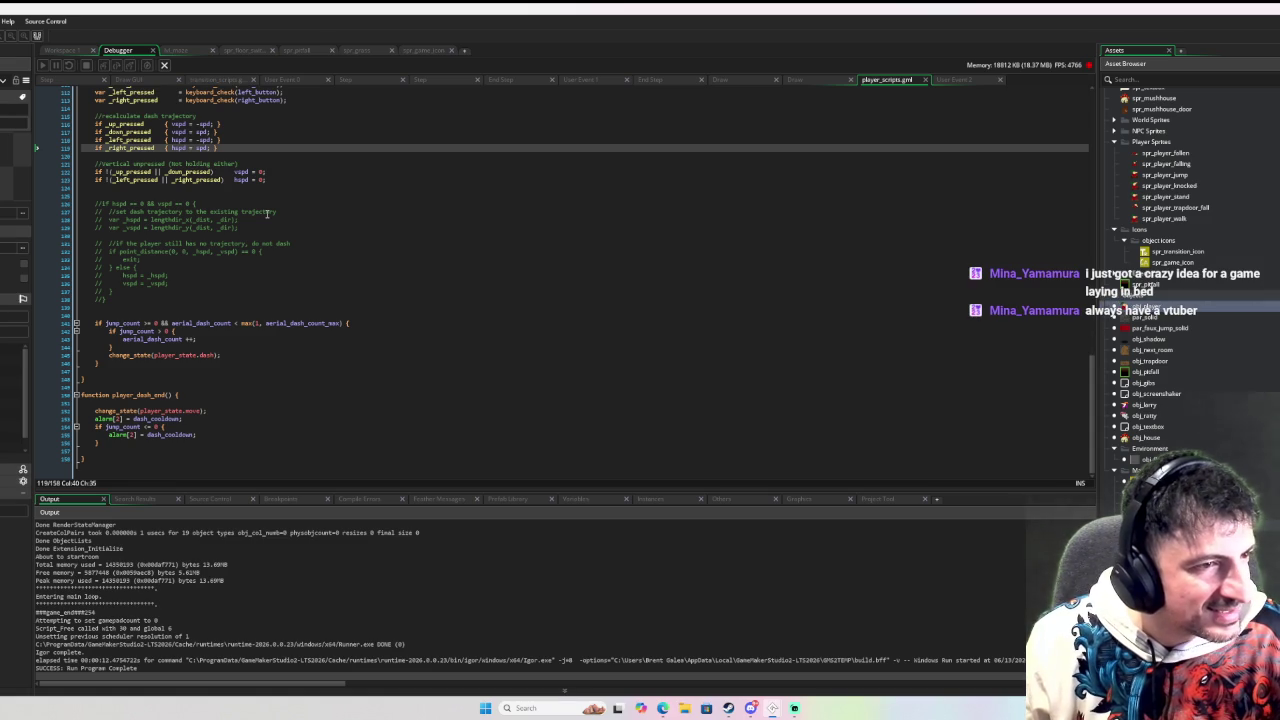
scroll(267, 213, up, 2)
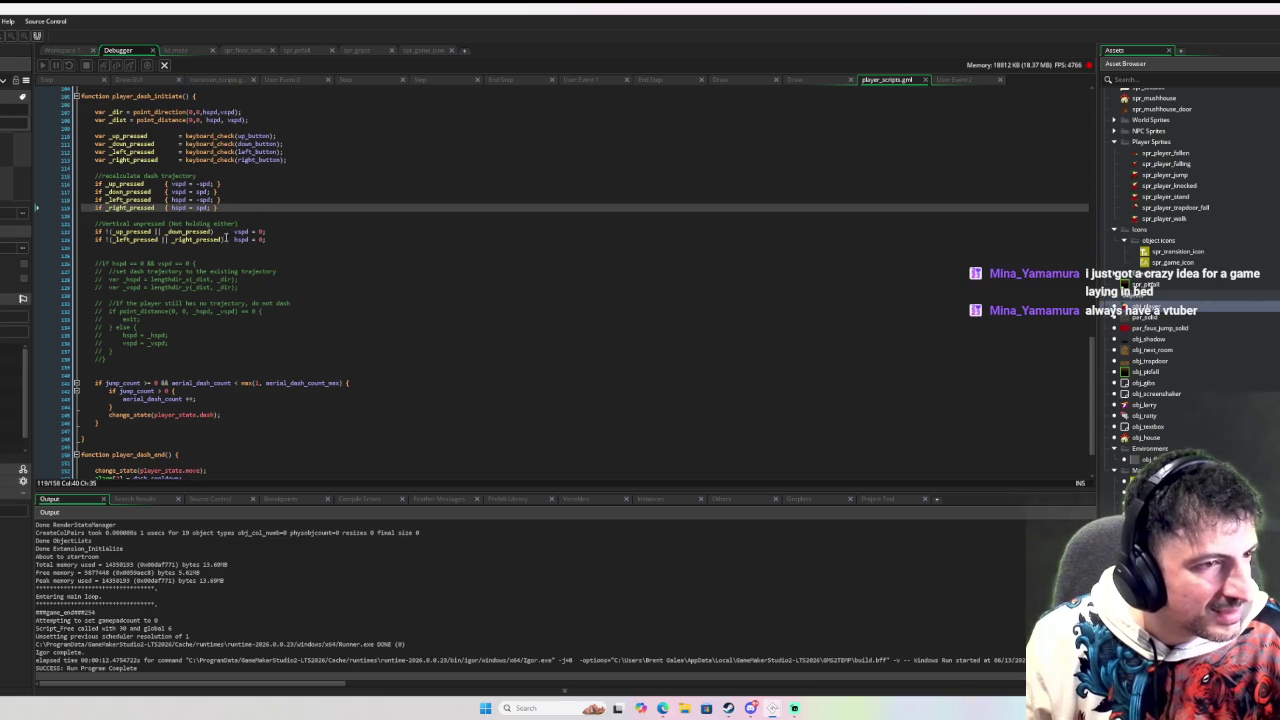
middle_click(140, 414)
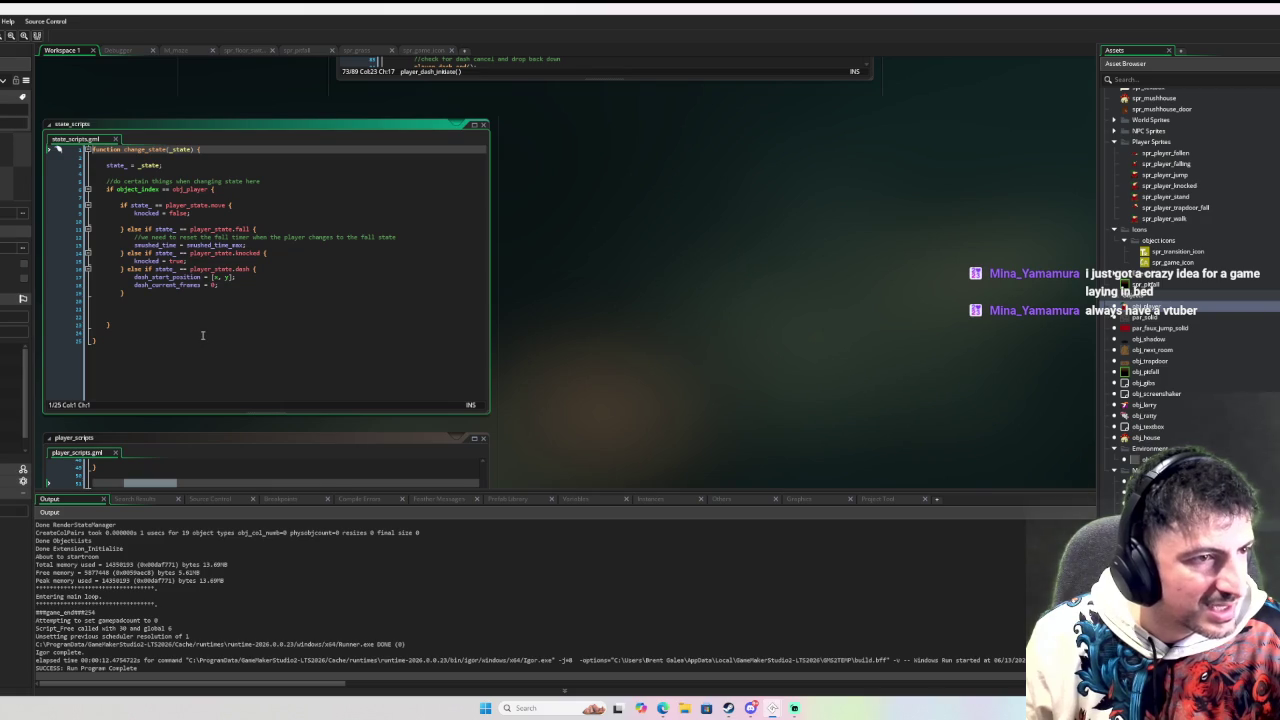
click(202, 336)
mouse_move(202, 336)
mouse_down()
mouse_move(401, 330)
mouse_move(585, 293)
mouse_up()
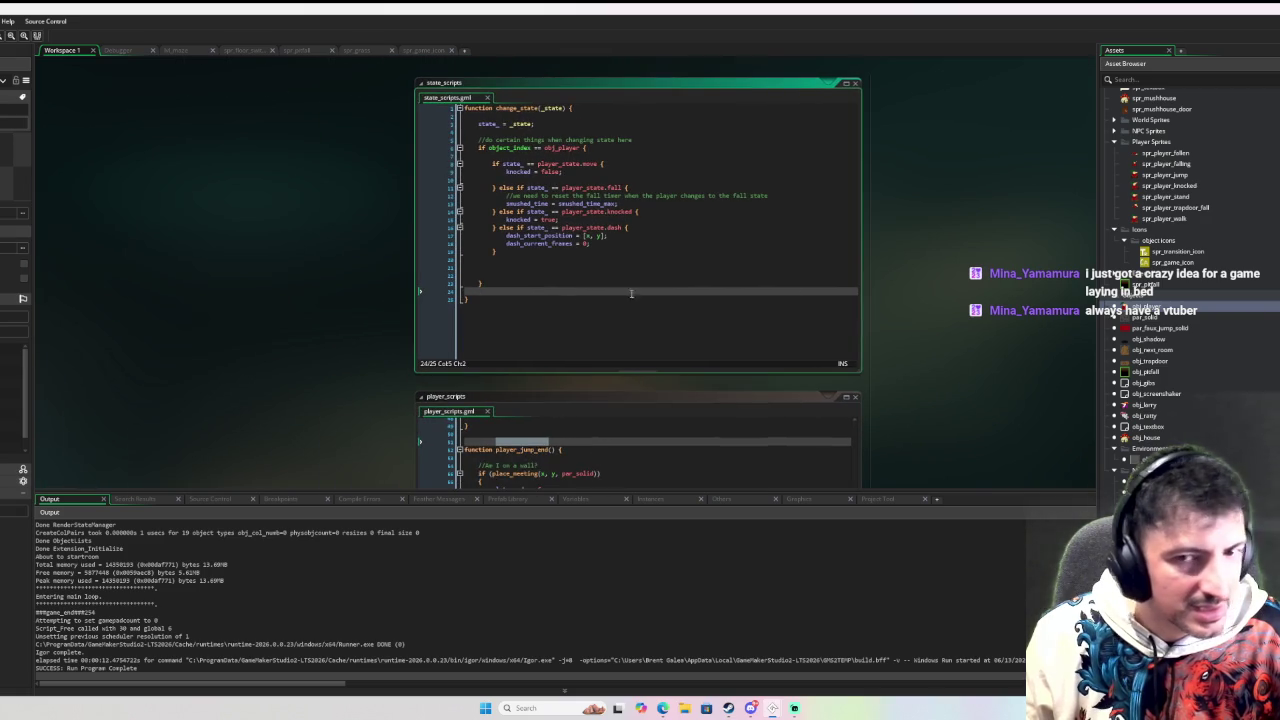
Step: Switch to obj_player's Dash State event code and scroll through its movement logic
key(ctrl+Tab)
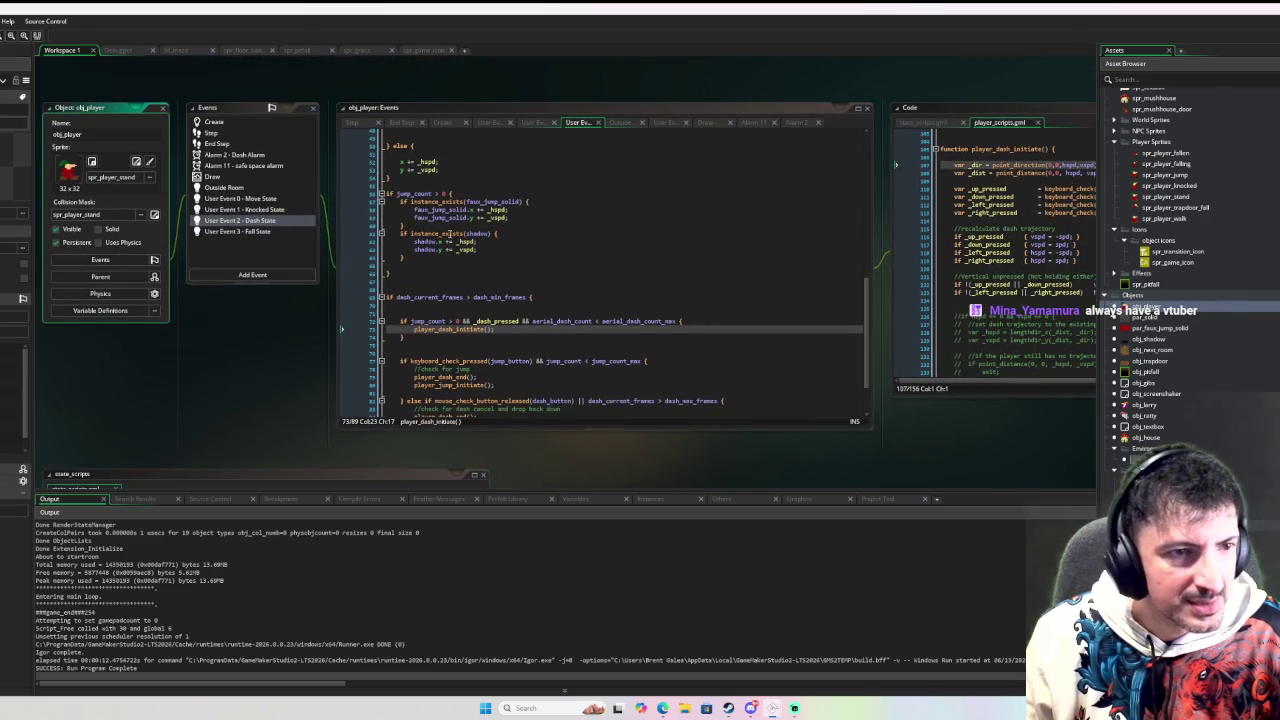
click(262, 221)
scroll(587, 233, up, 10)
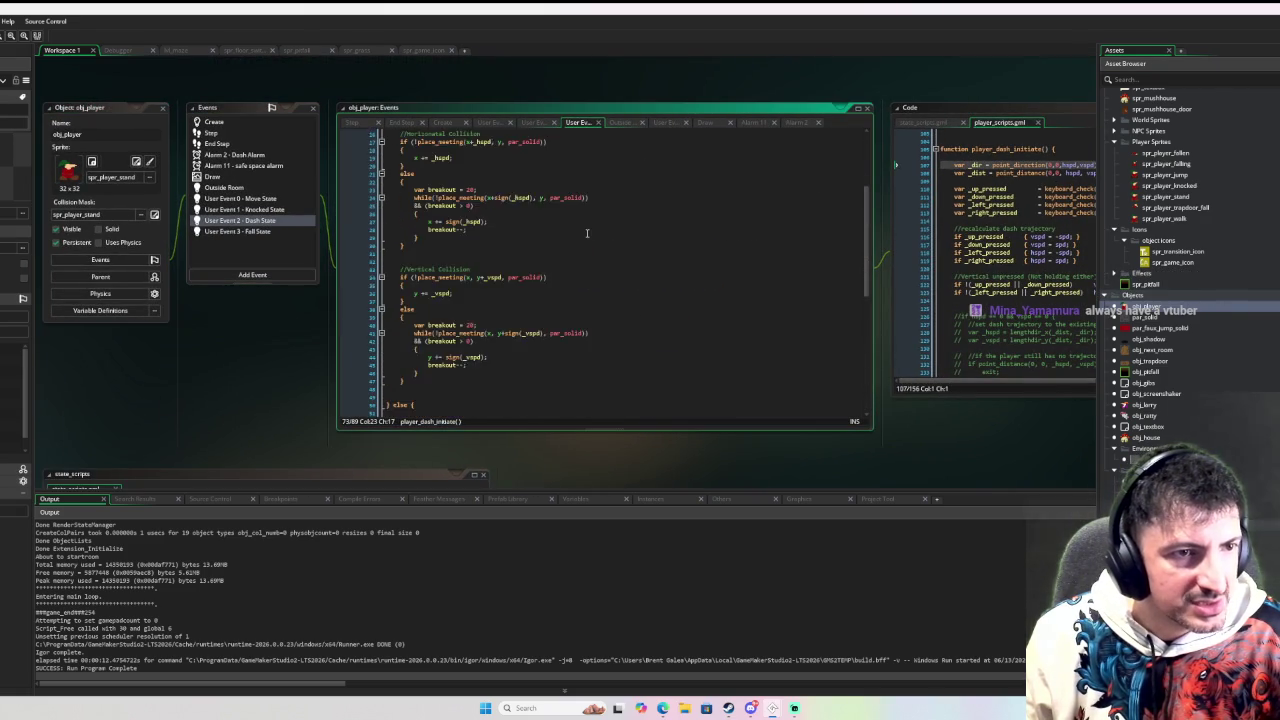
scroll(587, 233, up, 7)
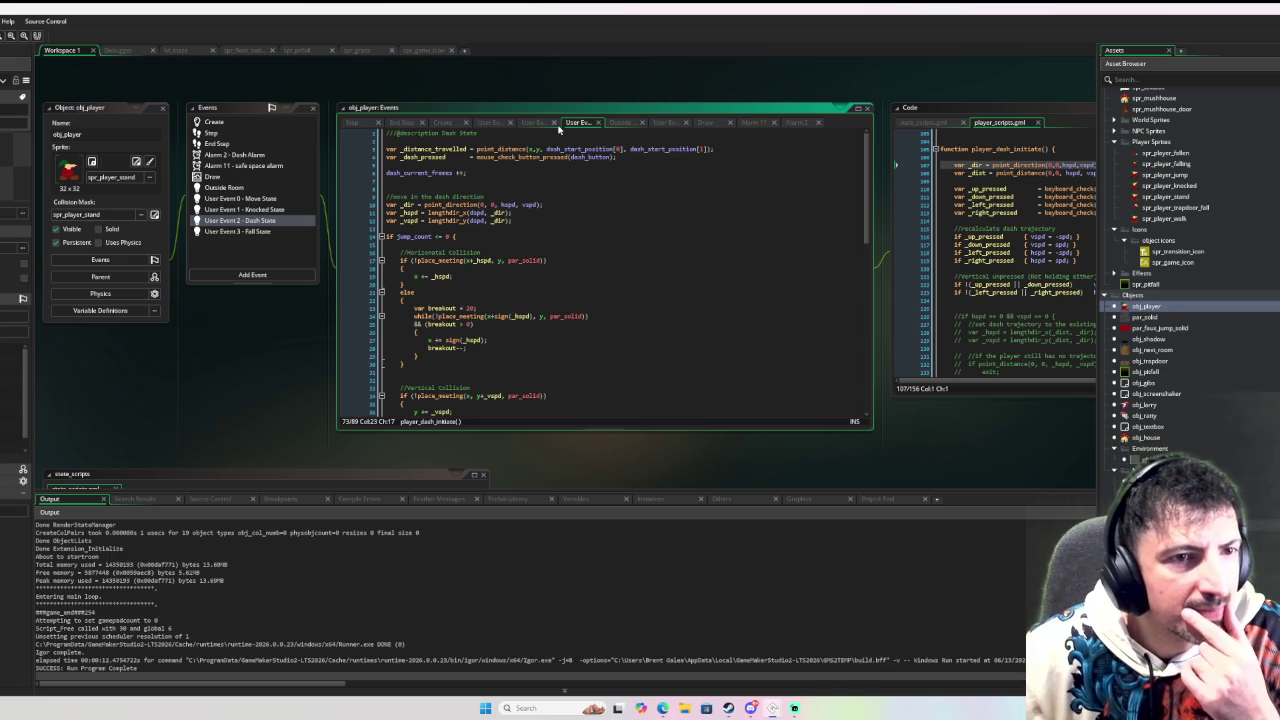
scroll(537, 180, down, 8)
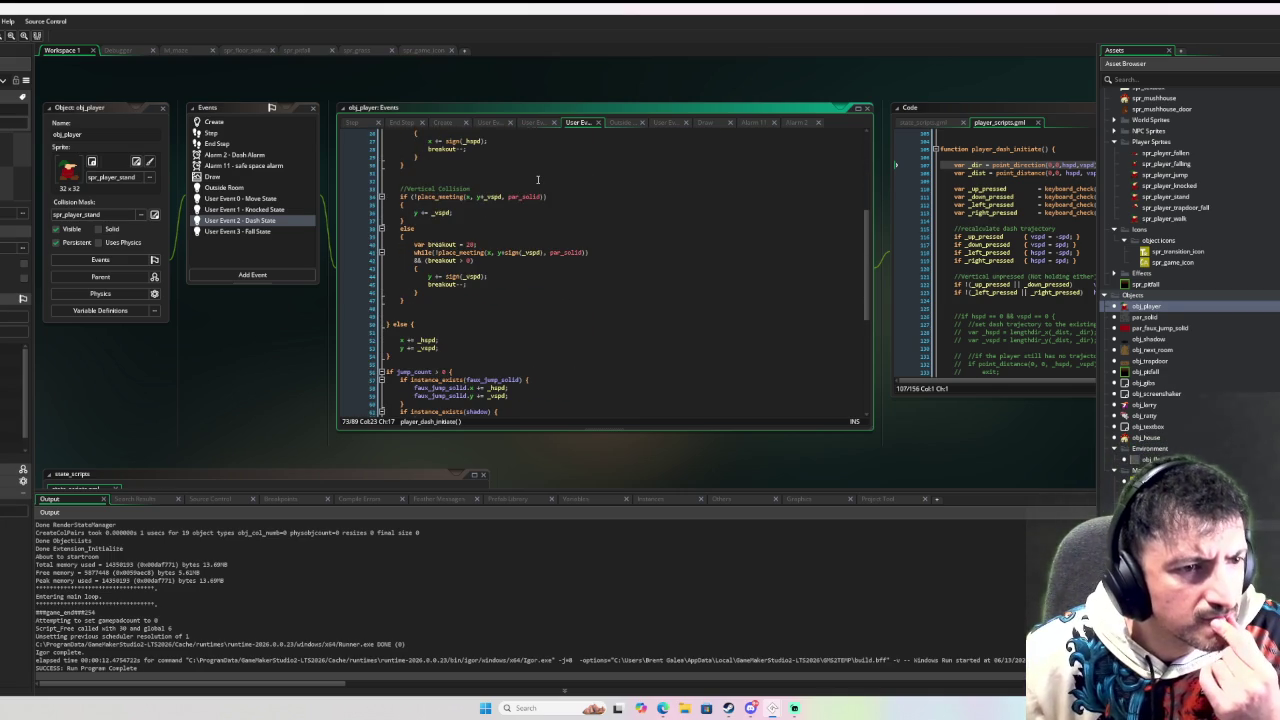
scroll(537, 180, up, 6)
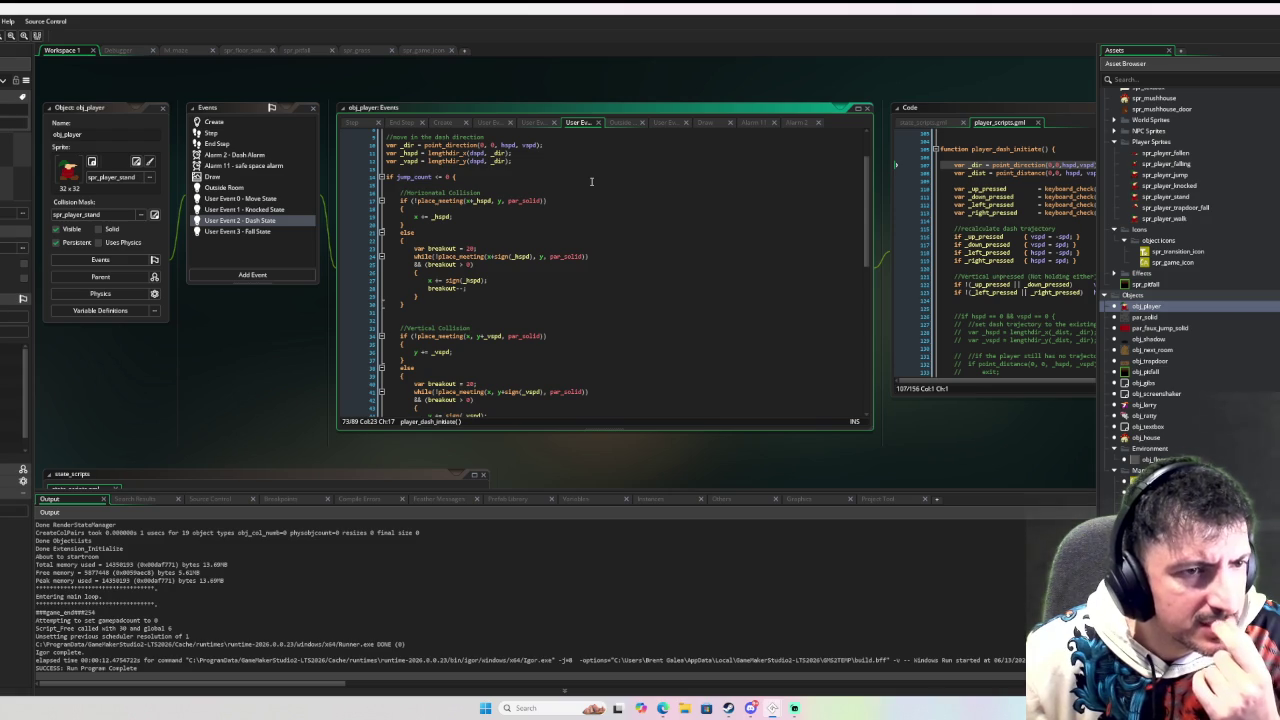
scroll(466, 215, down, 7)
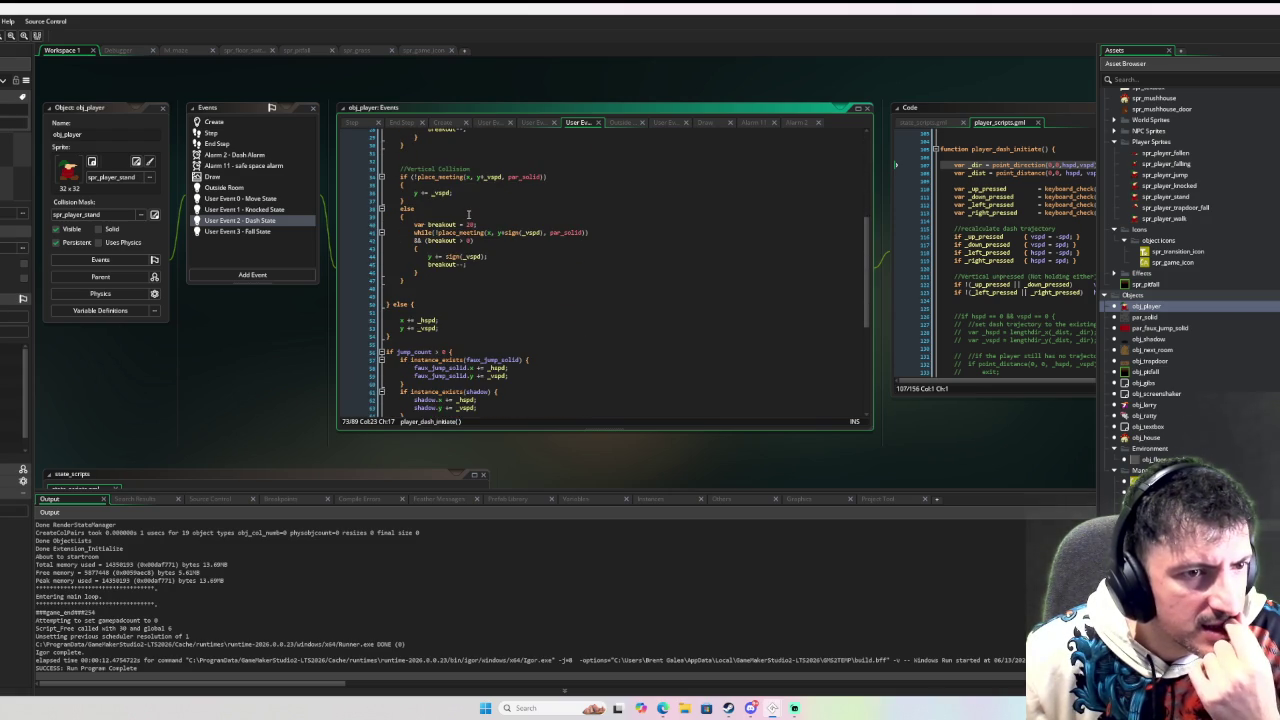
scroll(468, 214, up, 5)
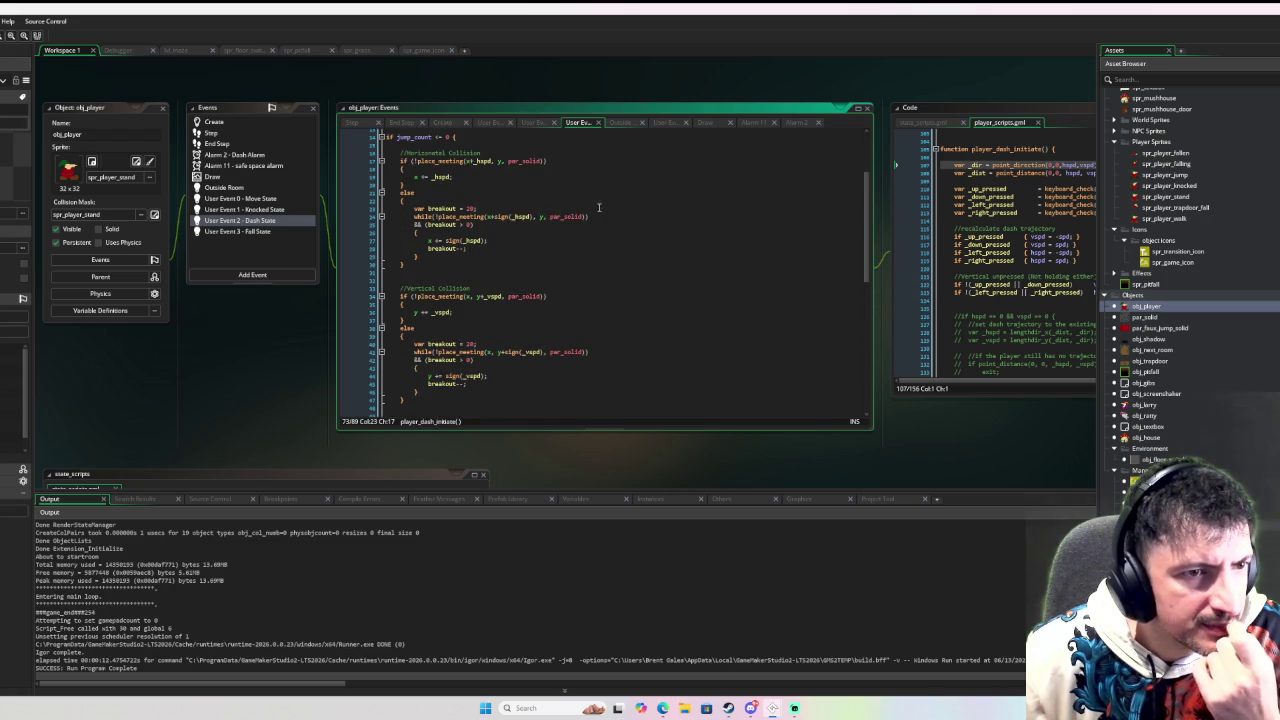
scroll(523, 202, up, 3)
scroll(441, 207, up, 1)
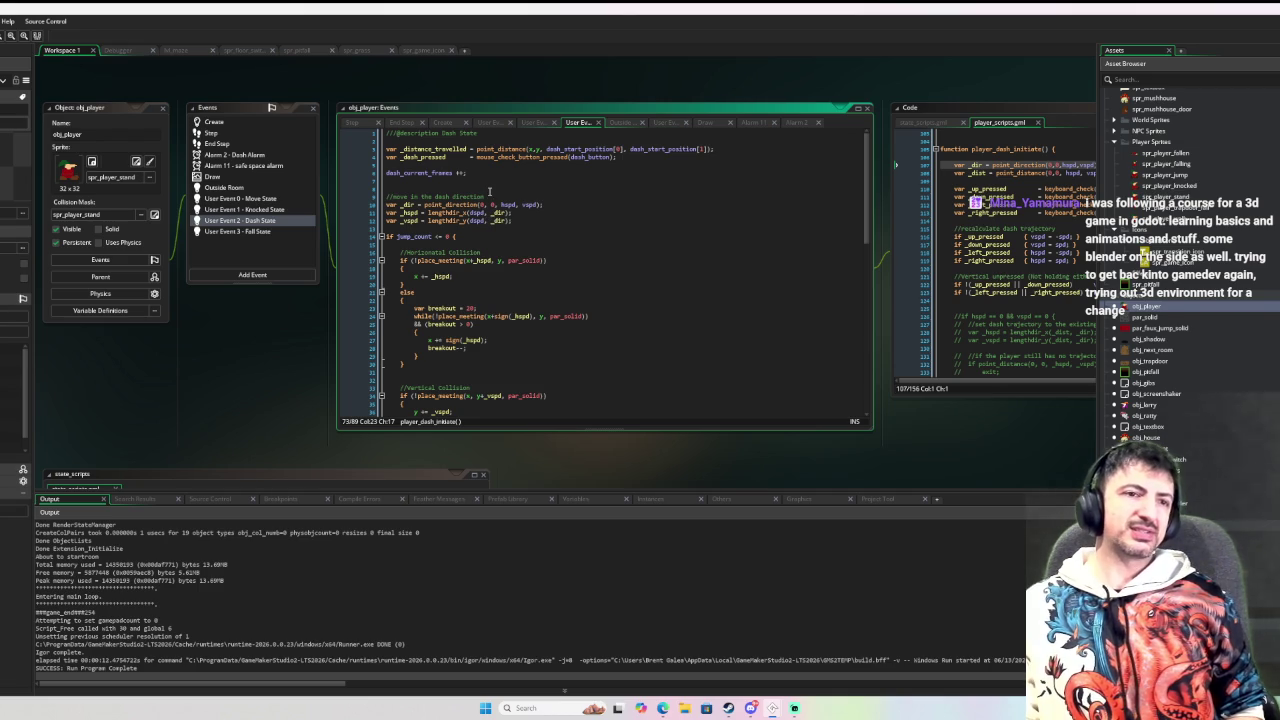
scroll(995, 250, down, 4)
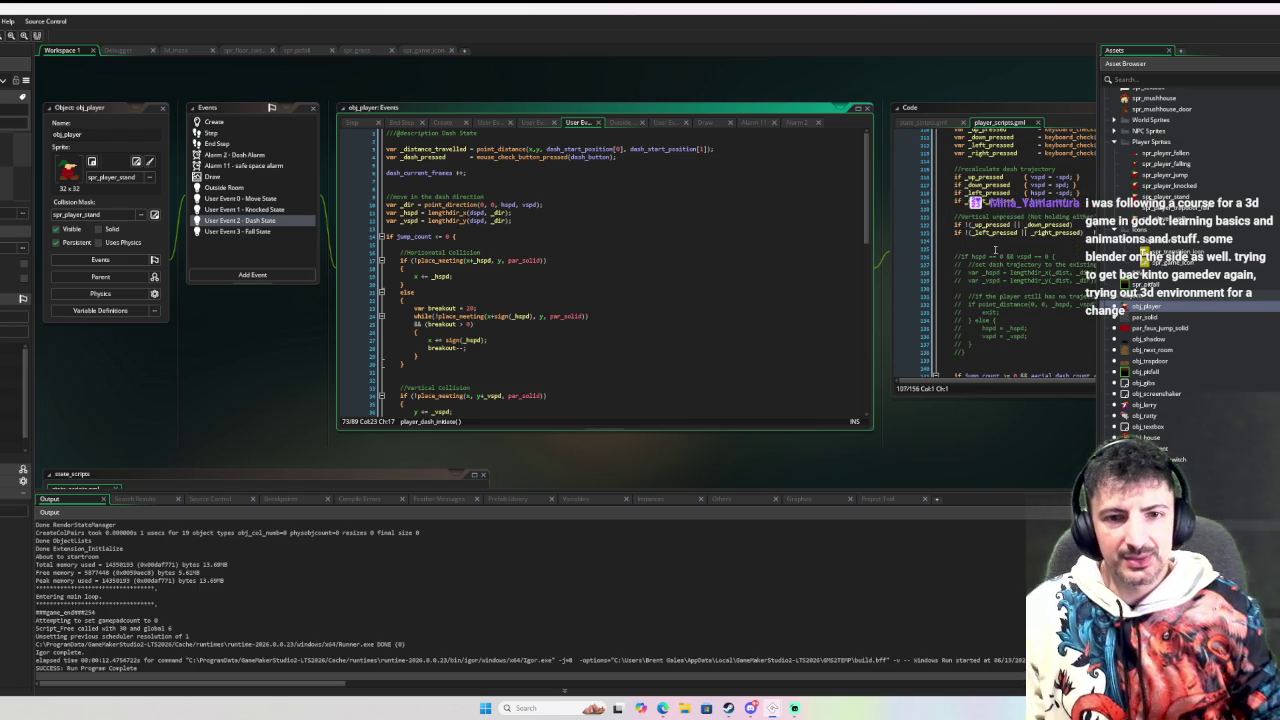
drag(978, 415, 846, 414)
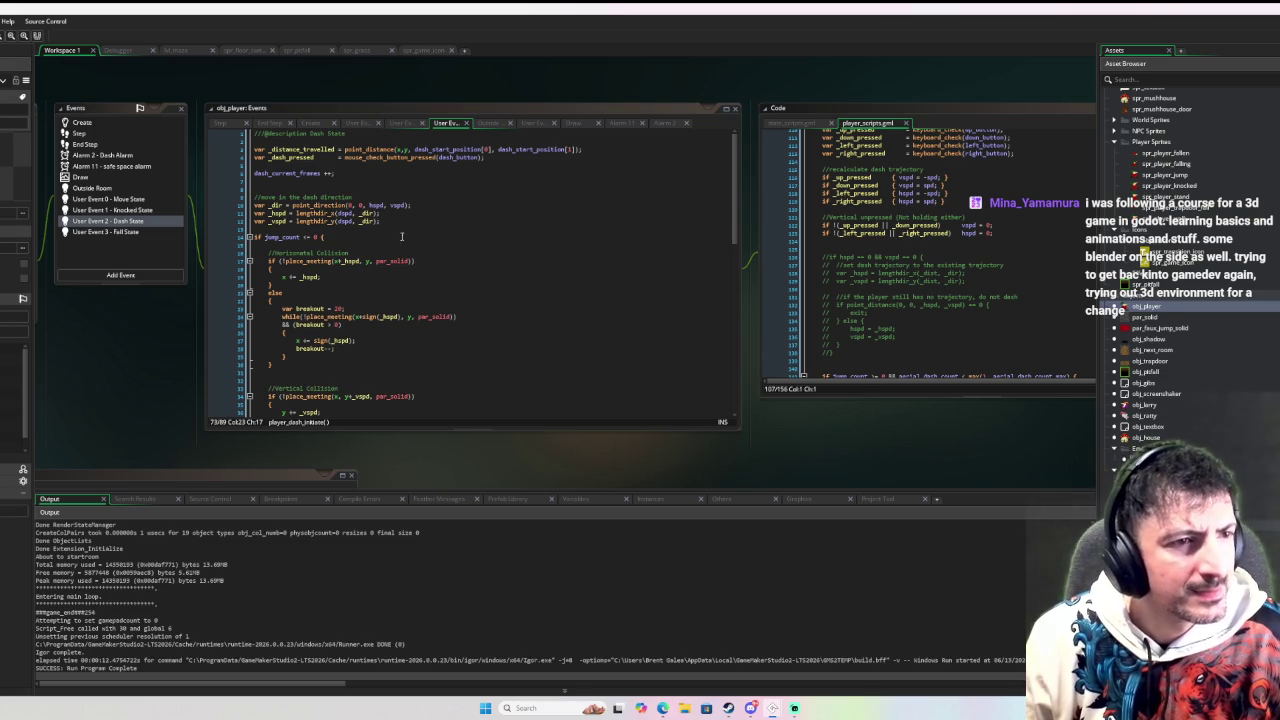
Step: Copy the var _dist = point_distance line into Dash State below the _dir line
click(415, 205)
scroll(1000, 200, up, 3)
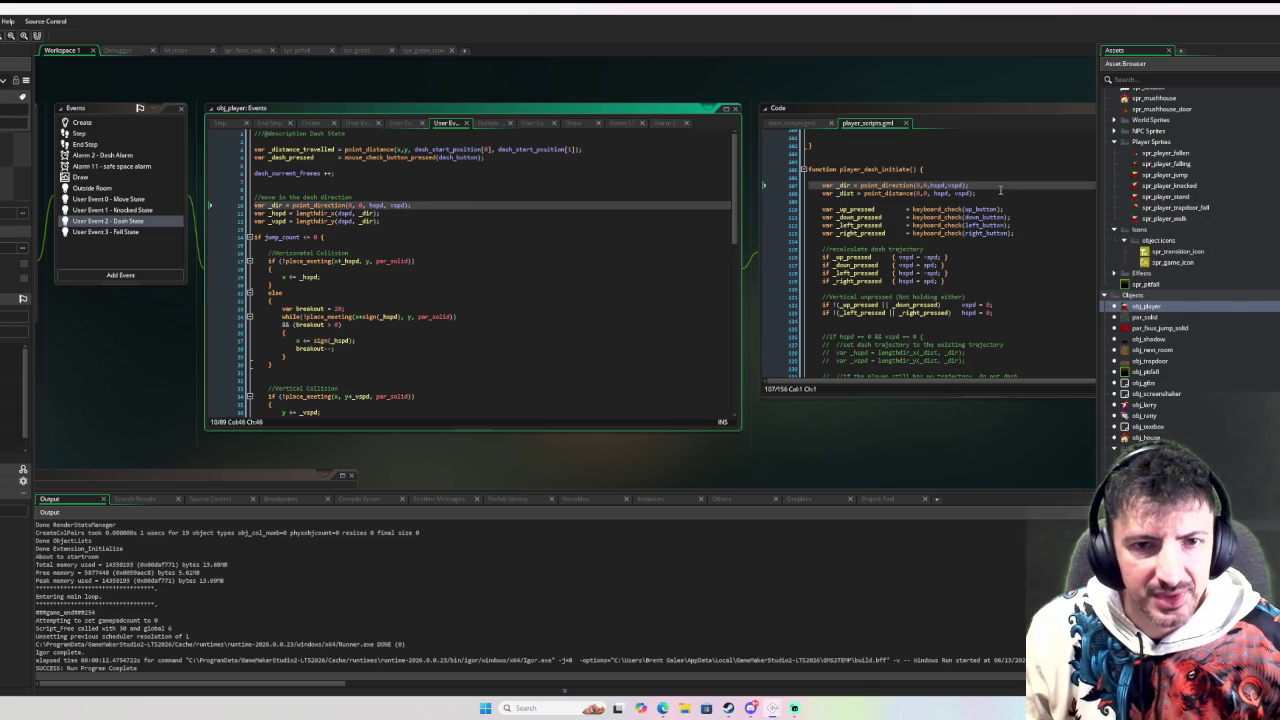
drag(1002, 193, 822, 193)
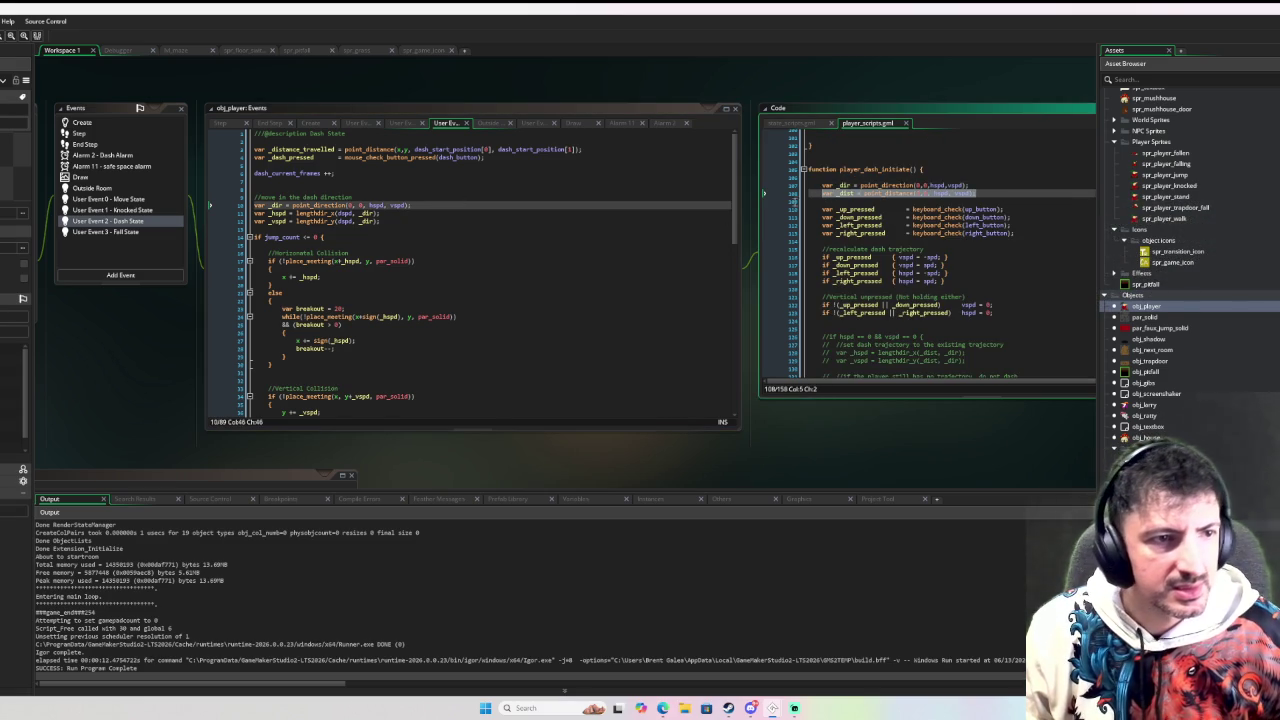
click(441, 208)
key(Return)
key(ctrl+v)
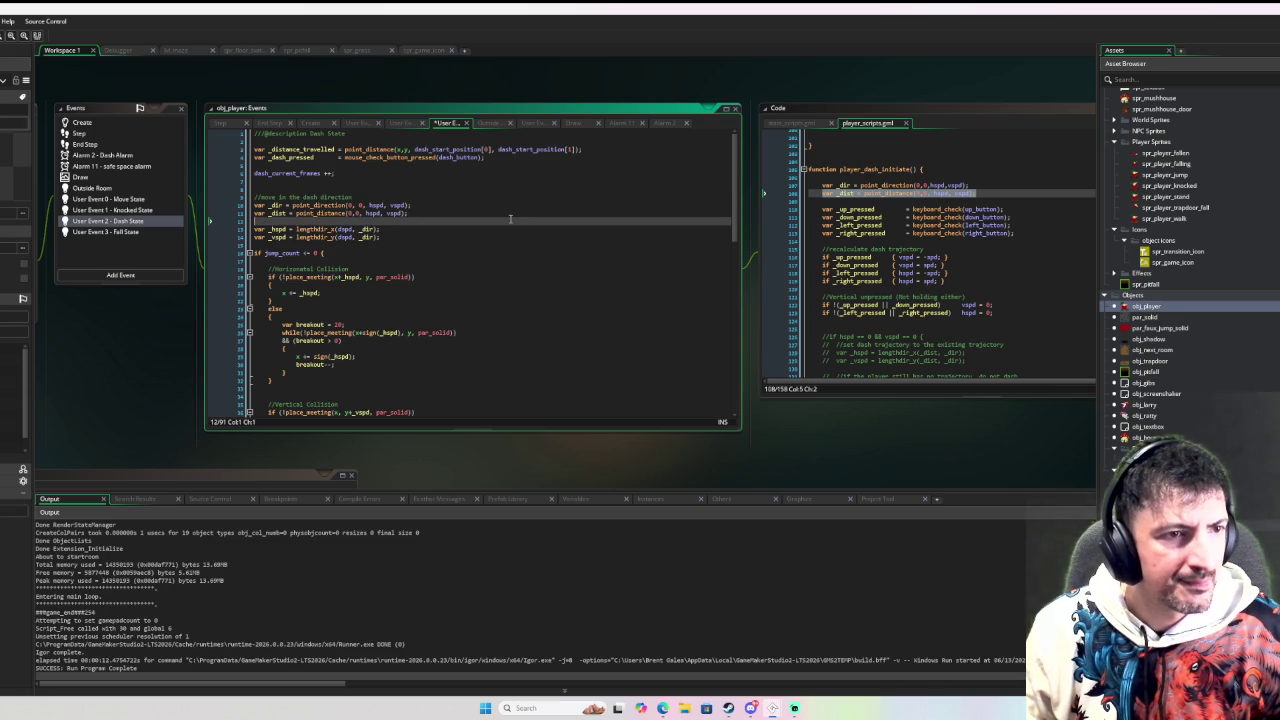
click(288, 213)
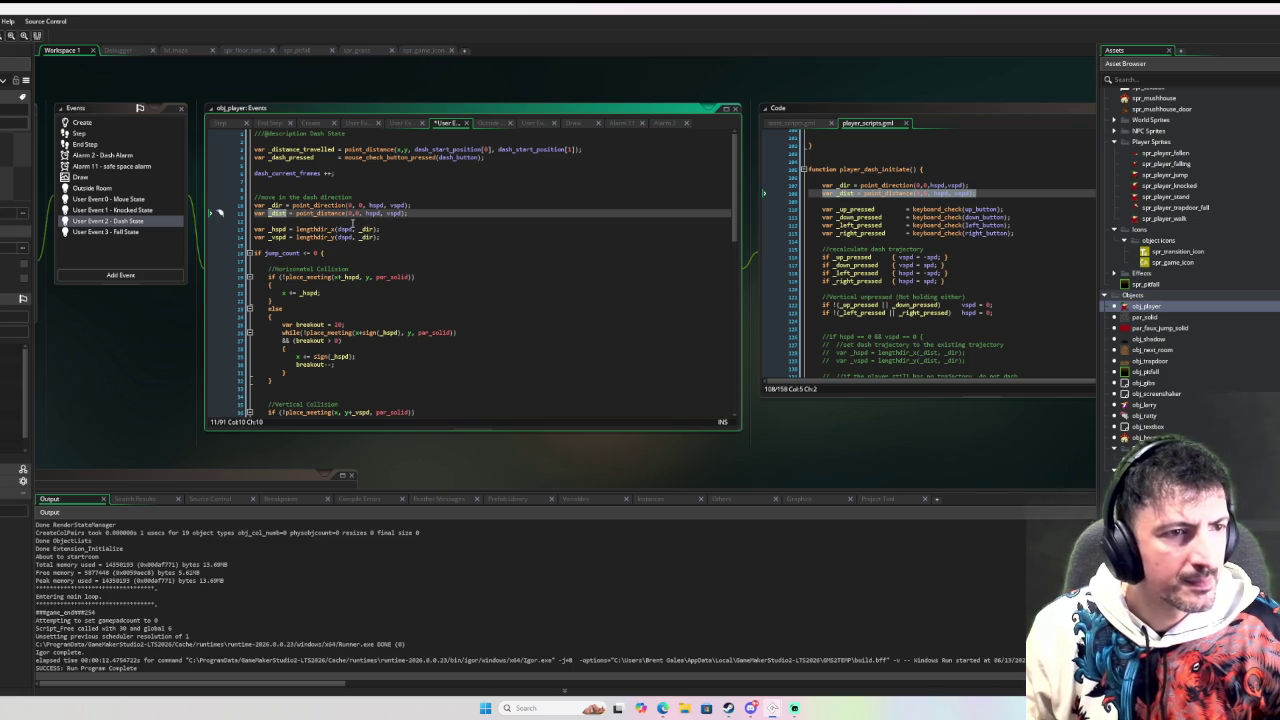
Step: Use _dist as the distance in both lengthdir lines and start a debug run with F6
click(355, 229)
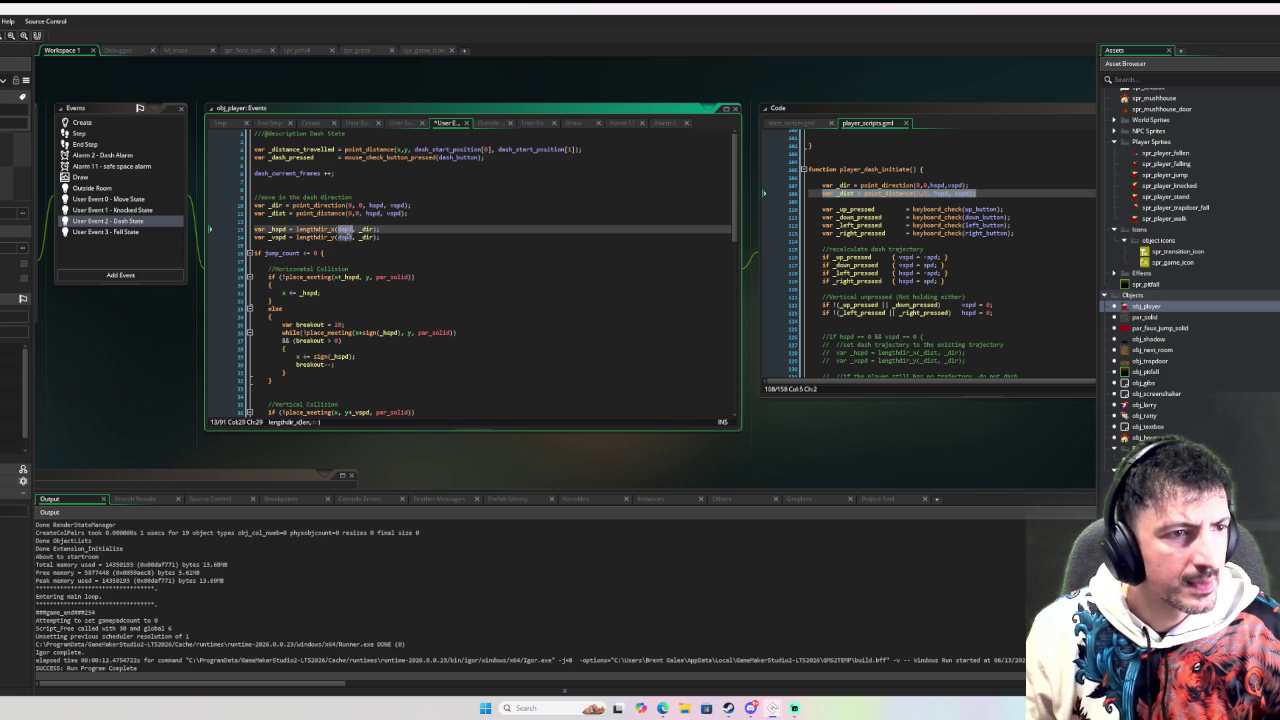
click(354, 237)
text(_dist)
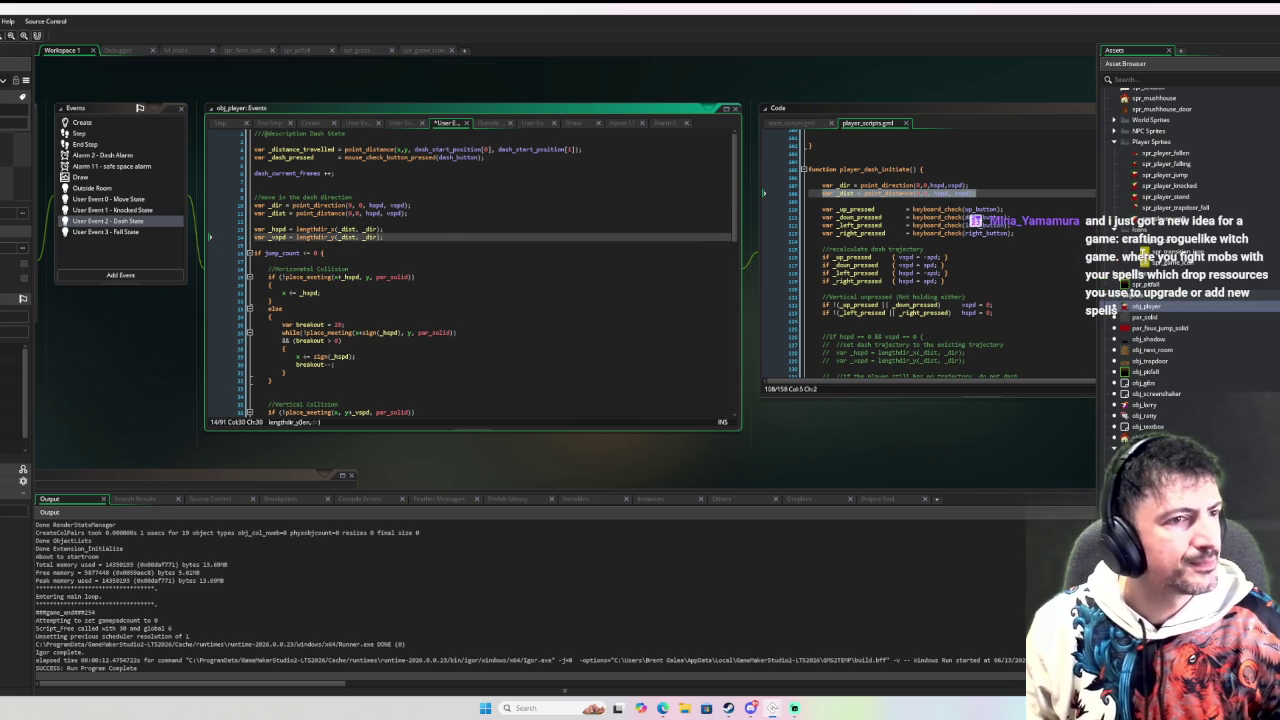
key(F6)
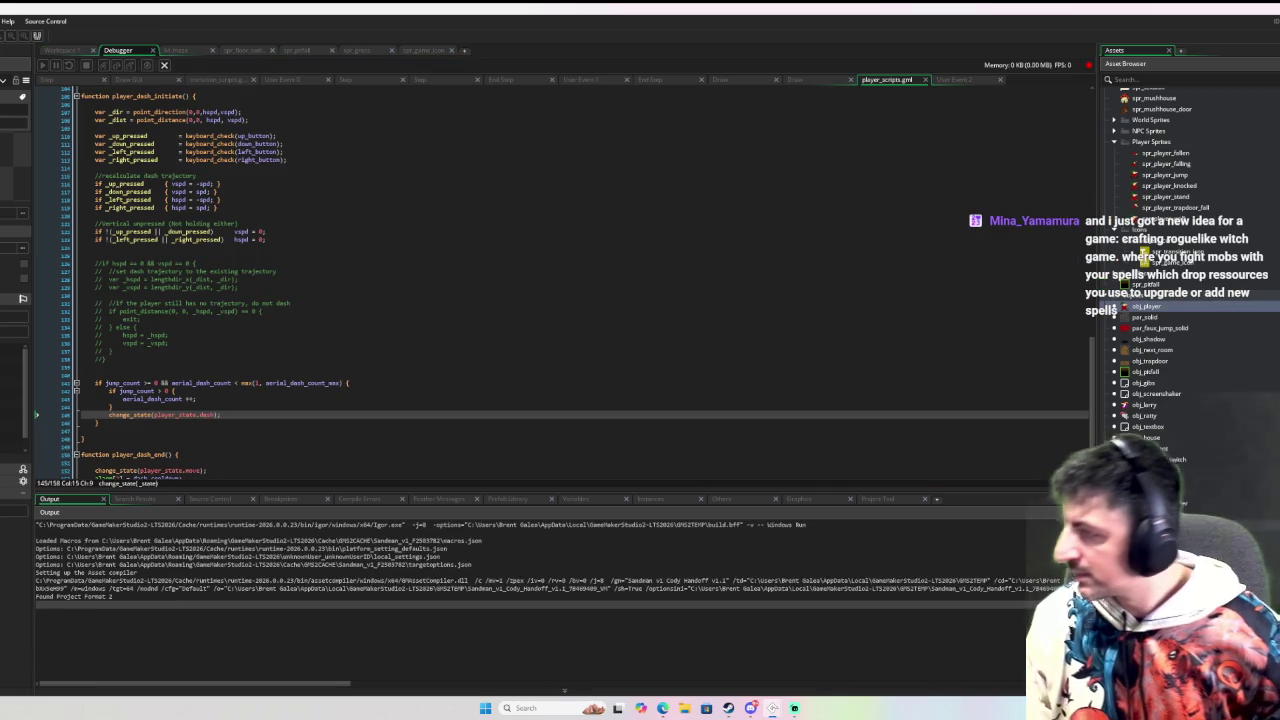
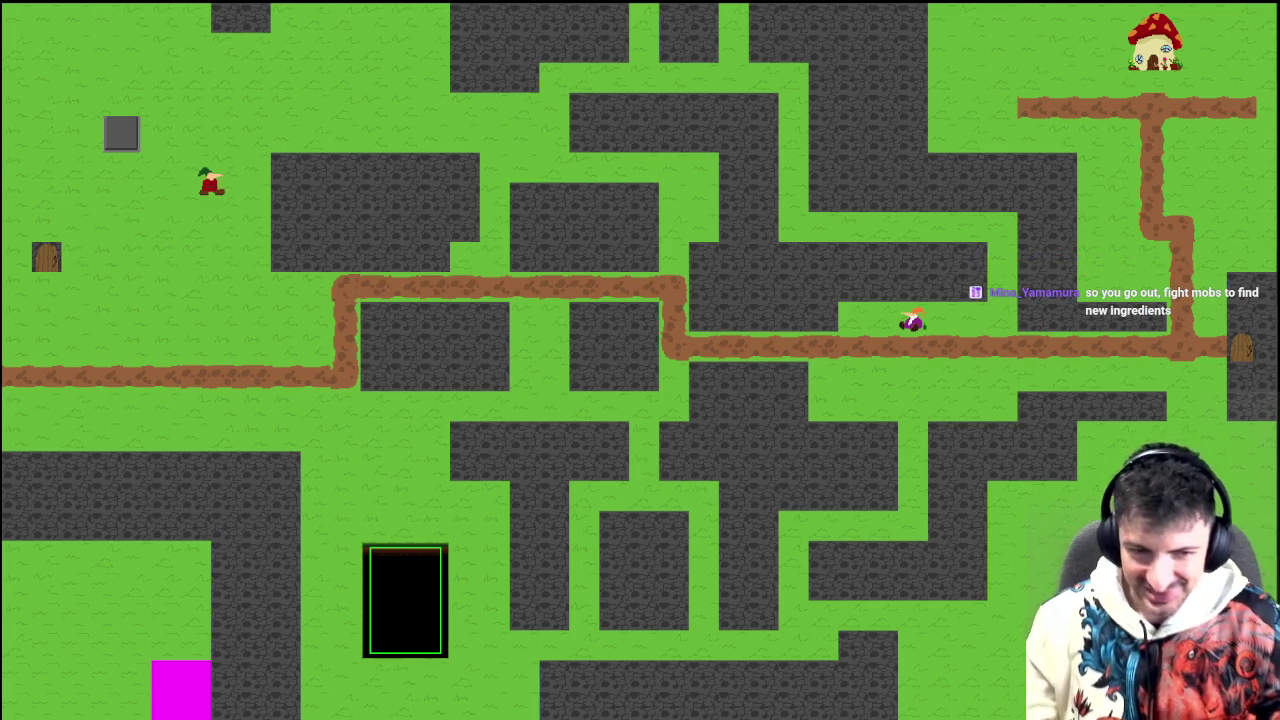
Step: Walk the gnome down to the path, then back and forth left and right along it
key(Down)
key(Down)
key(Down)
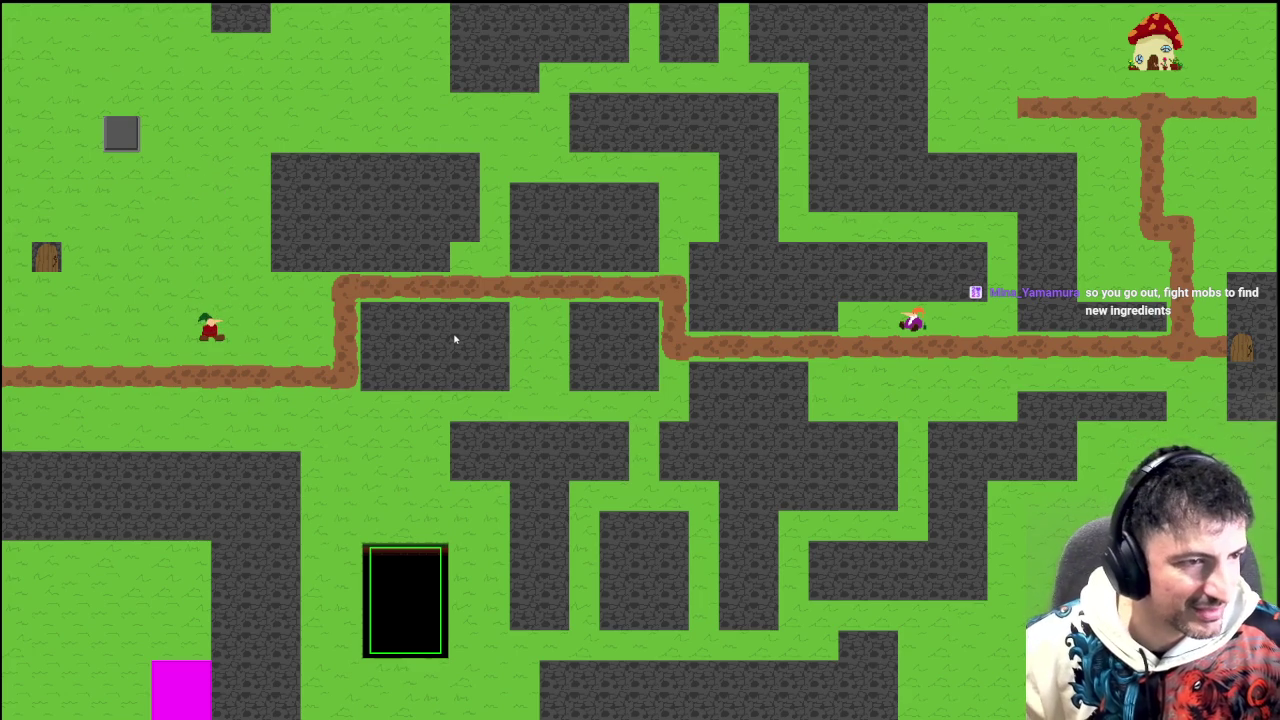
key(Left)
key(Right)
key(Left)
key(Right)
key(Right)
key(Left)
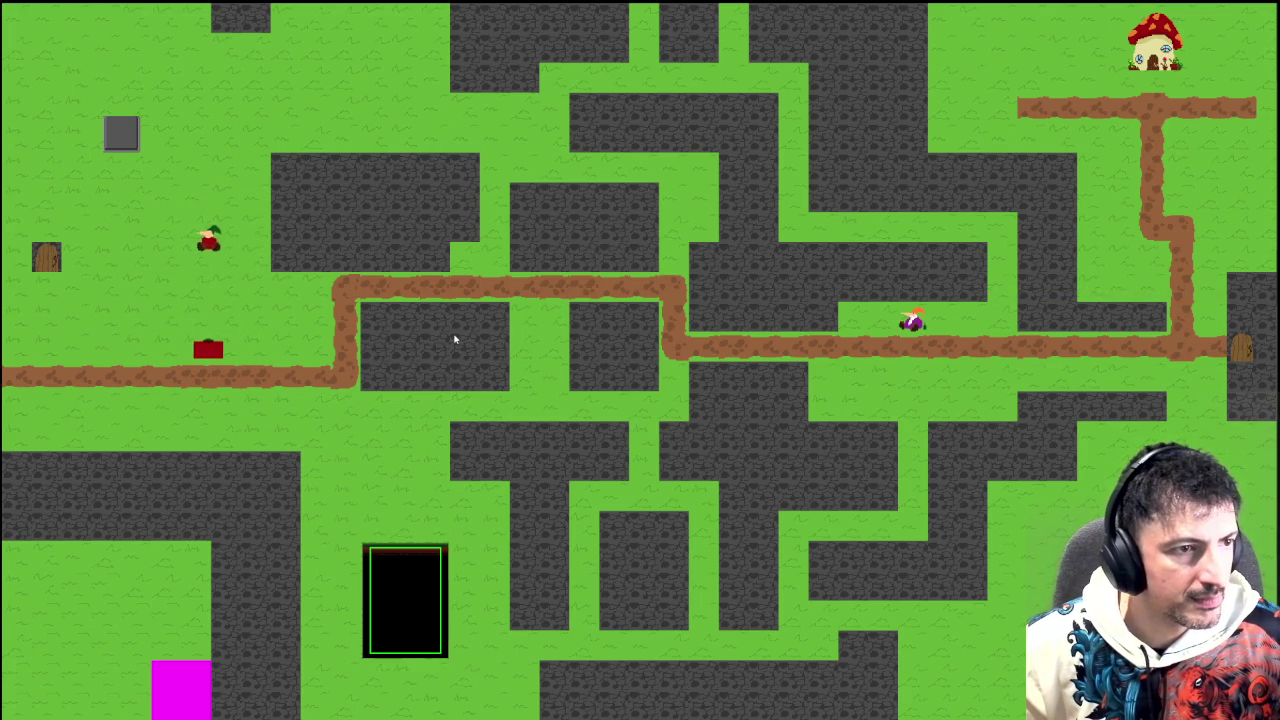
key(Right)
key(Right)
key(Left)
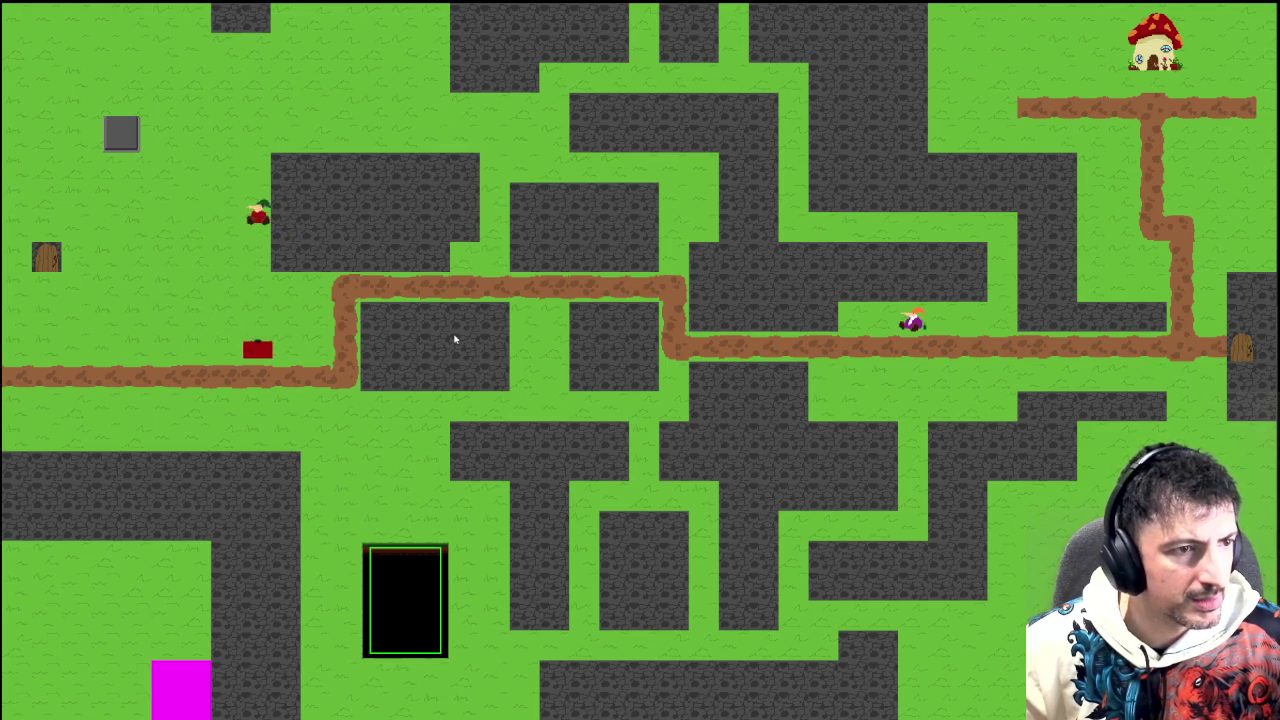
key(Right)
key(Left)
key(Right)
key(Right)
key(Left)
Step: Dash and jump the gnome left and right around the maze, then close the game with Escape
key(Left)
key(Right)
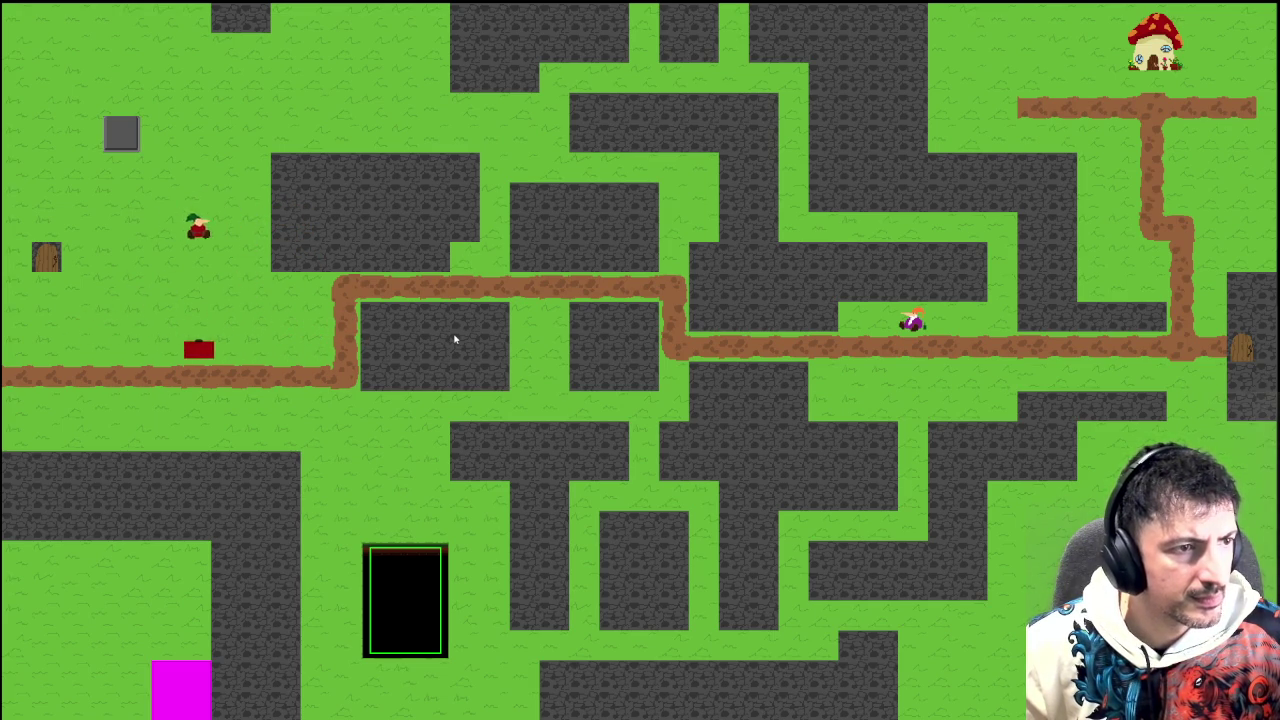
key(Left)
key(Left)
key(Right)
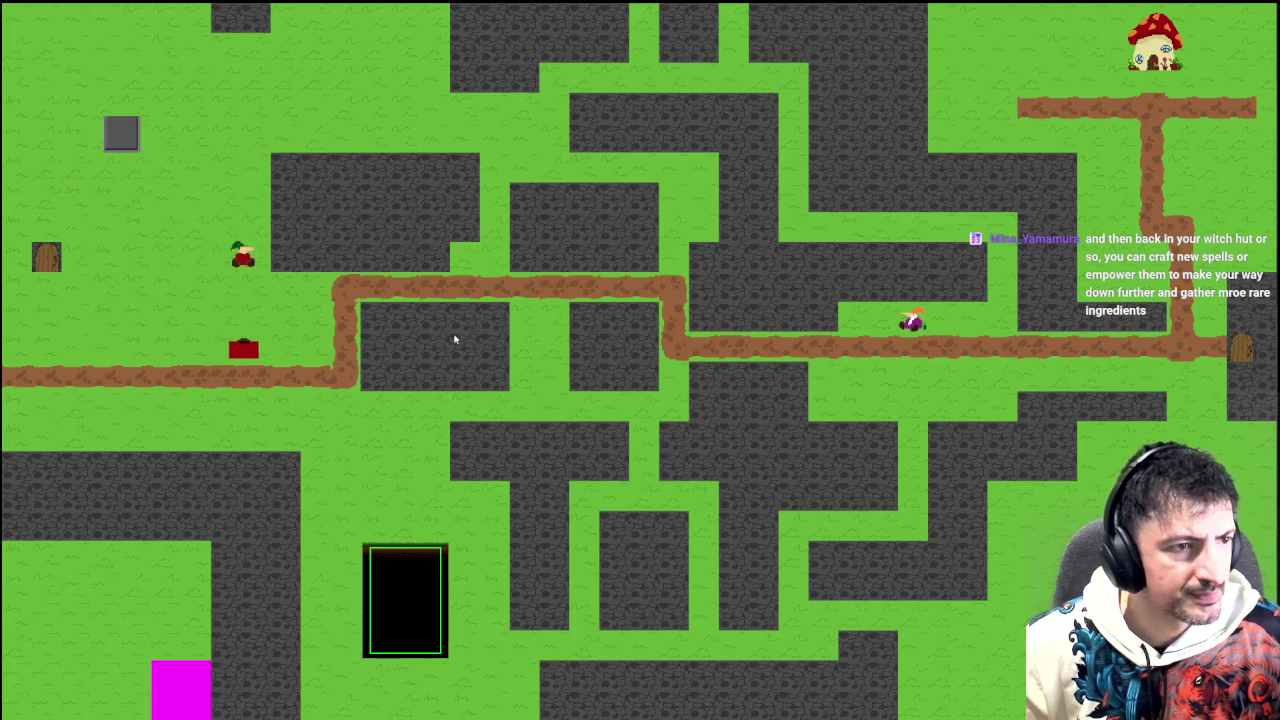
key(Left)
key(Left)
key(Up)
key(Right)
key(Up)
key(Left)
key(Up)
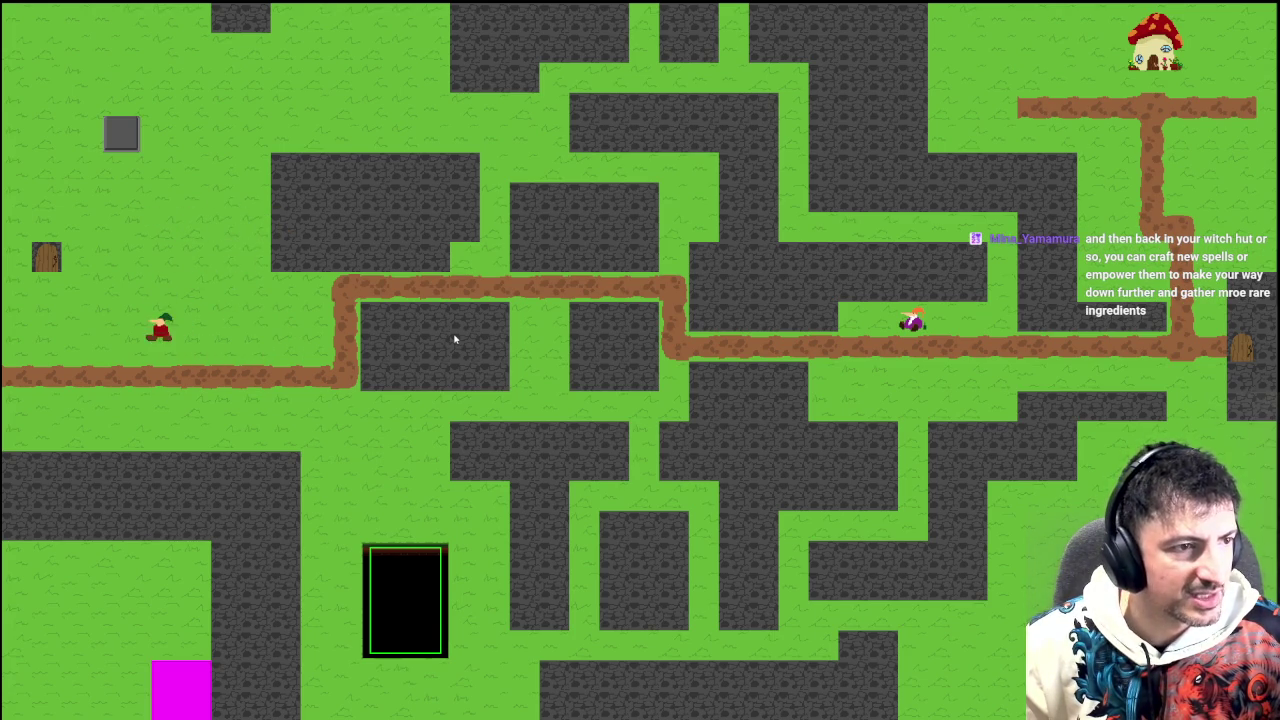
key(Right)
key(Up)
key(Left)
key(Right)
key(Up)
key(Right)
key(Left)
key(Up)
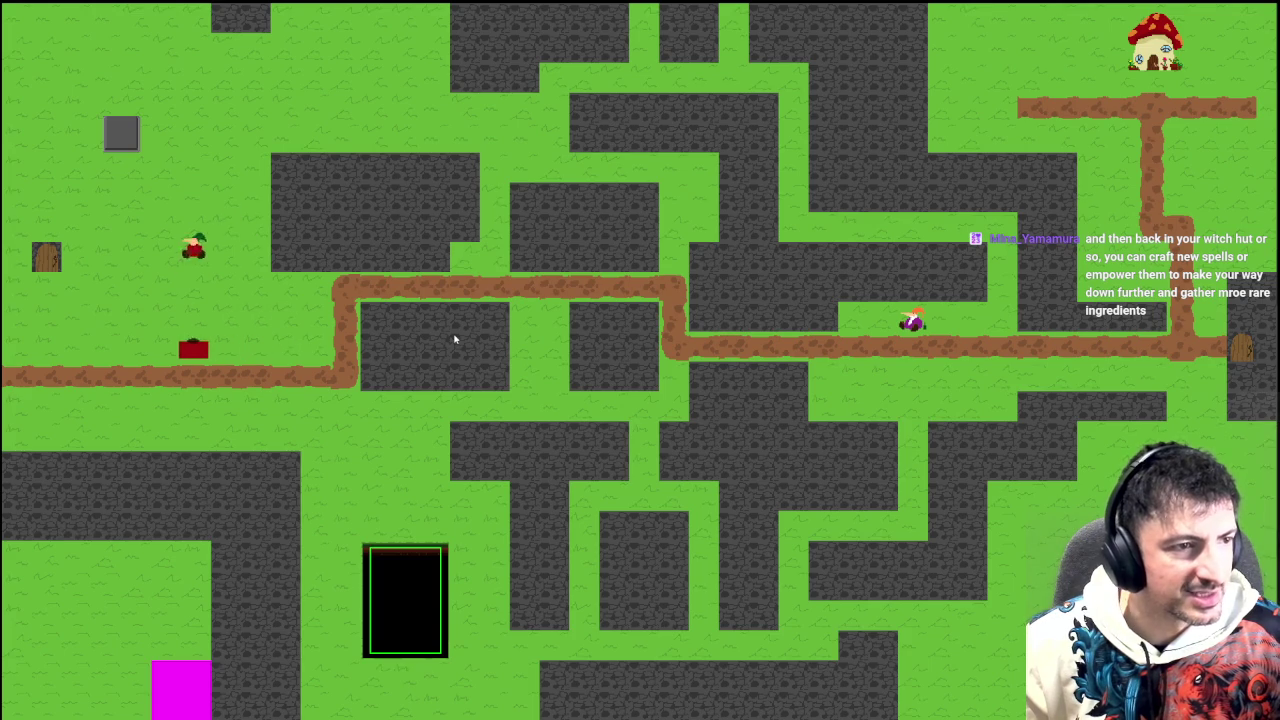
key(Right)
key(Up)
key(Right)
key(Left)
key(Up)
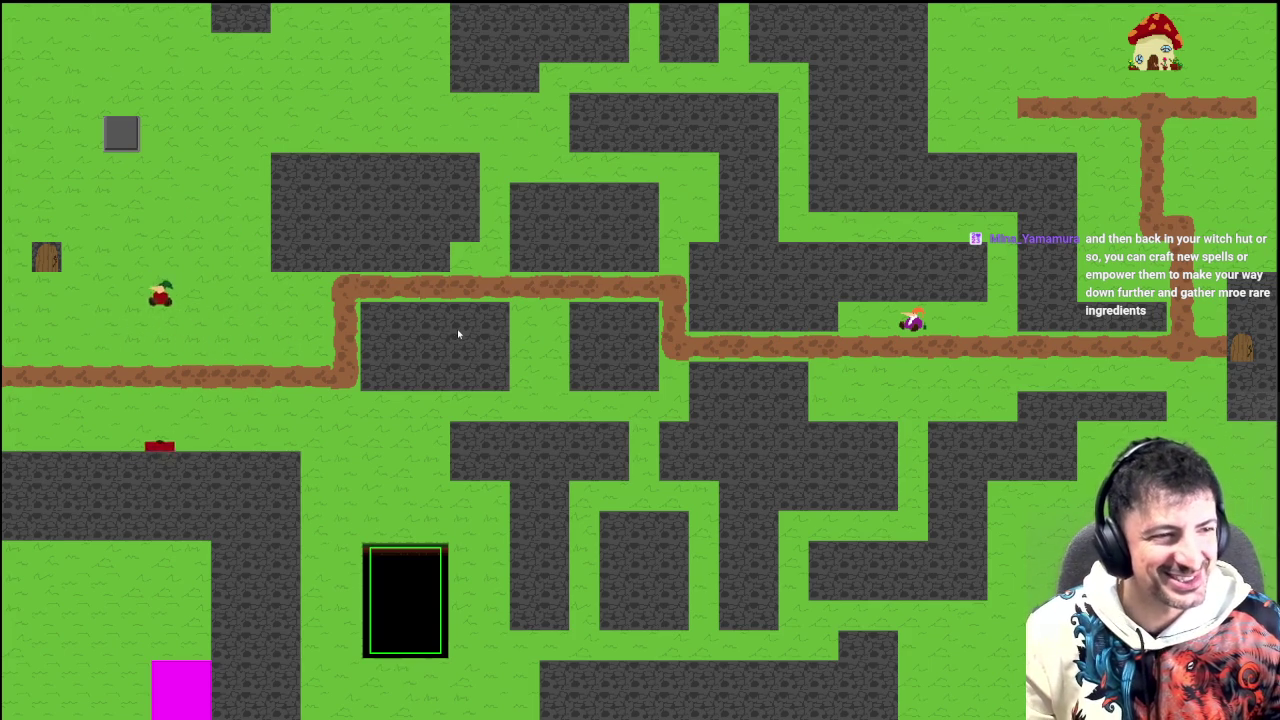
key(Right)
key(Up)
key(Up)
key(Right)
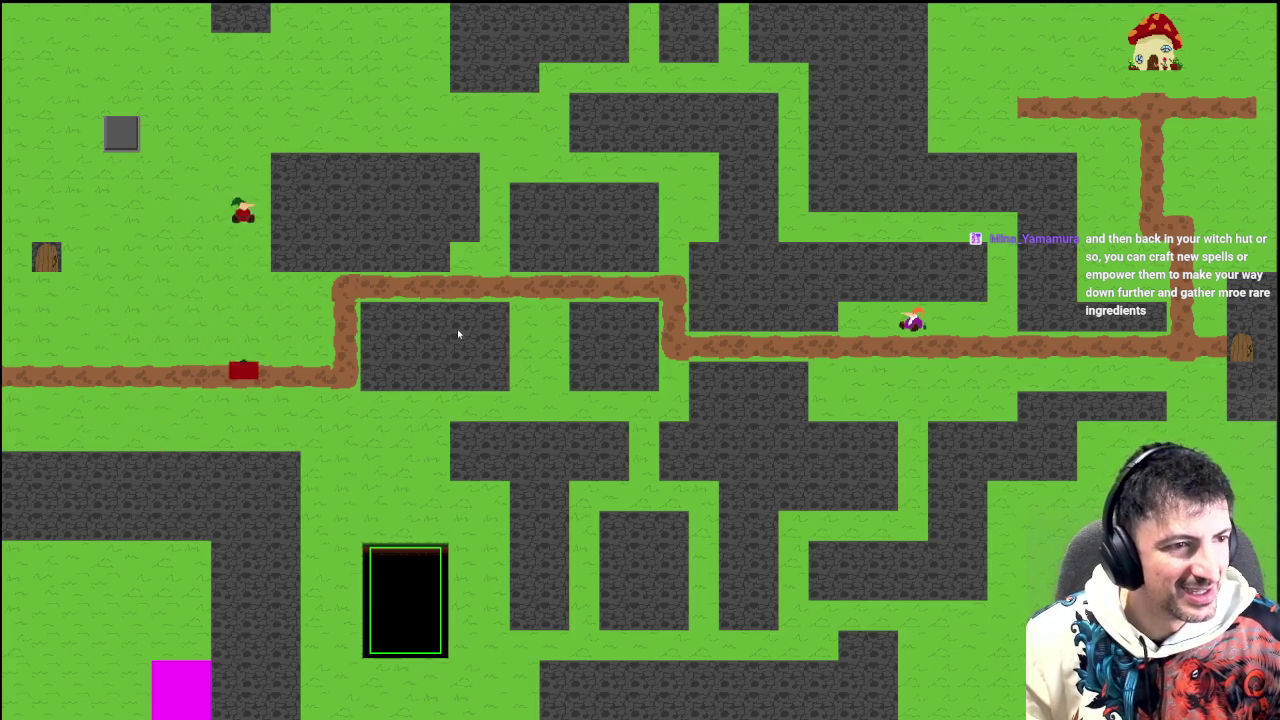
key(Left)
key(Up)
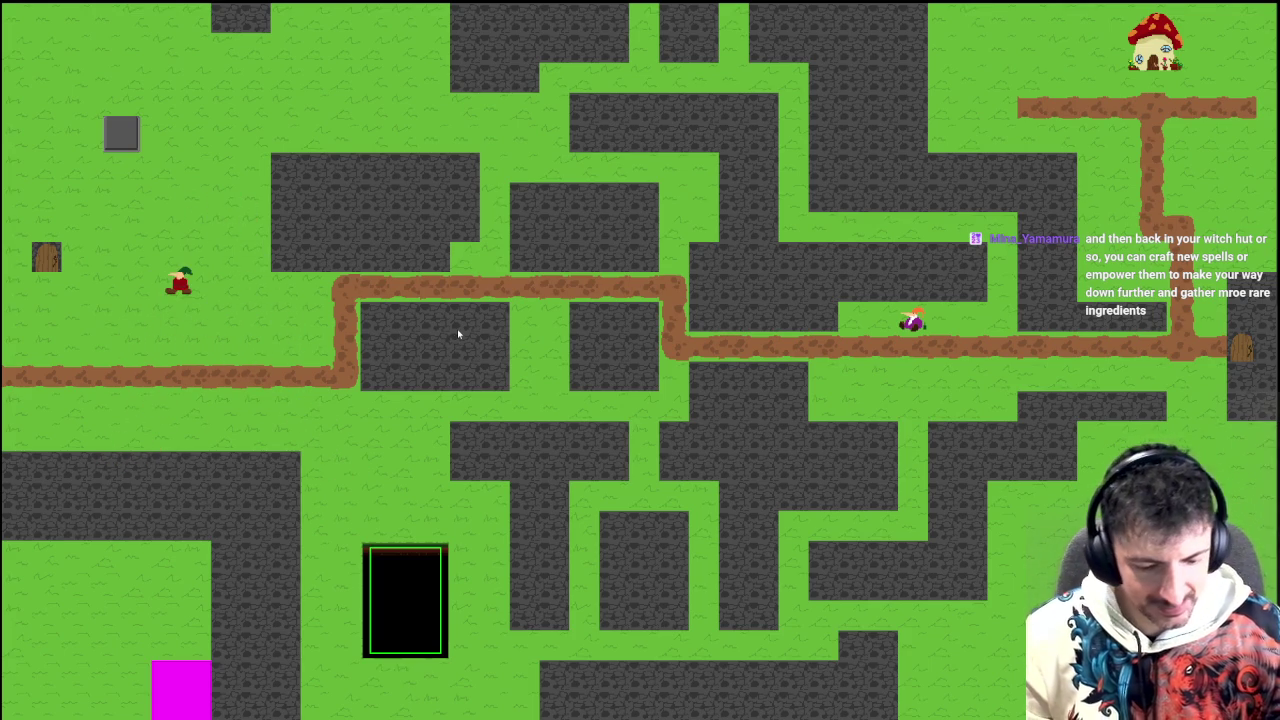
key(Escape)
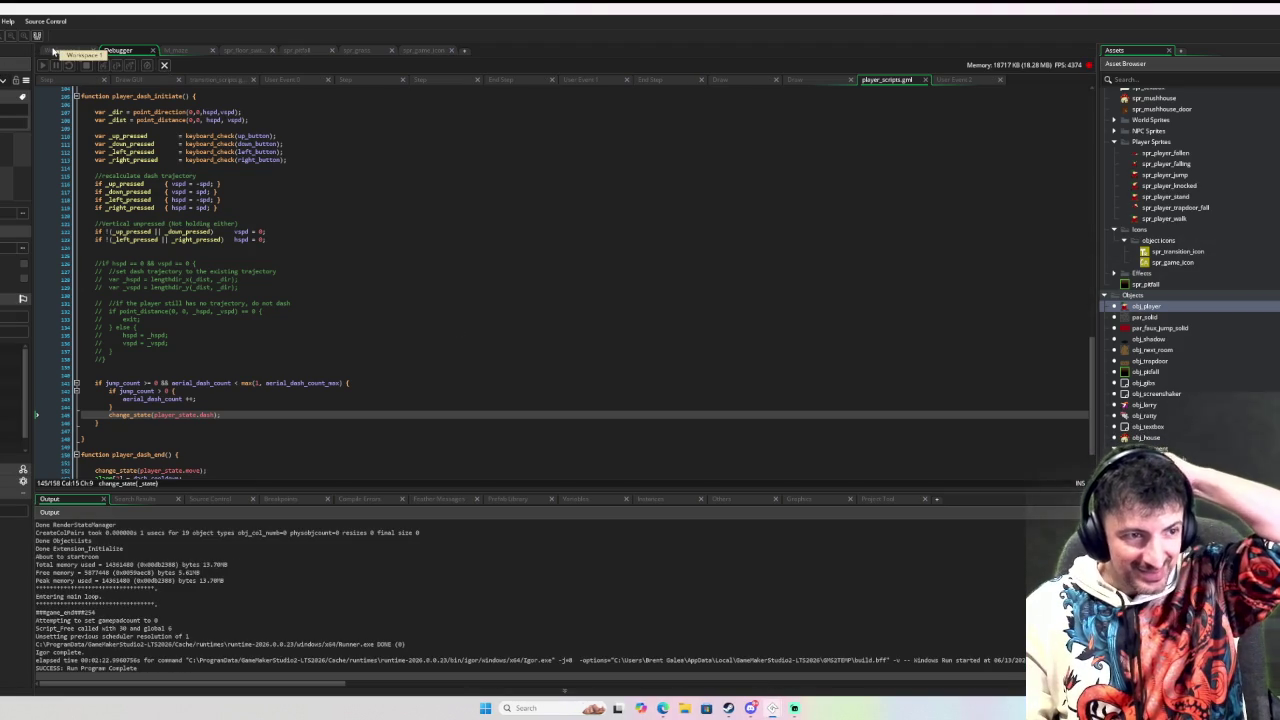
Step: Switch to Workspace 1 to show obj_player's Dash State event beside the player_scripts code
click(55, 50)
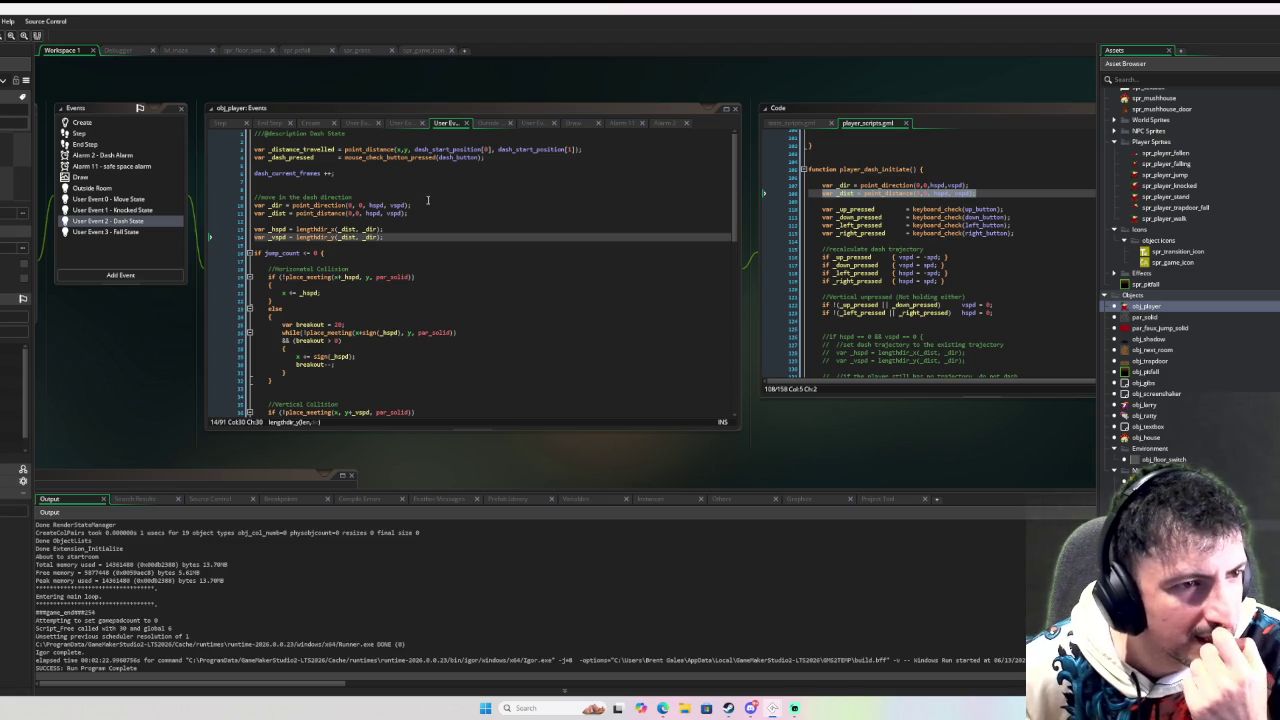
Step: Remove the stray character between the zero arguments on line 10 and space the commas on lines 10–11
click(361, 204)
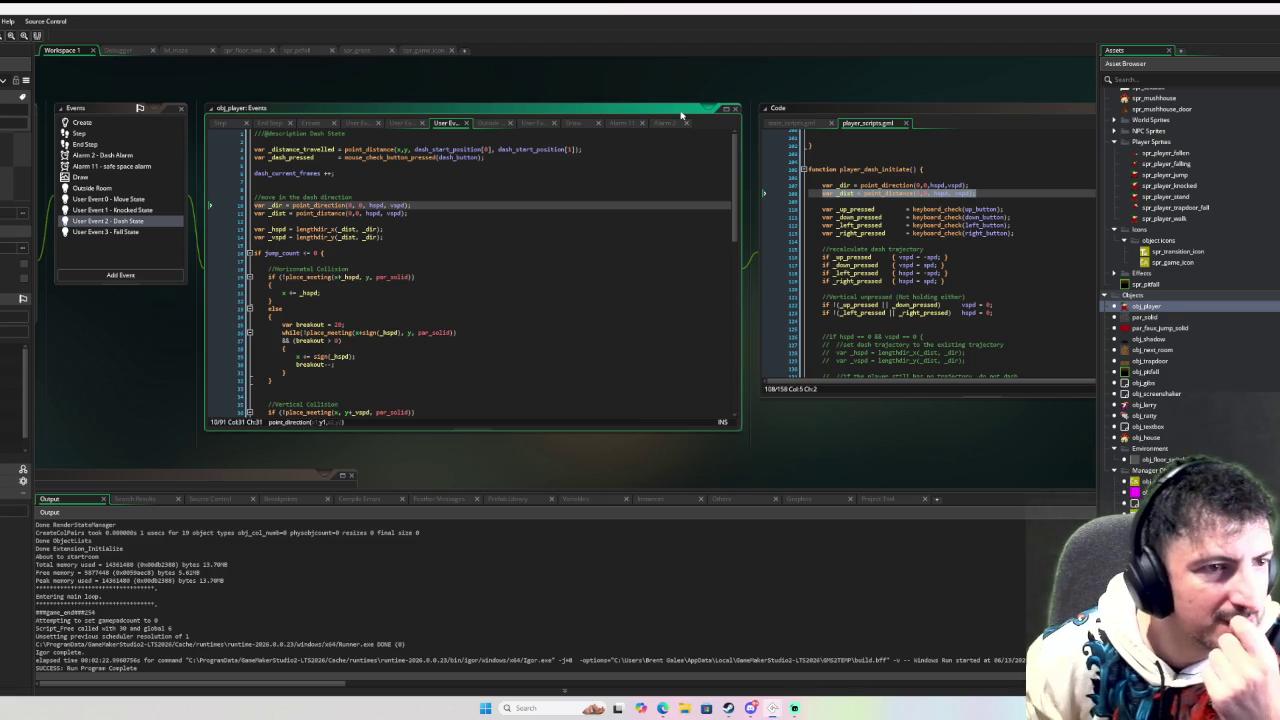
key(BackSpace)
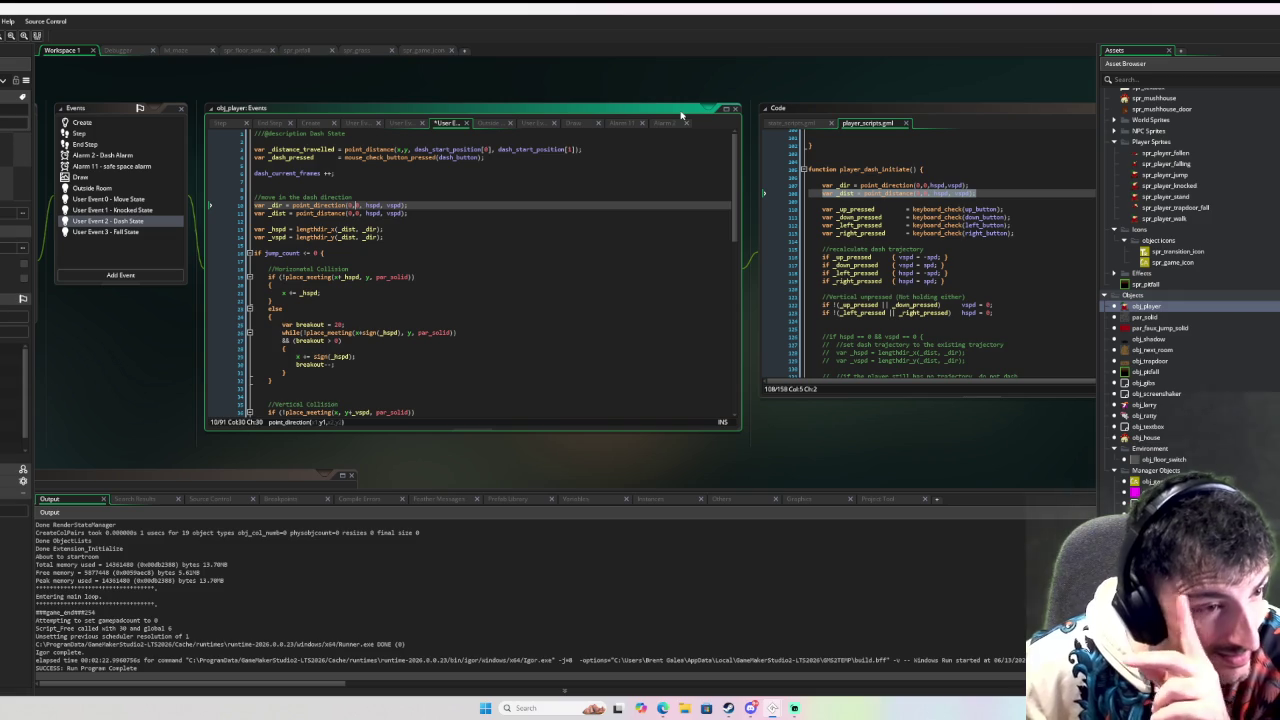
key(Down)
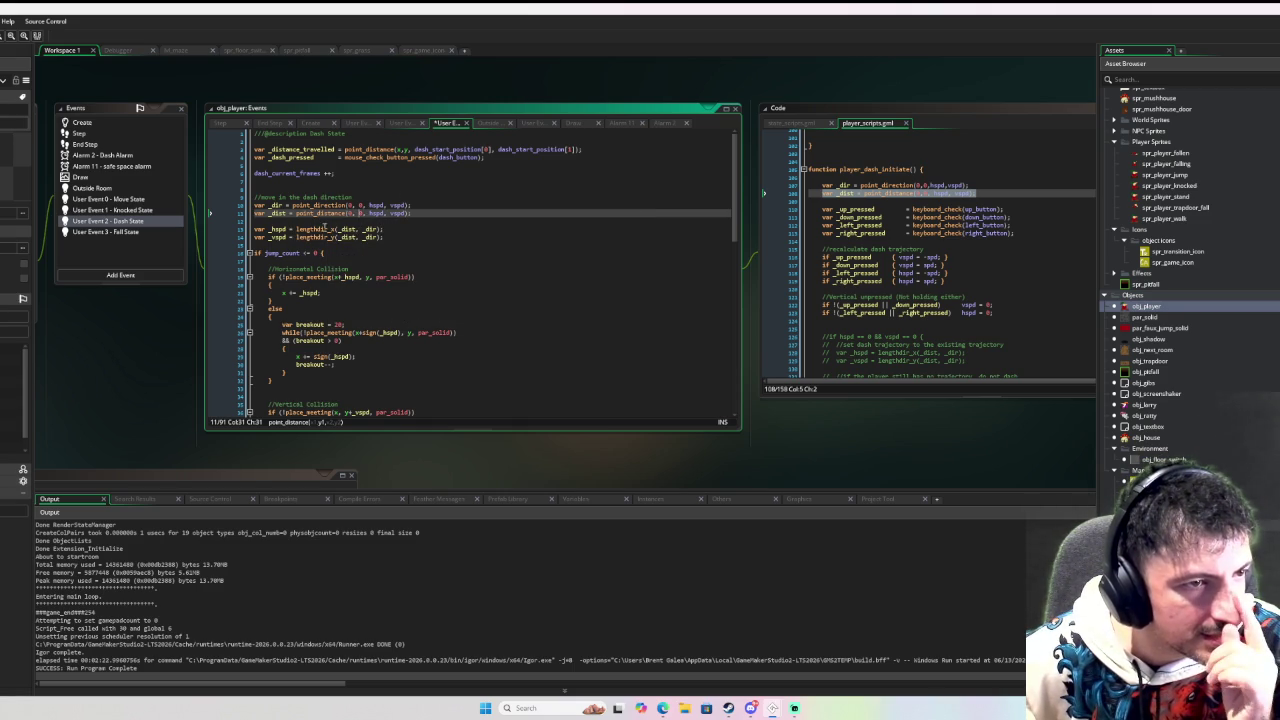
Step: Scroll through the Dash State code to review it, ending at line 13
mouse_move(368, 230)
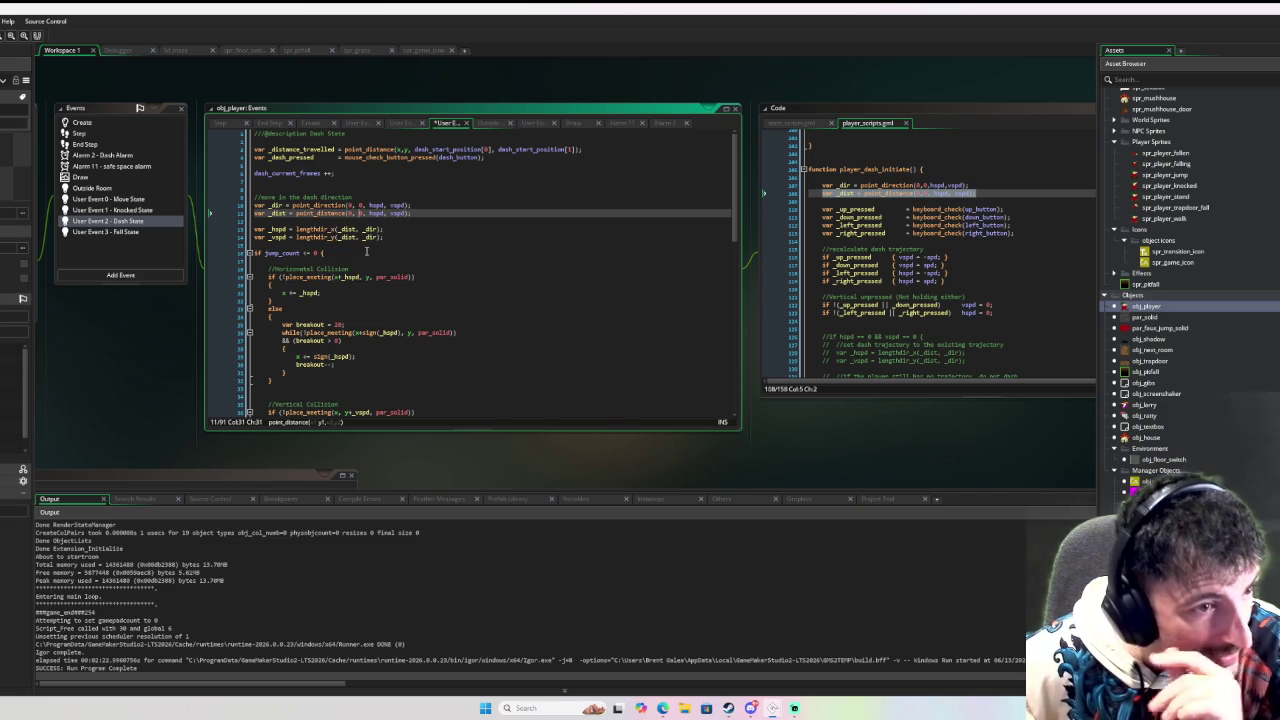
scroll(367, 252, down, 9)
scroll(368, 252, down, 6)
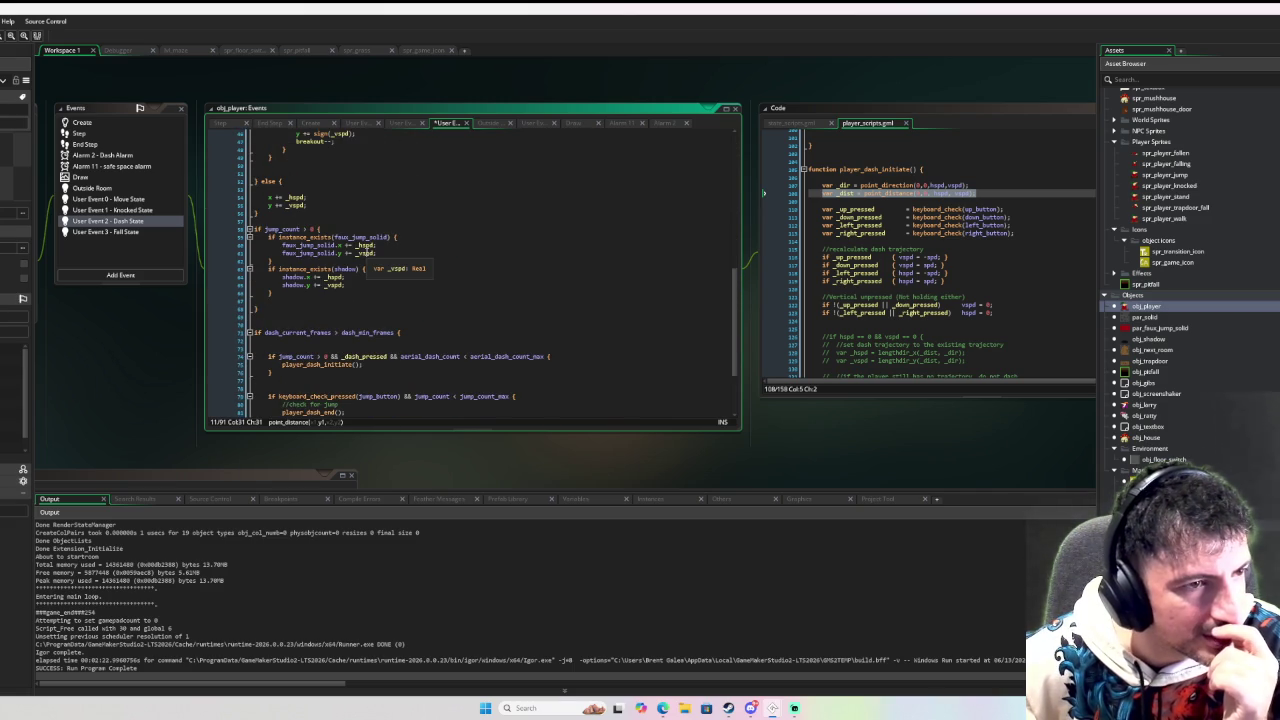
scroll(367, 252, up, 2)
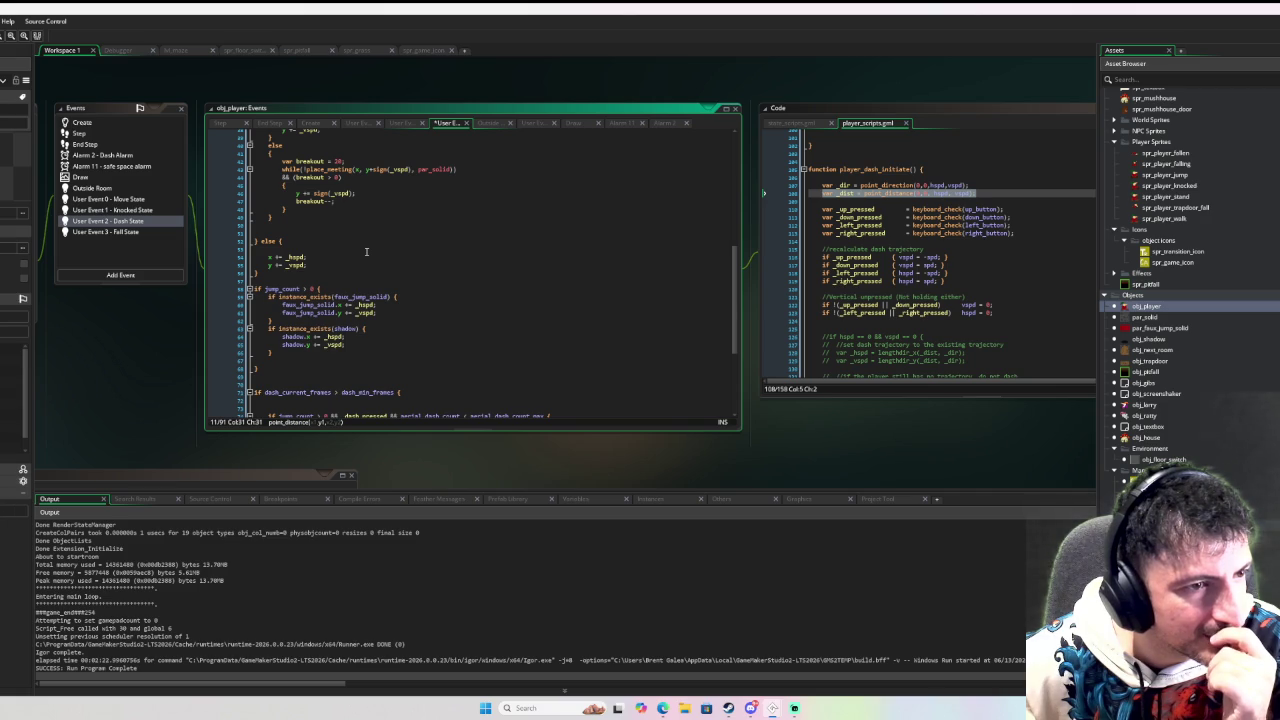
scroll(367, 252, up, 12)
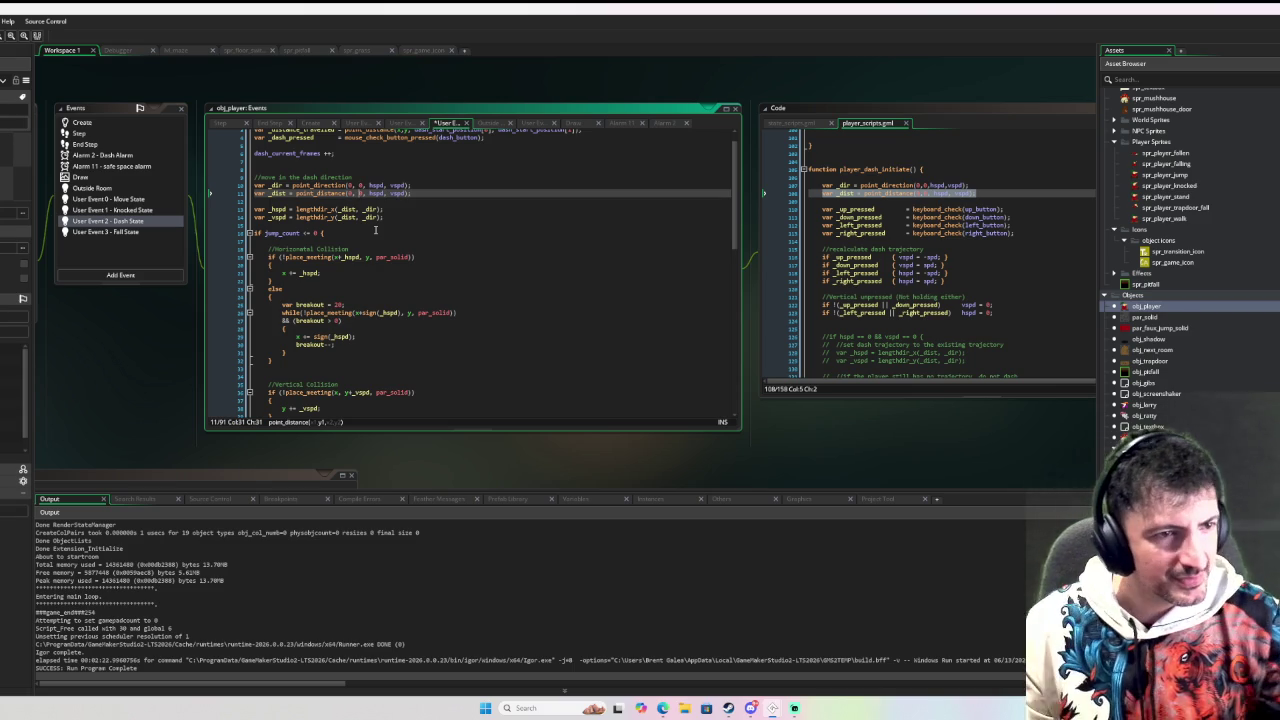
click(405, 209)
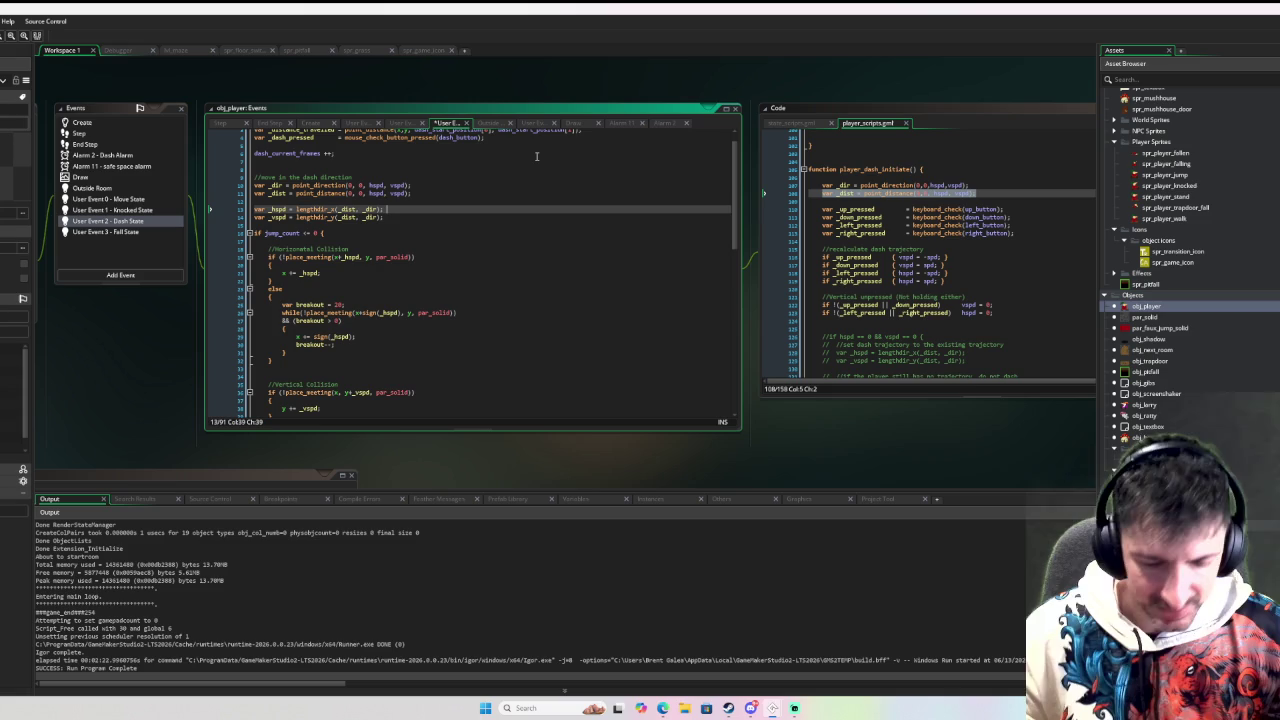
Step: Add a '/dash' comment to the _hspd line, breakpoint line 13, and run in debug mode with F6
text(/dash)
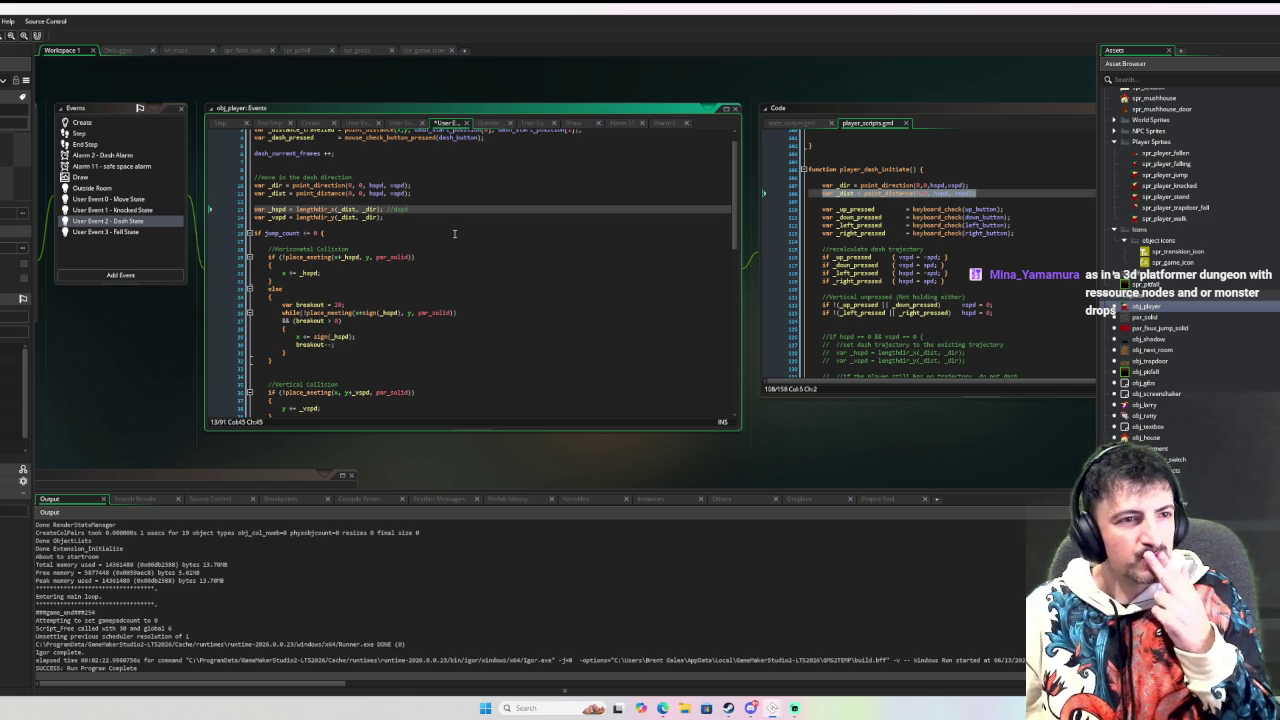
click(230, 209)
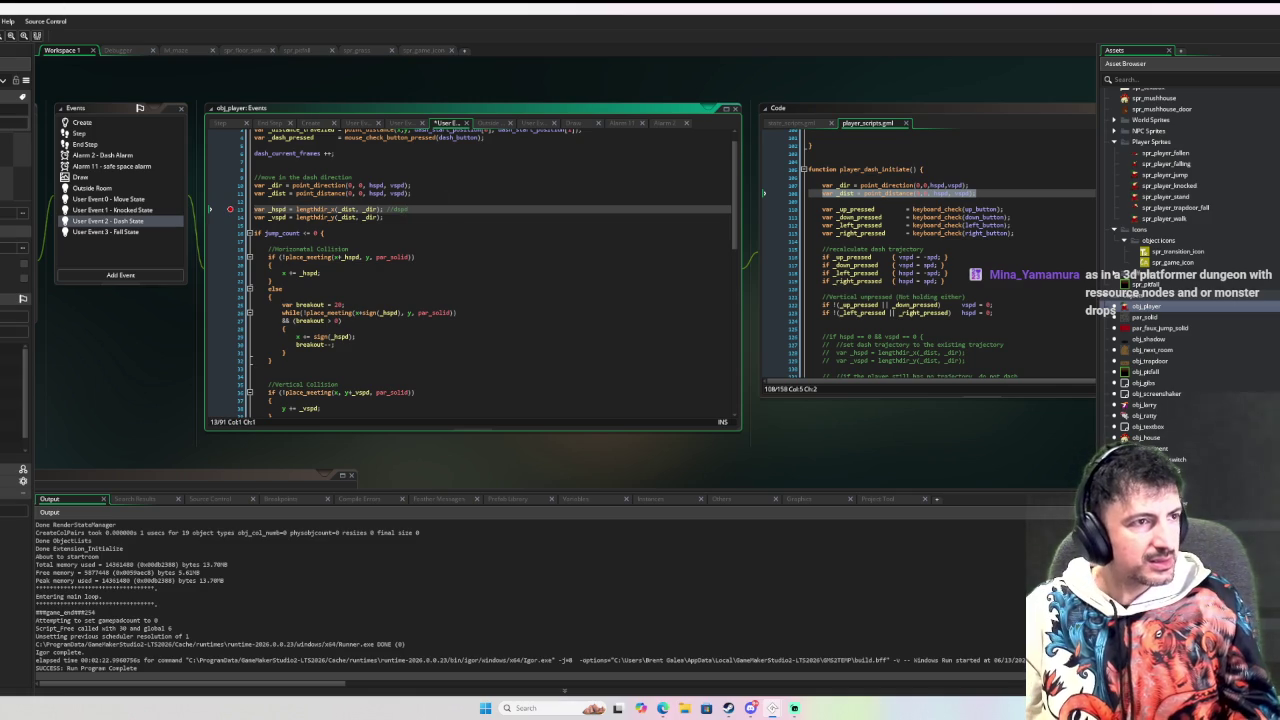
key(F6)
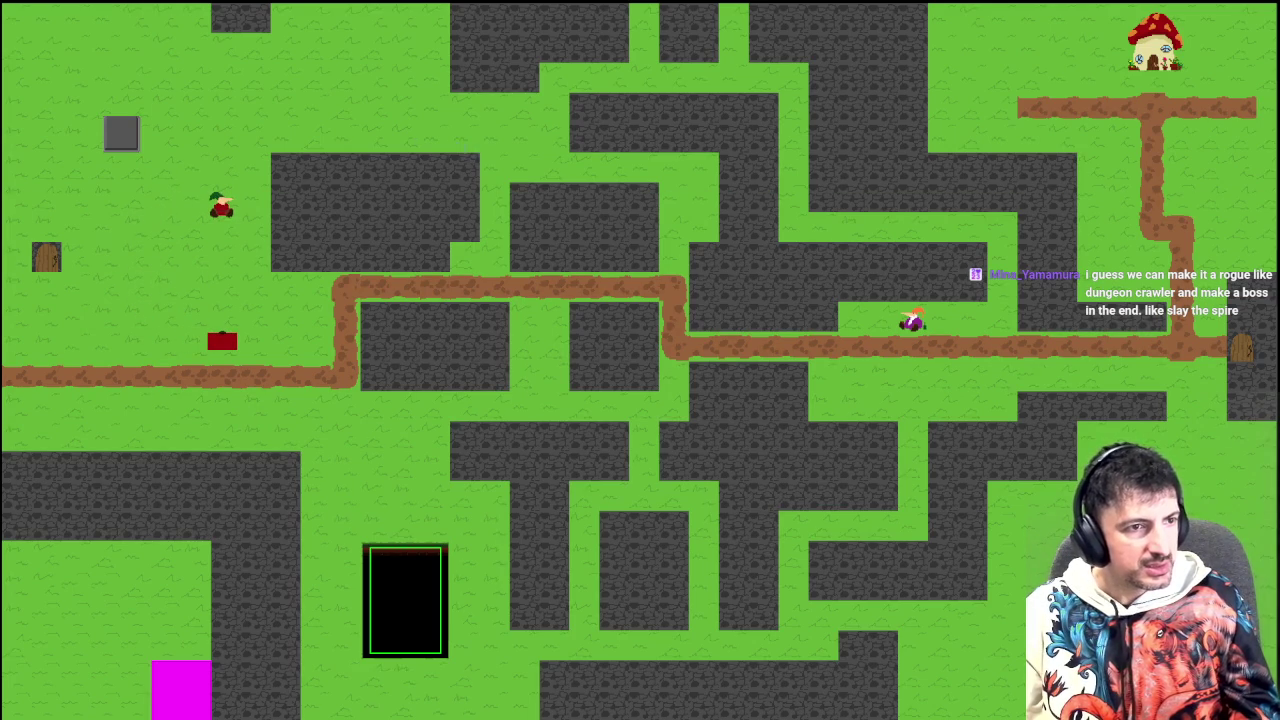
Step: Back at the line-13 breakpoint, read the _dir and hspd values and step over to line 16
key(alt+Tab)
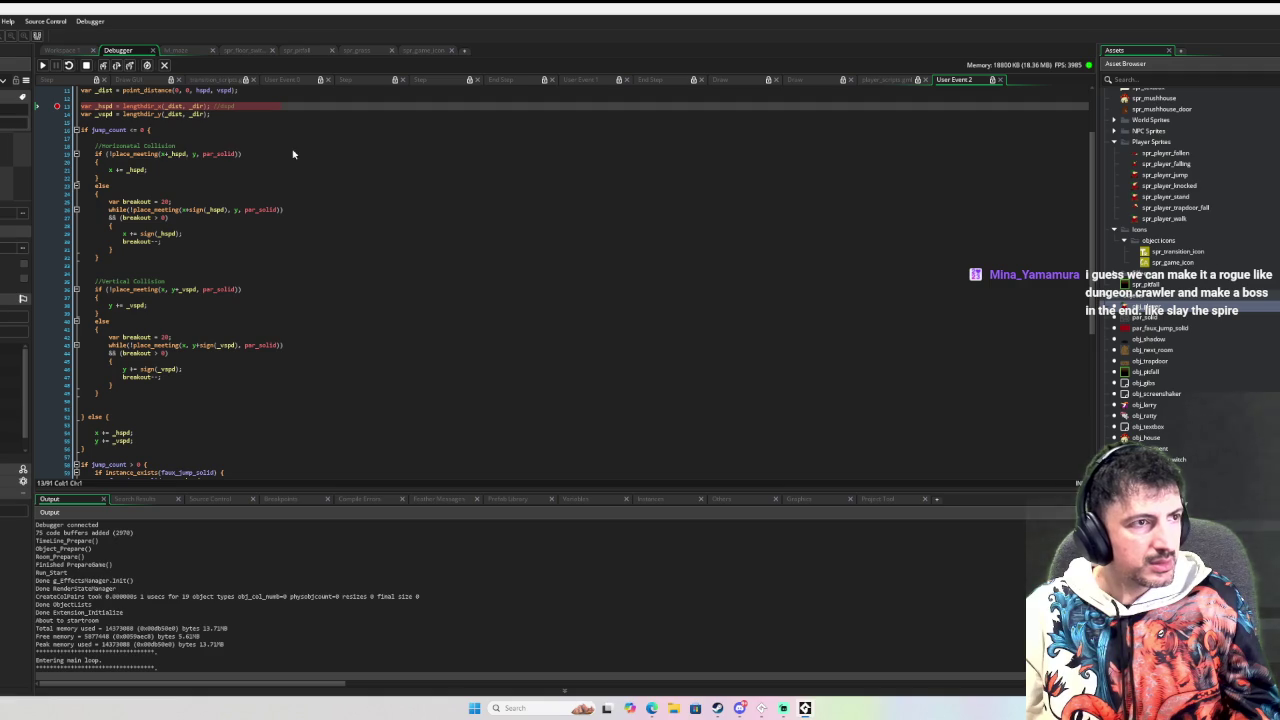
scroll(270, 148, up, 2)
mouse_move(101, 162)
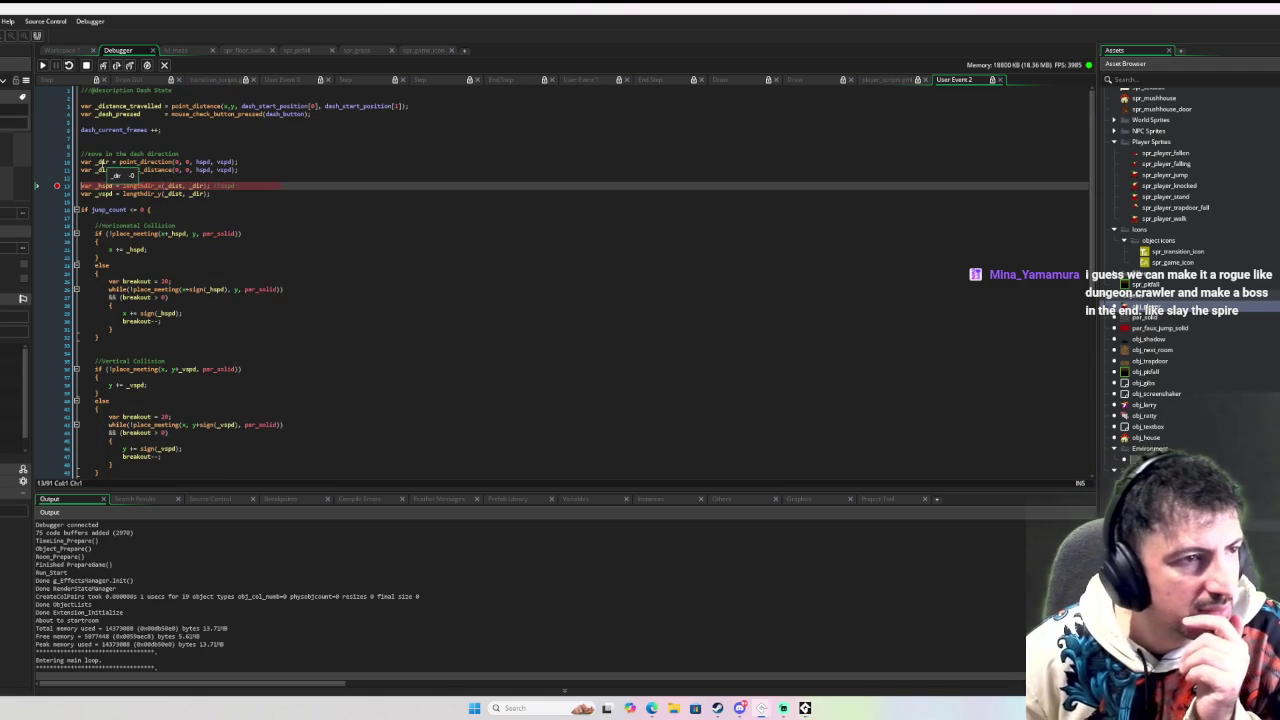
mouse_move(199, 161)
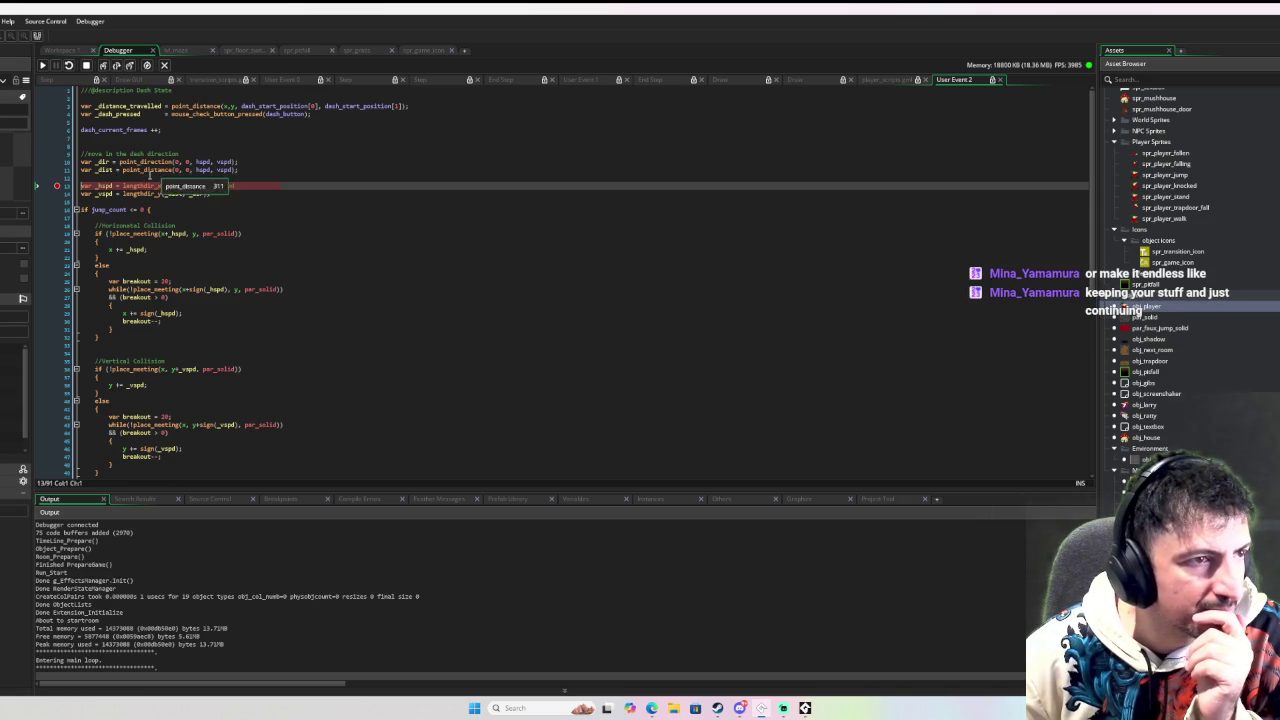
key(F10)
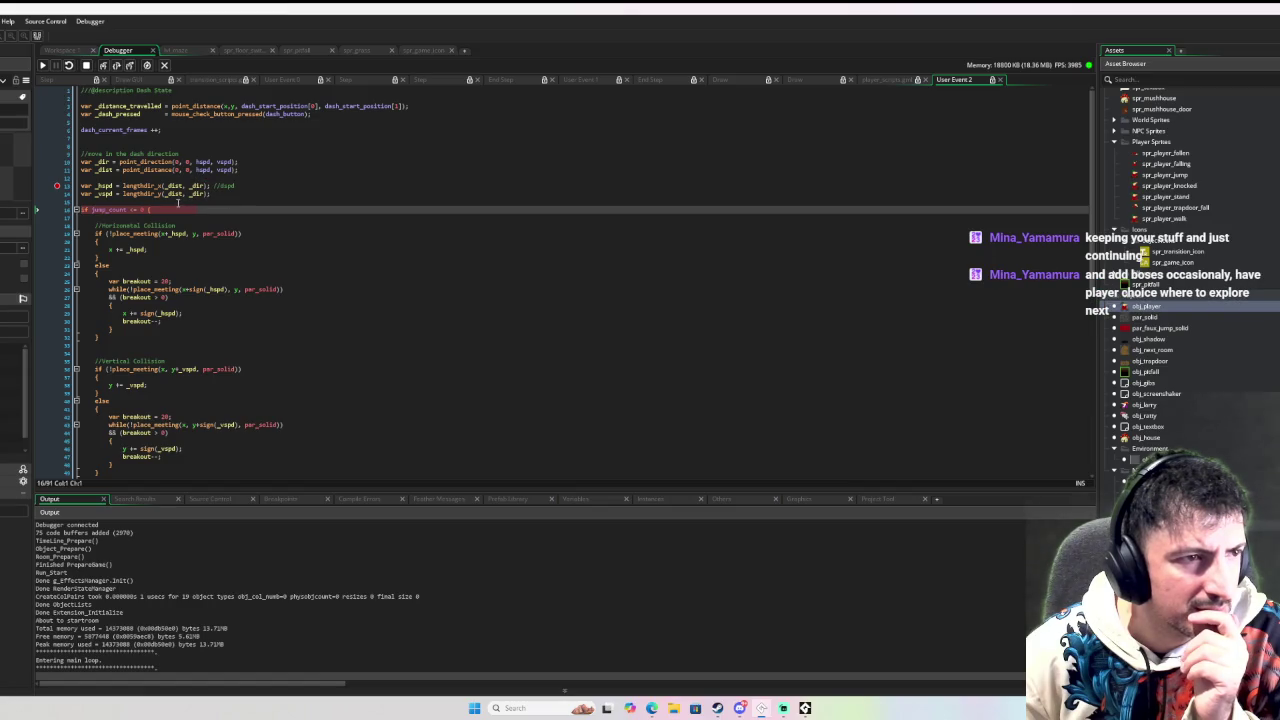
mouse_move(172, 195)
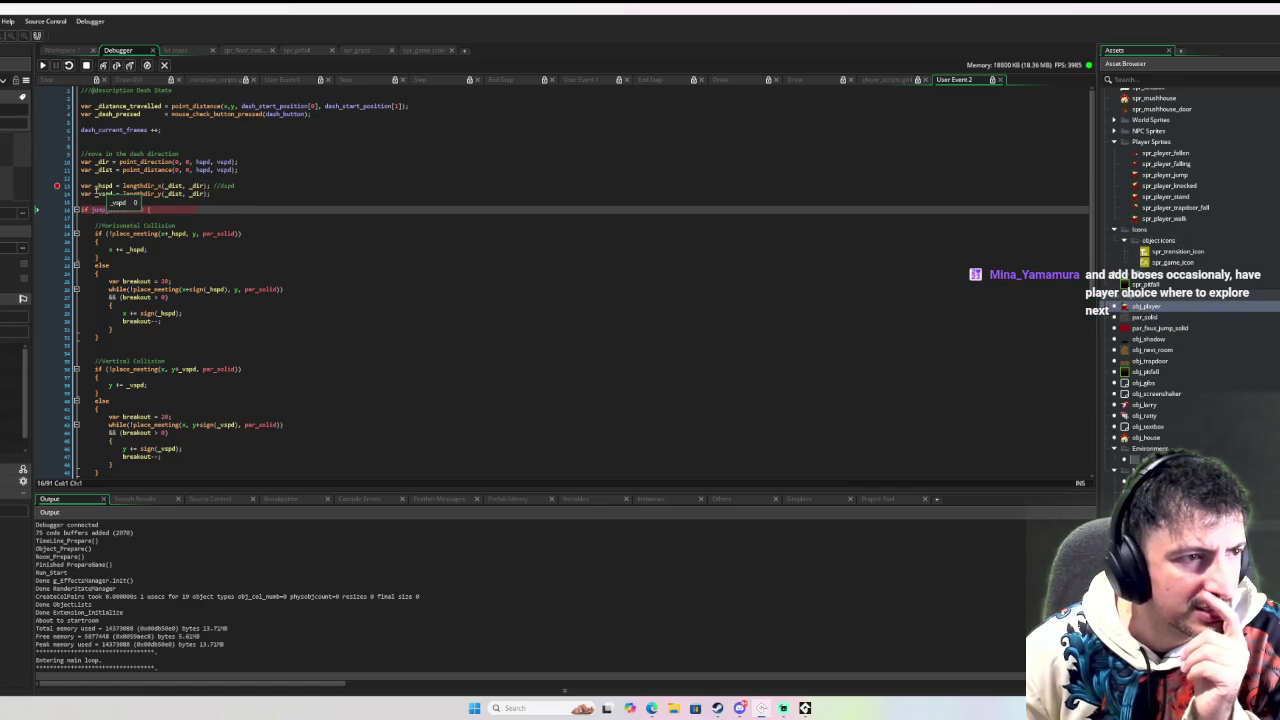
Step: Step over the paused dash collision code line by line, starting from line 54
click(117, 66)
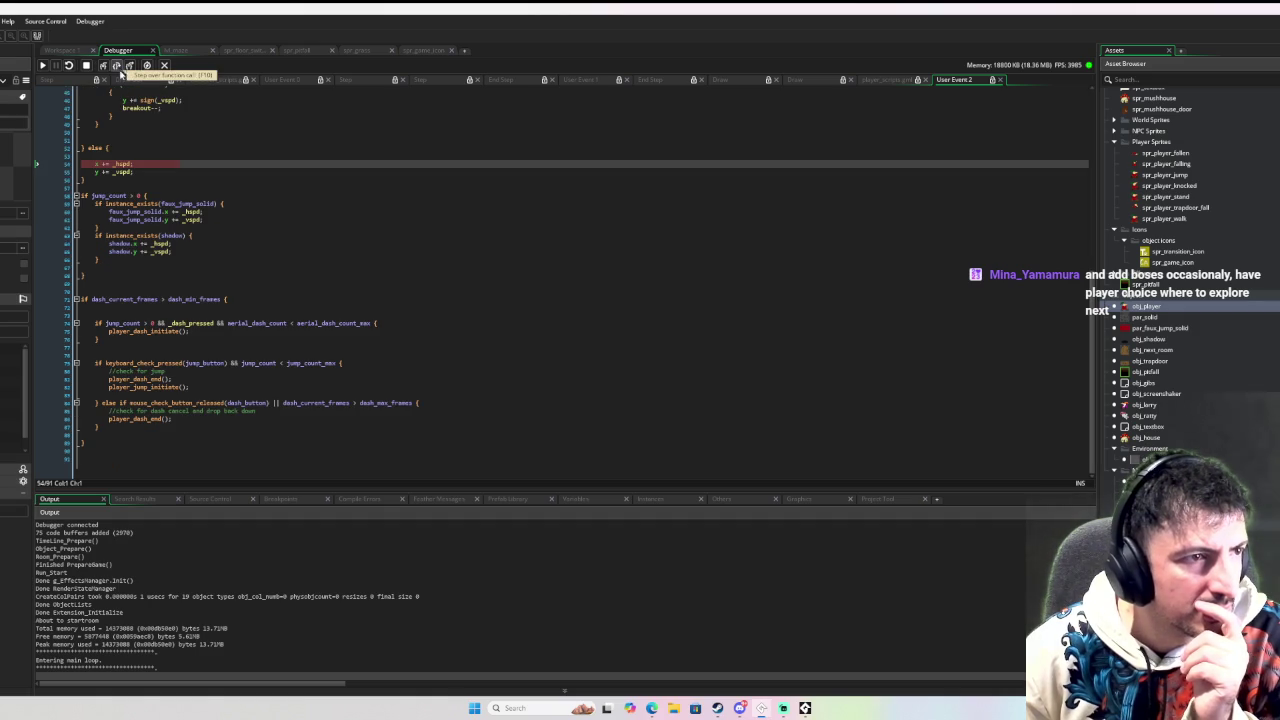
scroll(186, 147, up, 10)
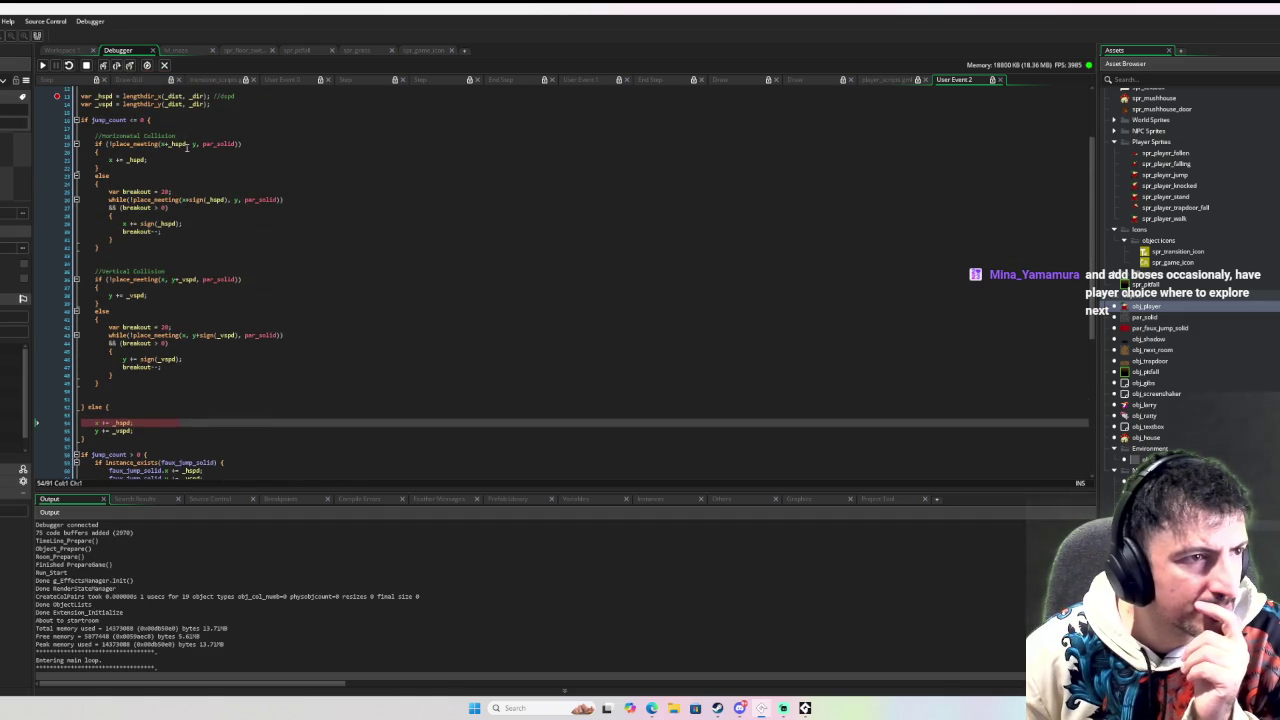
scroll(186, 147, up, 2)
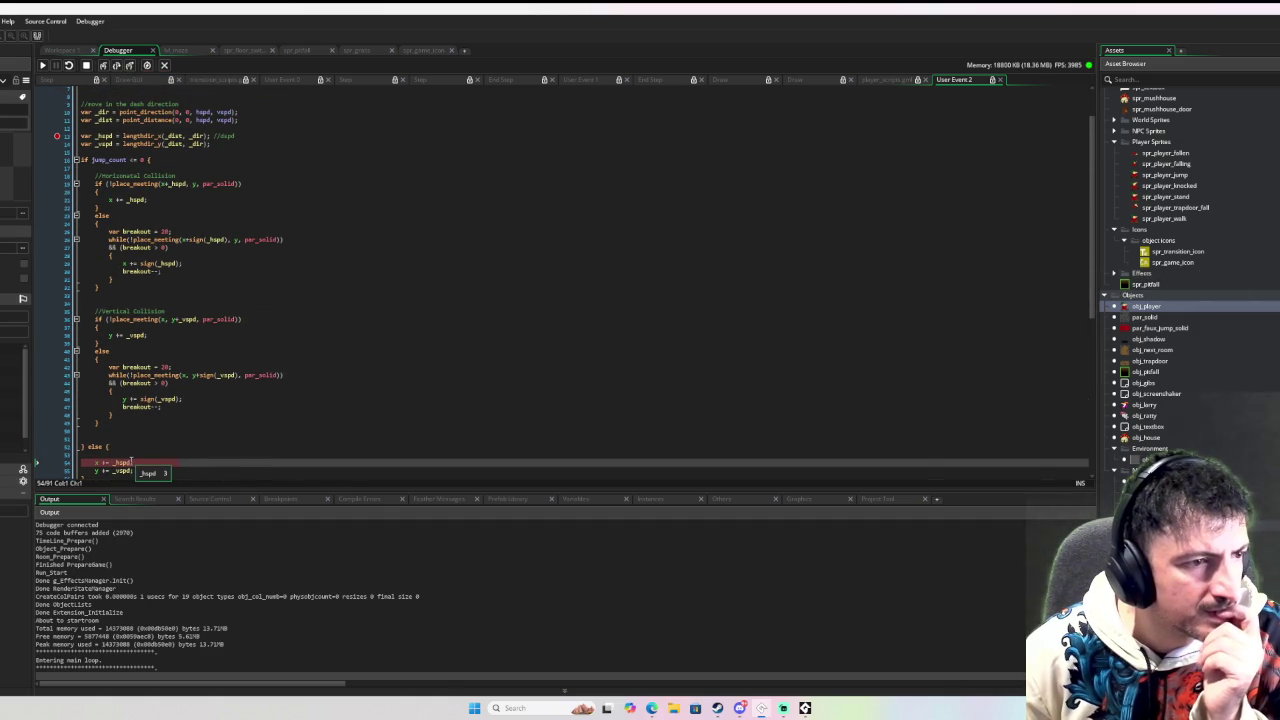
scroll(145, 350, down, 4)
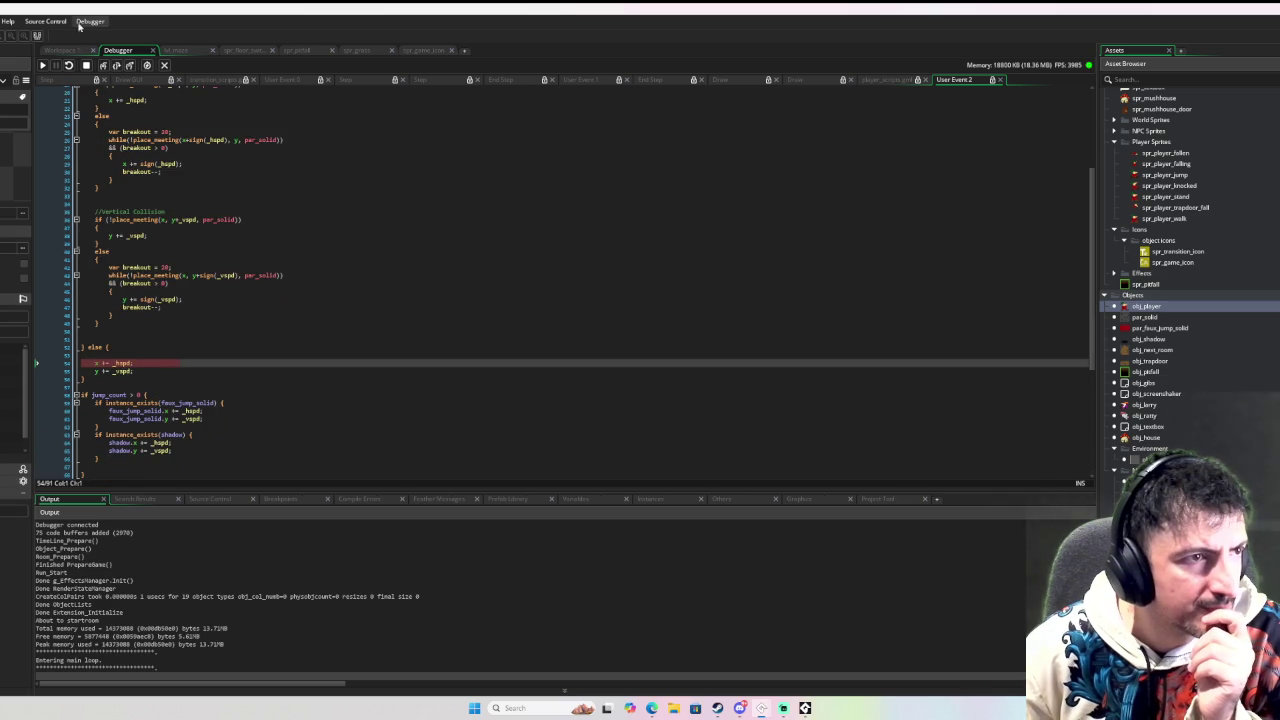
click(116, 65)
click(116, 65)
click(116, 65)
scroll(157, 187, down, 5)
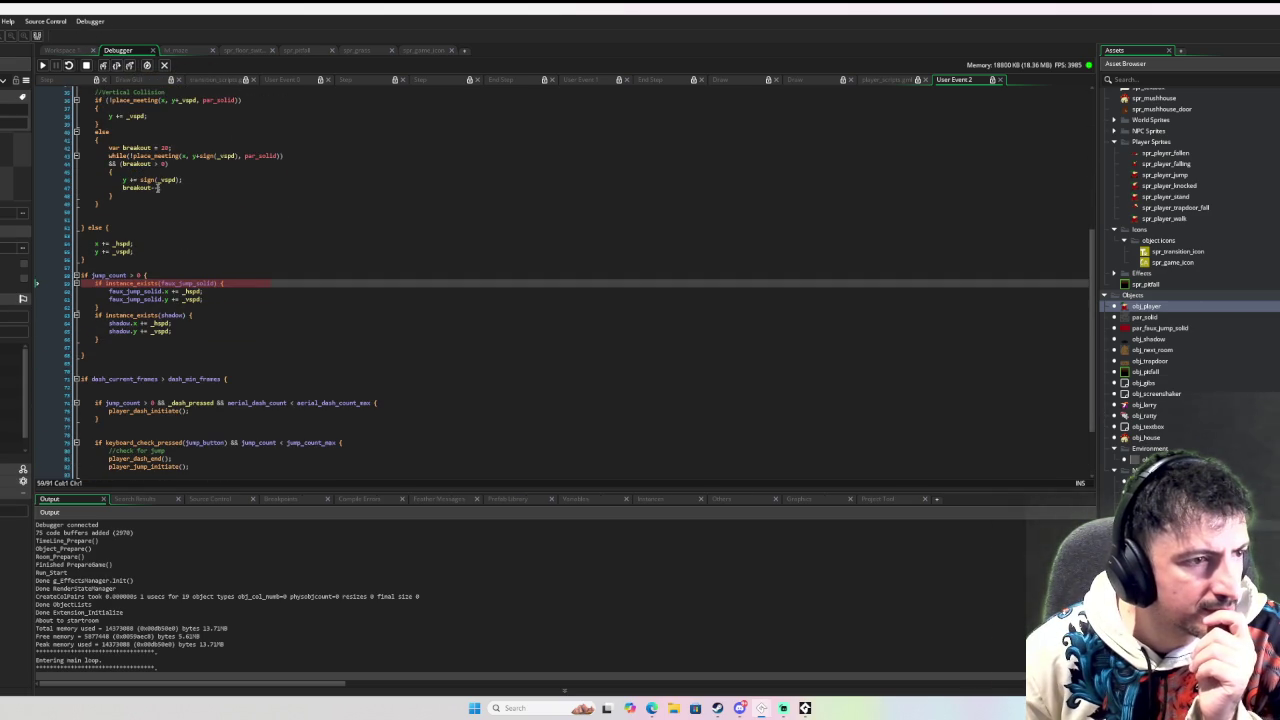
click(116, 65)
click(116, 65)
click(116, 65)
click(116, 65)
click(116, 65)
click(116, 65)
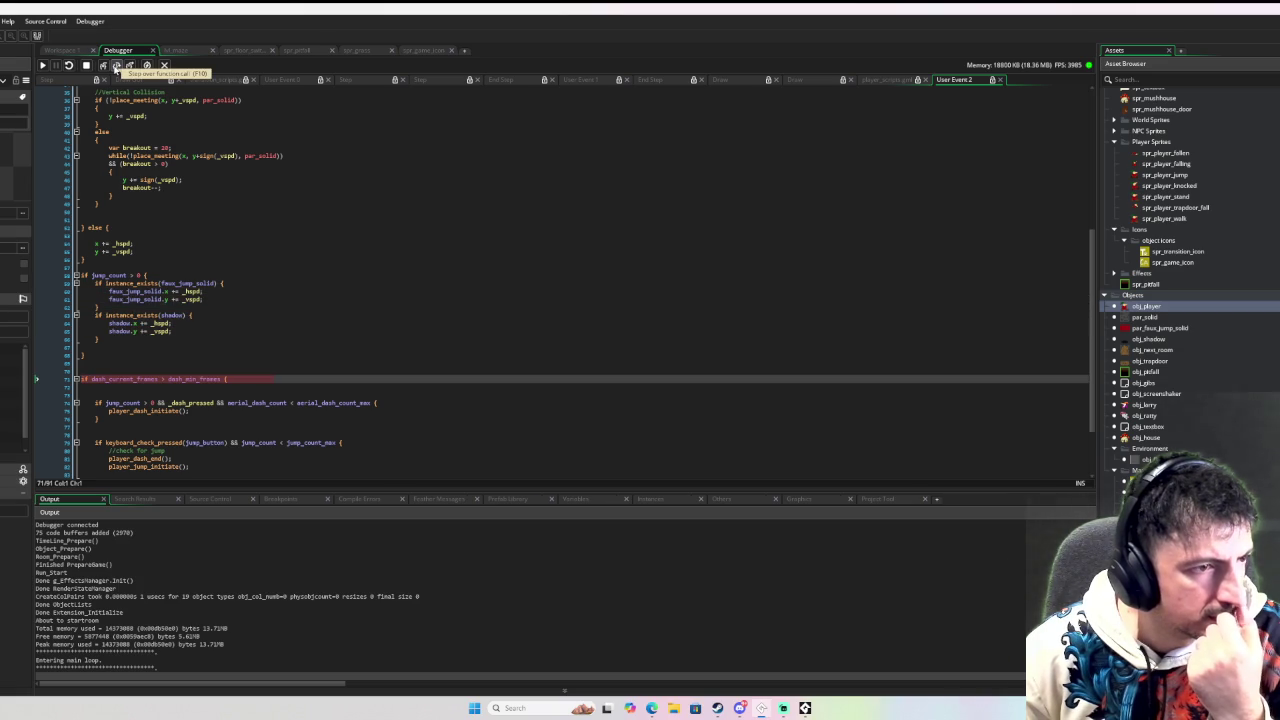
click(116, 65)
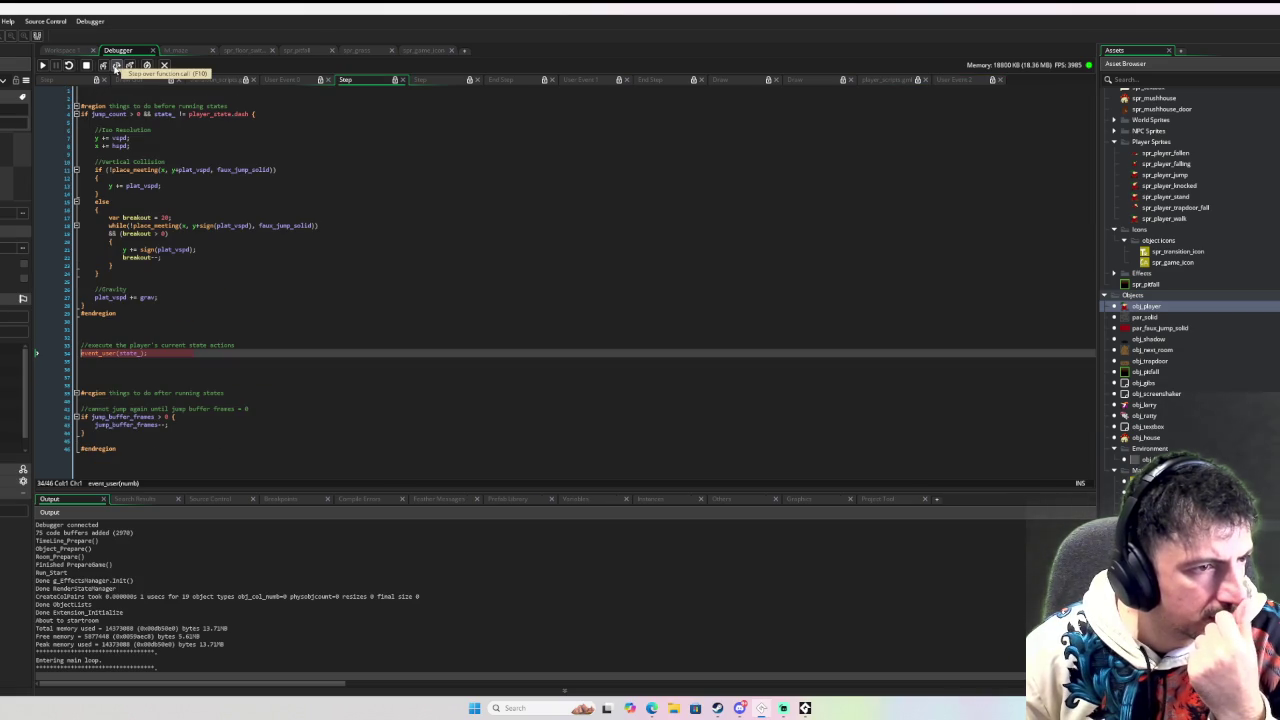
Step: Step into the current state's user event, resume the game, then stop the debug run
click(109, 67)
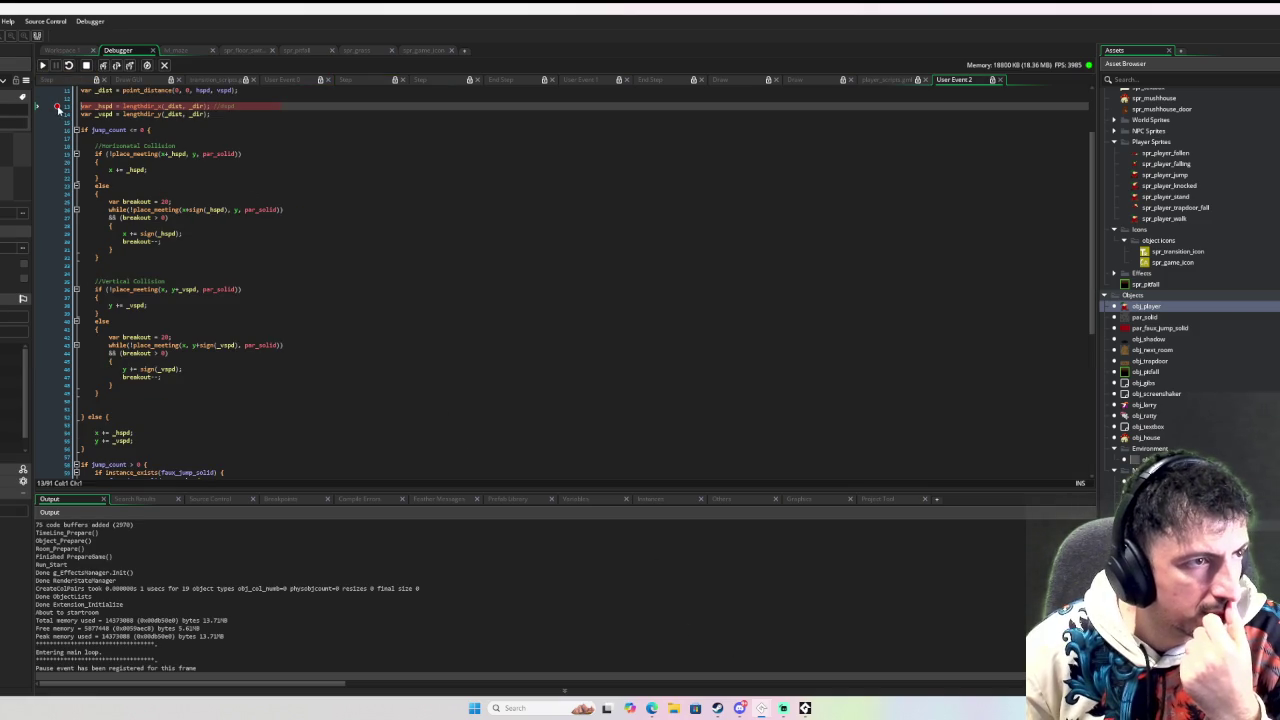
click(43, 65)
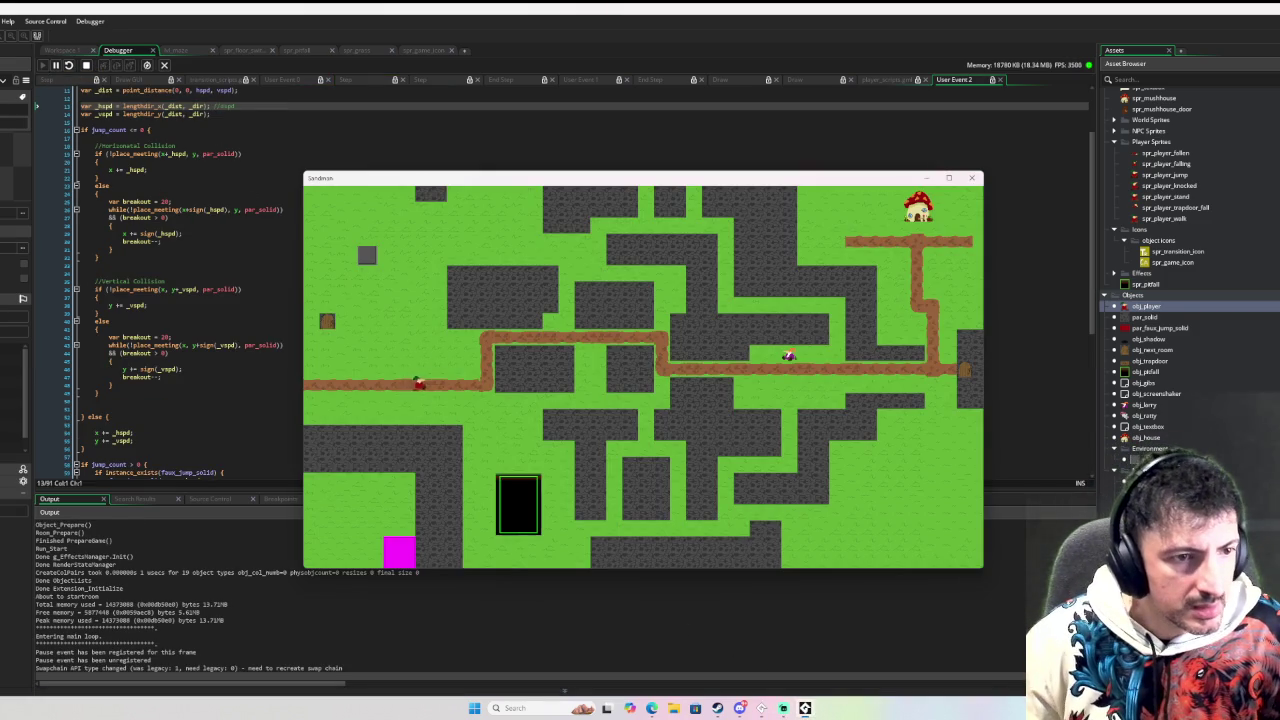
right_click(131, 122)
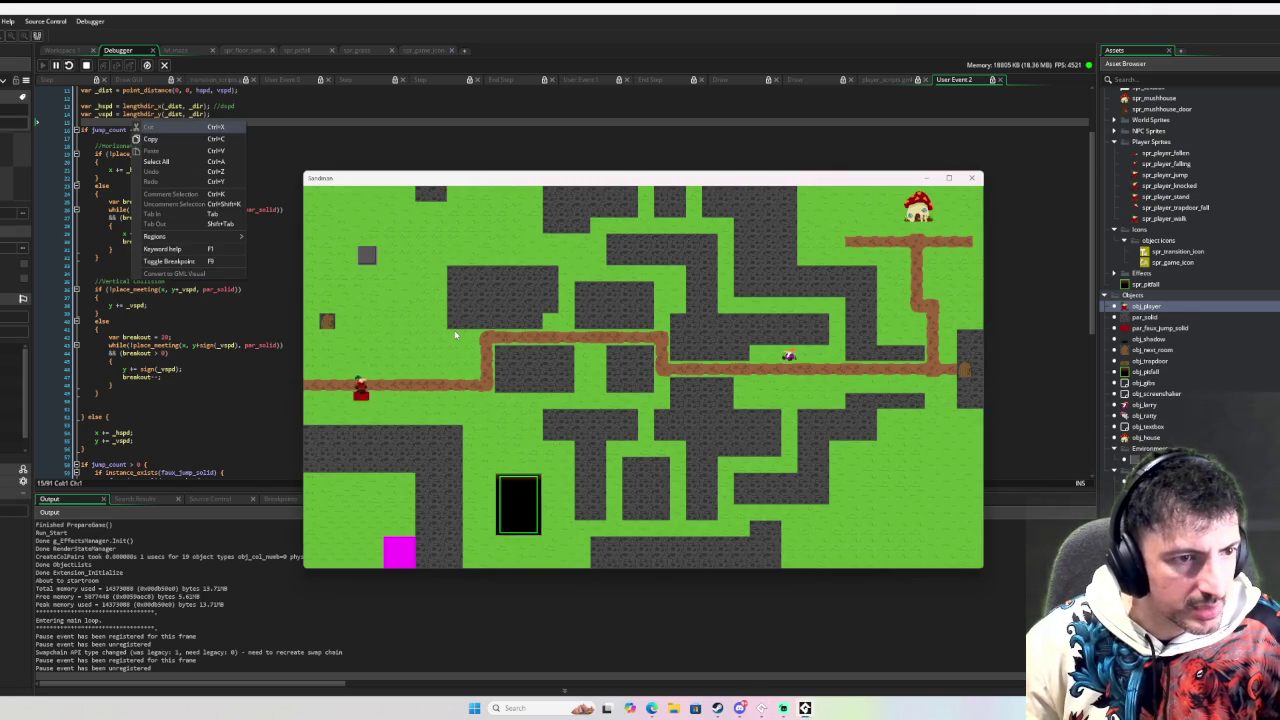
click(254, 50)
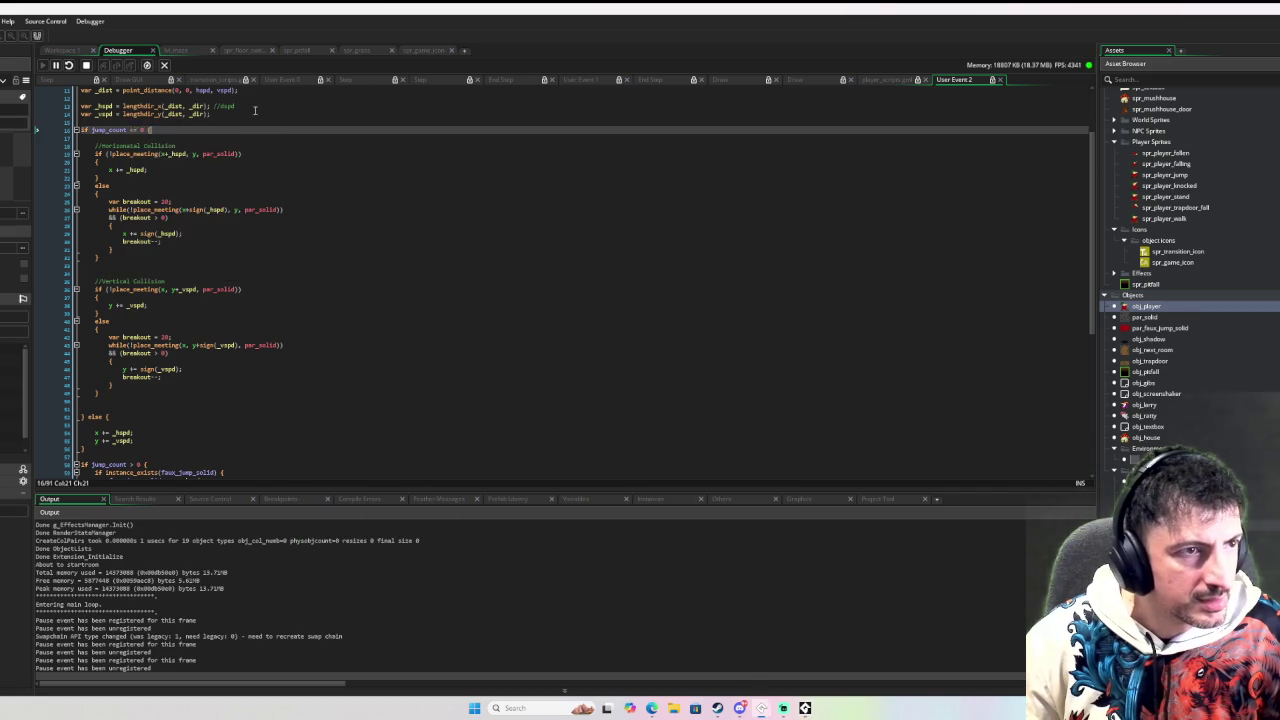
scroll(85, 91, up, 2)
click(86, 67)
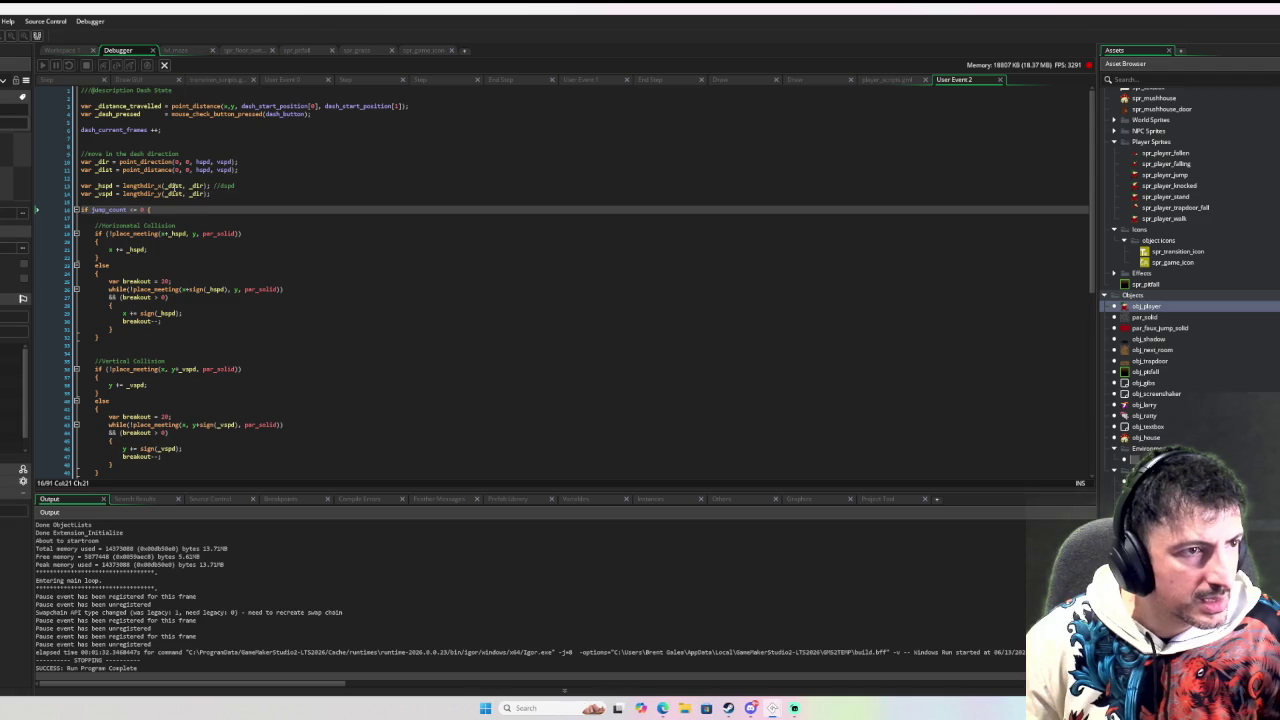
Step: Replace _dist with dspd in the lengthdir calls on lines 13 and 14, then rebuild and run
double_click(174, 185)
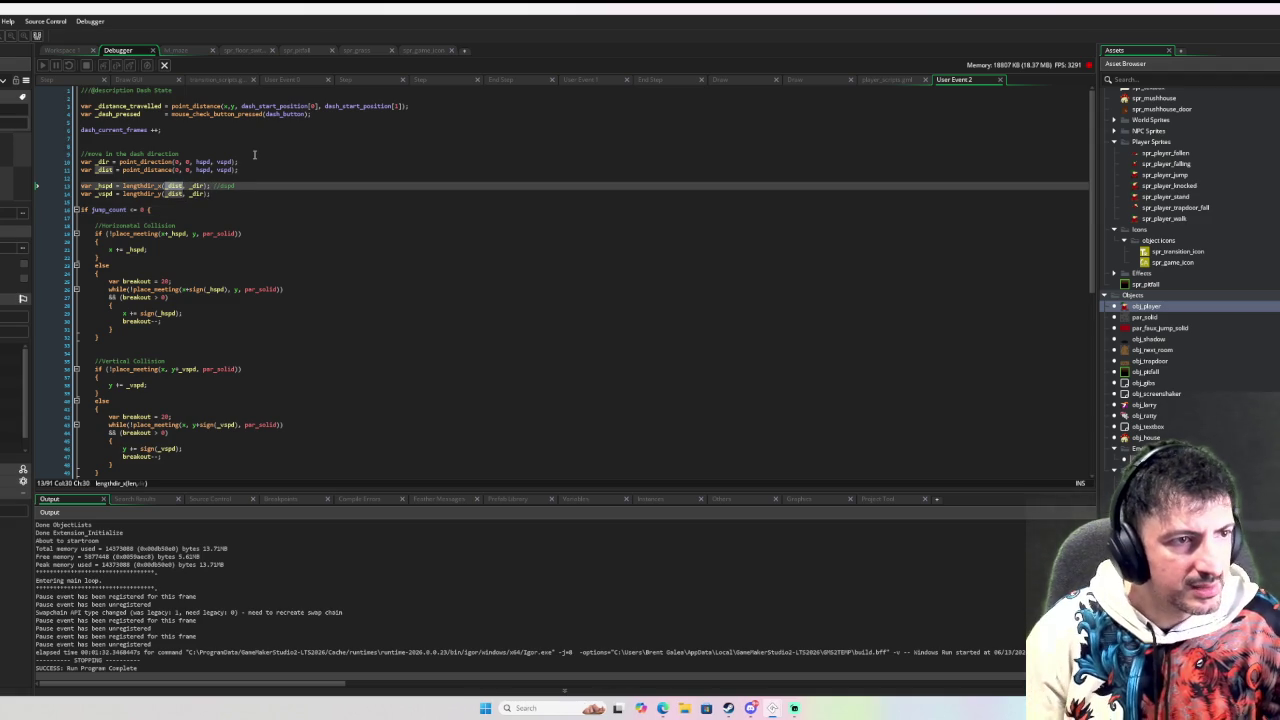
text(dspd)
double_click(174, 193)
text(dspd)
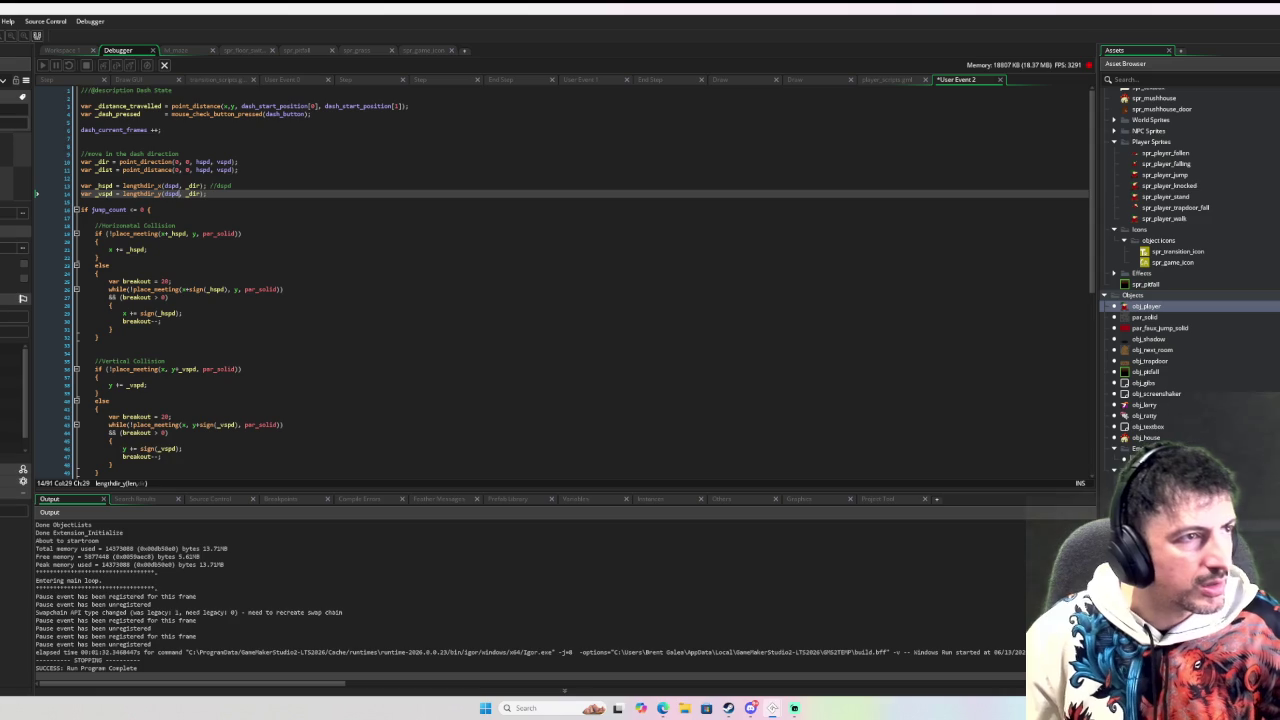
key(F6)
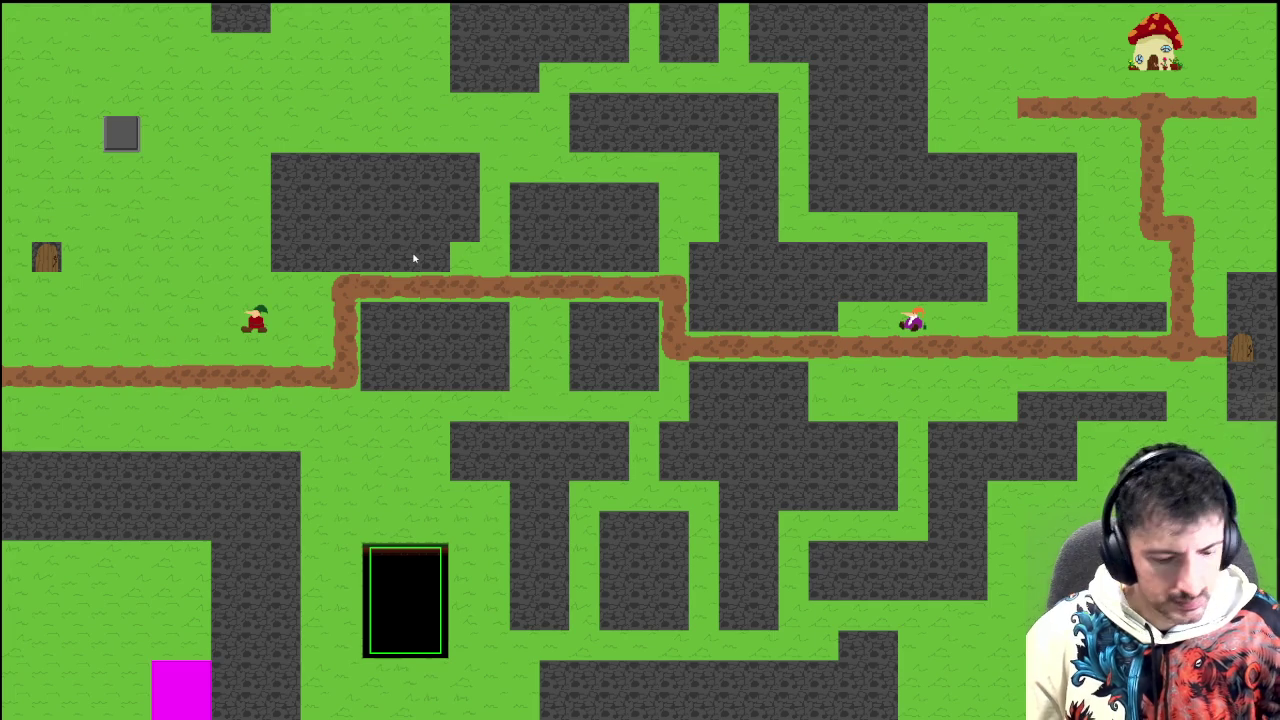
Step: Quit the game and scroll down to the dash-initiate code in the player_scripts window on Workspace 1
key(Escape)
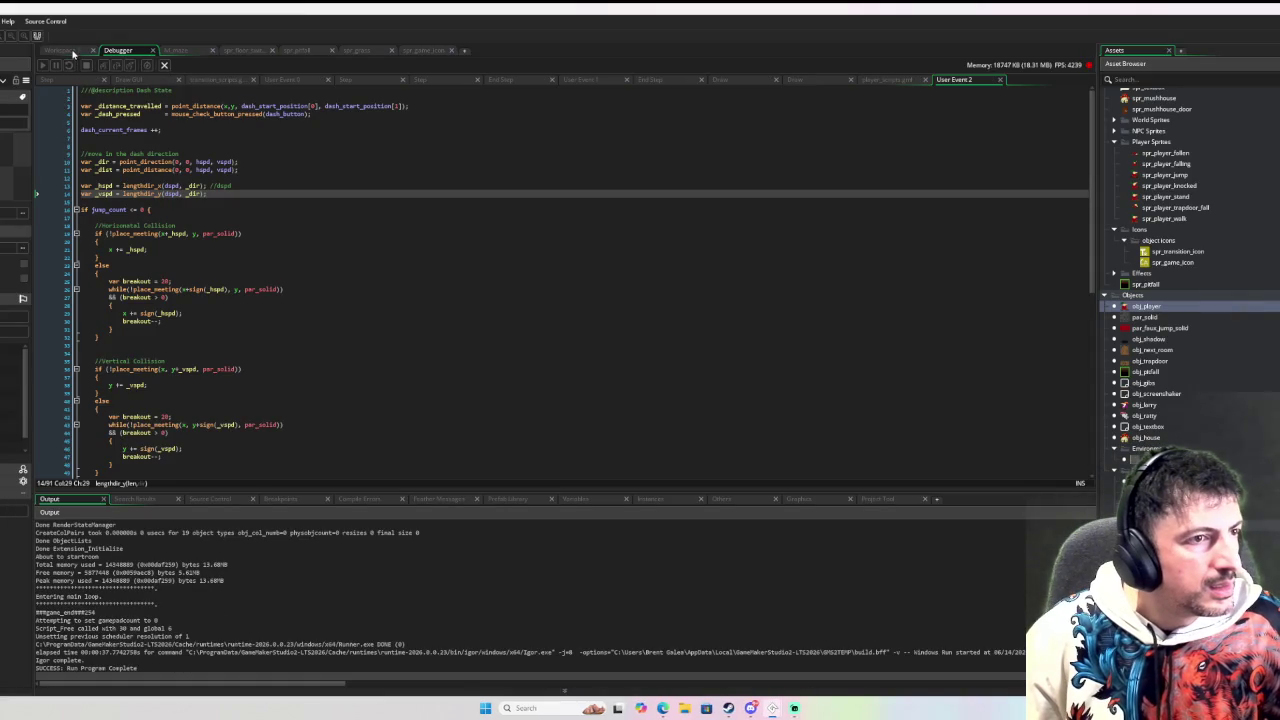
click(73, 52)
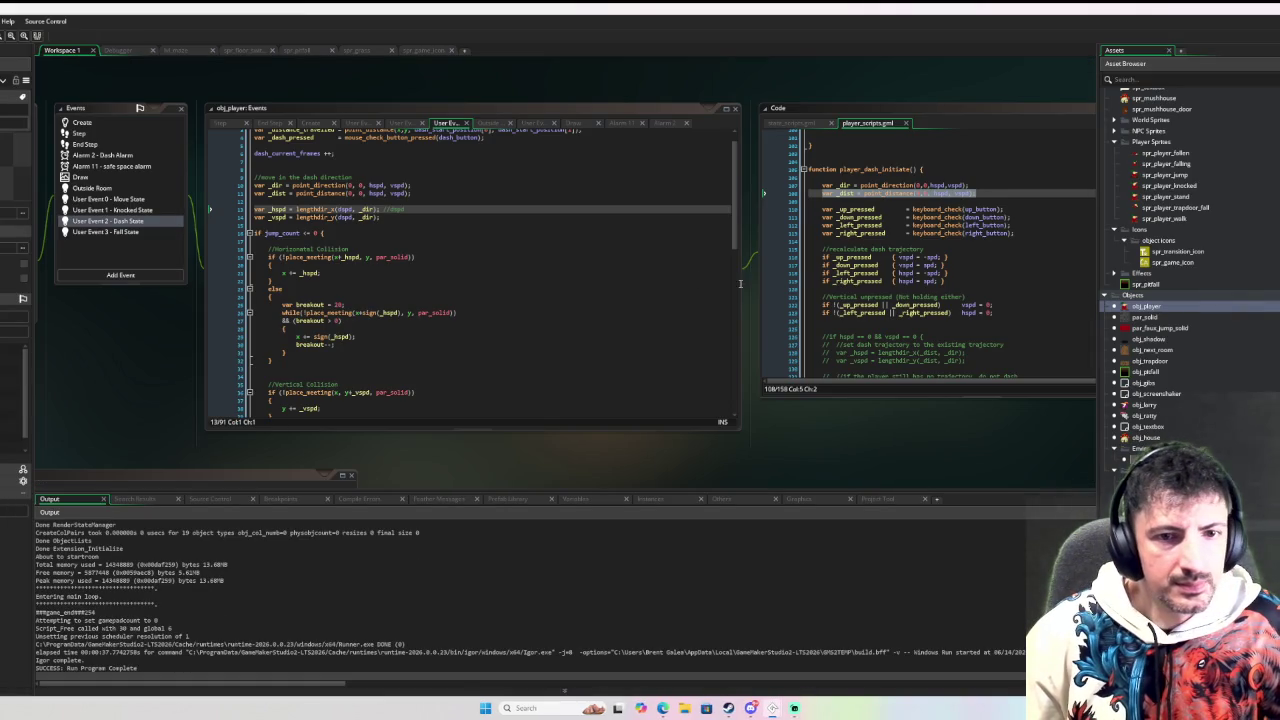
click(905, 273)
scroll(905, 277, down, 4)
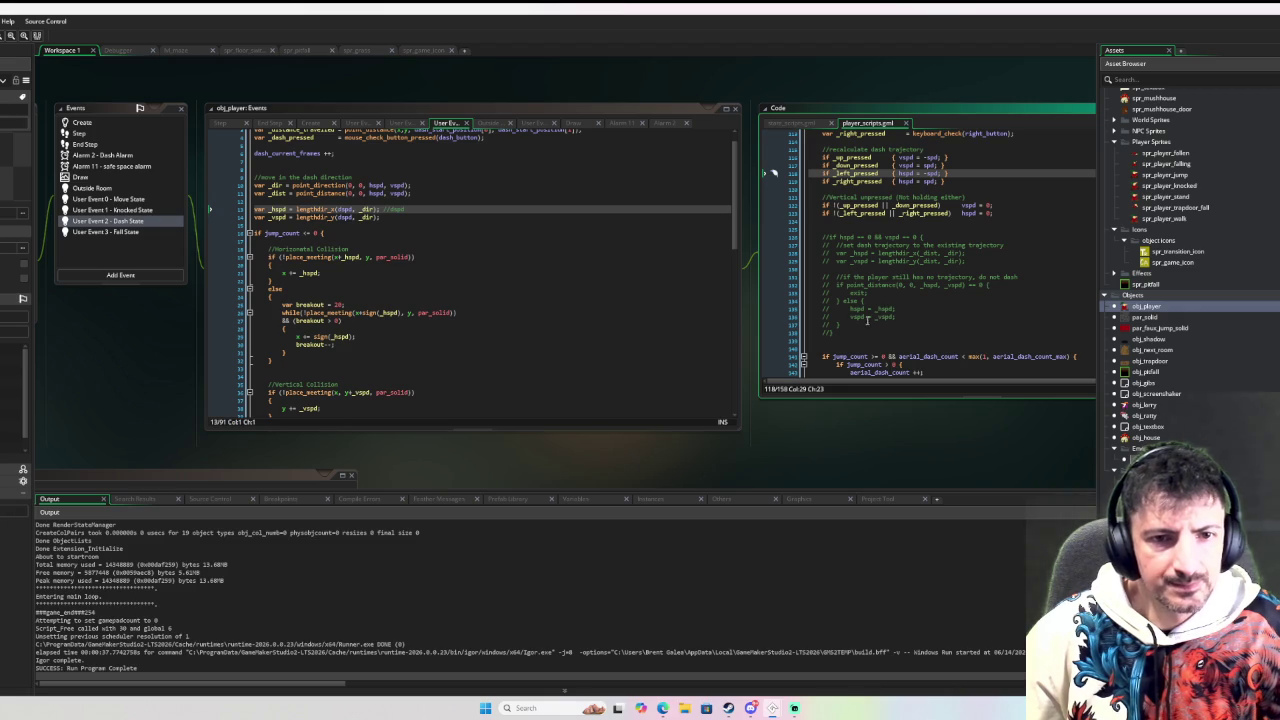
Step: Uncomment the no-trajectory check block in player_dash_initiate with Ctrl+Shift+K
drag(849, 333, 821, 238)
key(ctrl+shift+k)
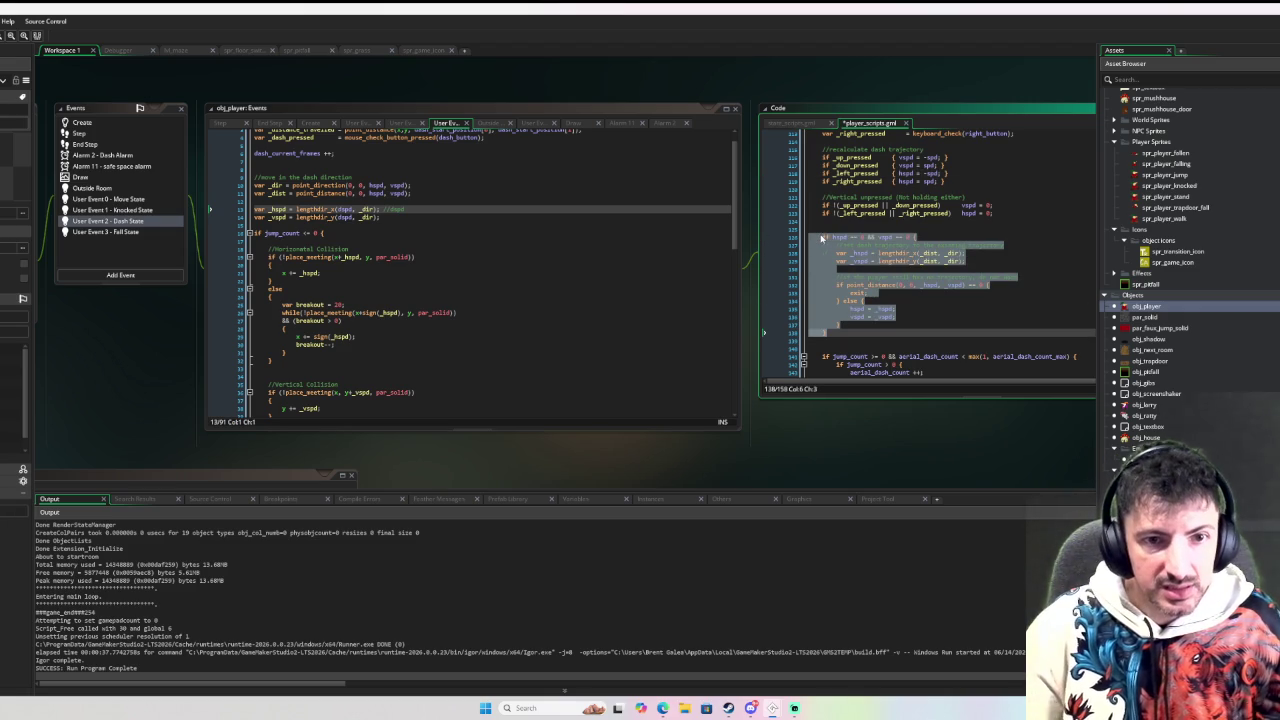
click(924, 262)
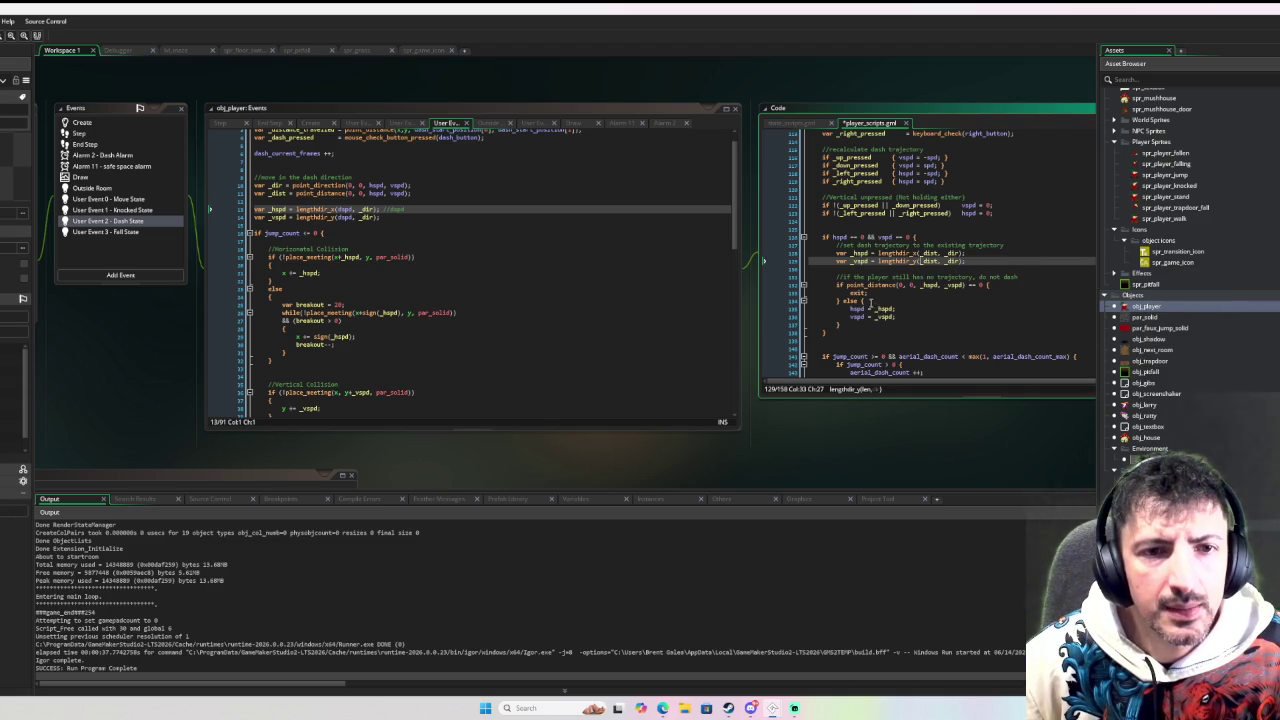
Step: Copy the hspd and vspd assignments above exit, set both to 0, and run in debug mode
drag(895, 318, 850, 309)
key(ctrl+c)
click(990, 285)
key(Return)
key(ctrl+v)
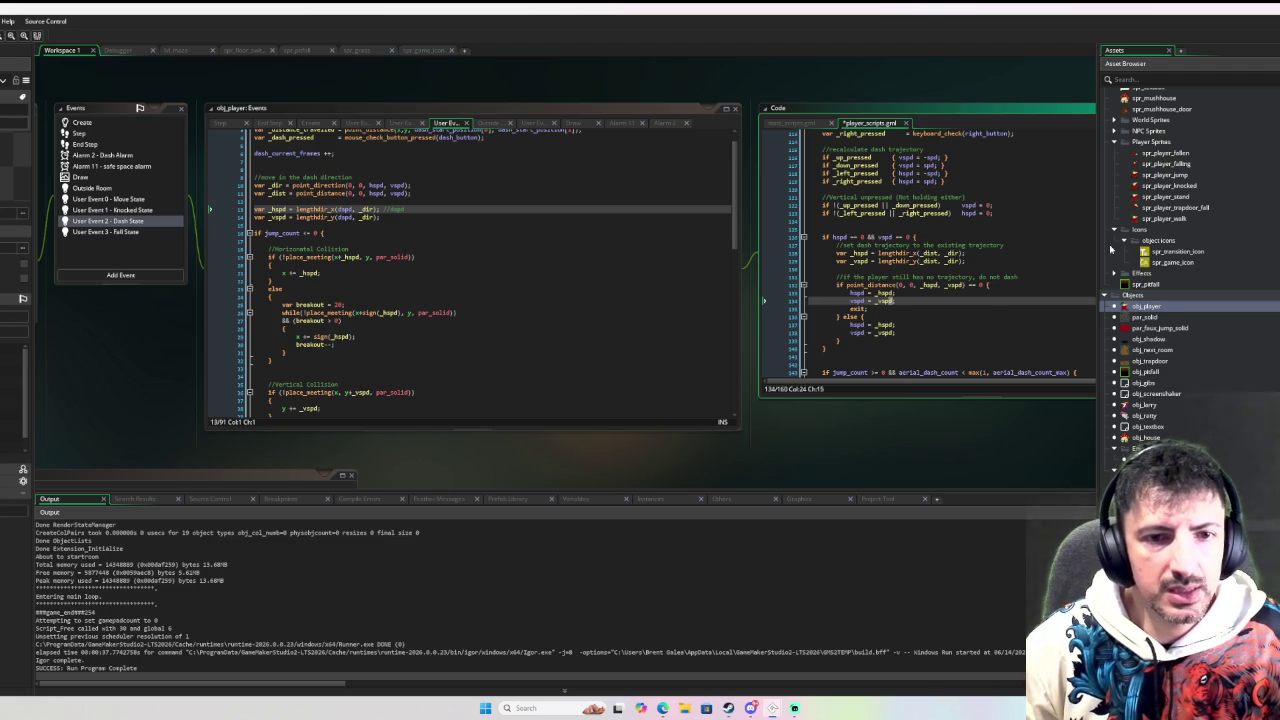
text(0)
key(Up)
key(Left)
text(-)
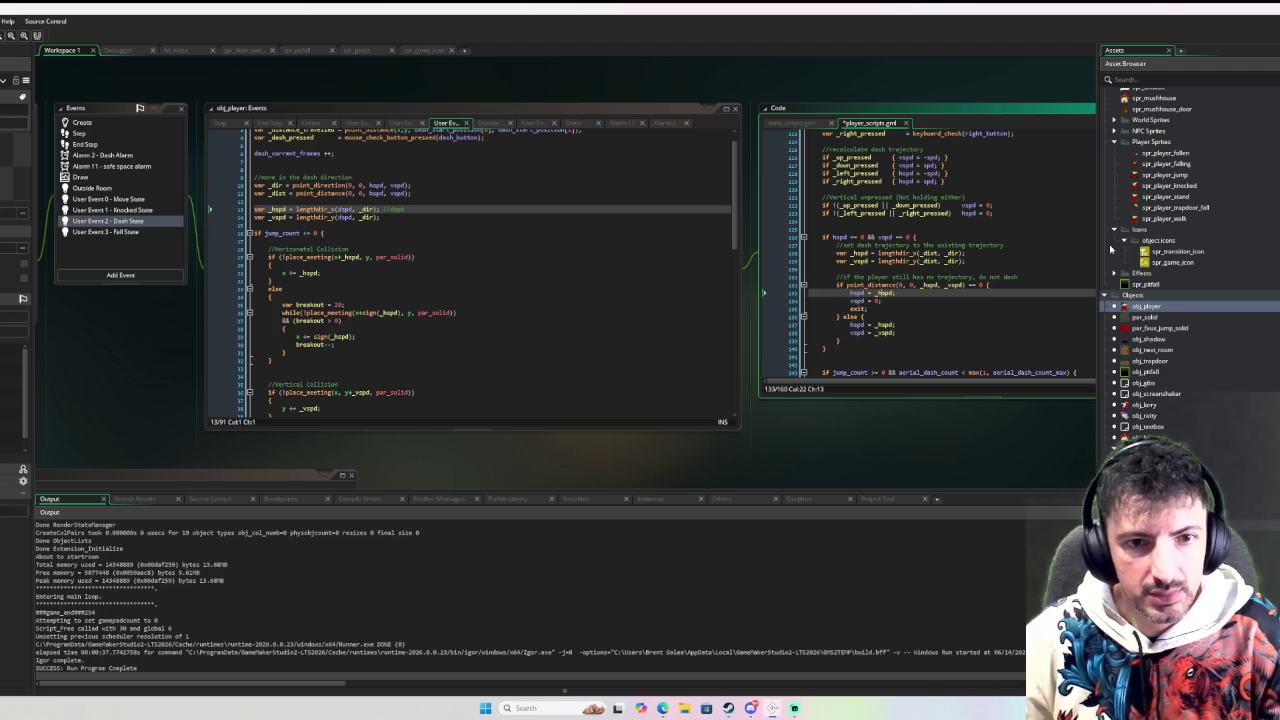
key(BackSpace)
key(BackSpace)
key(BackSpace)
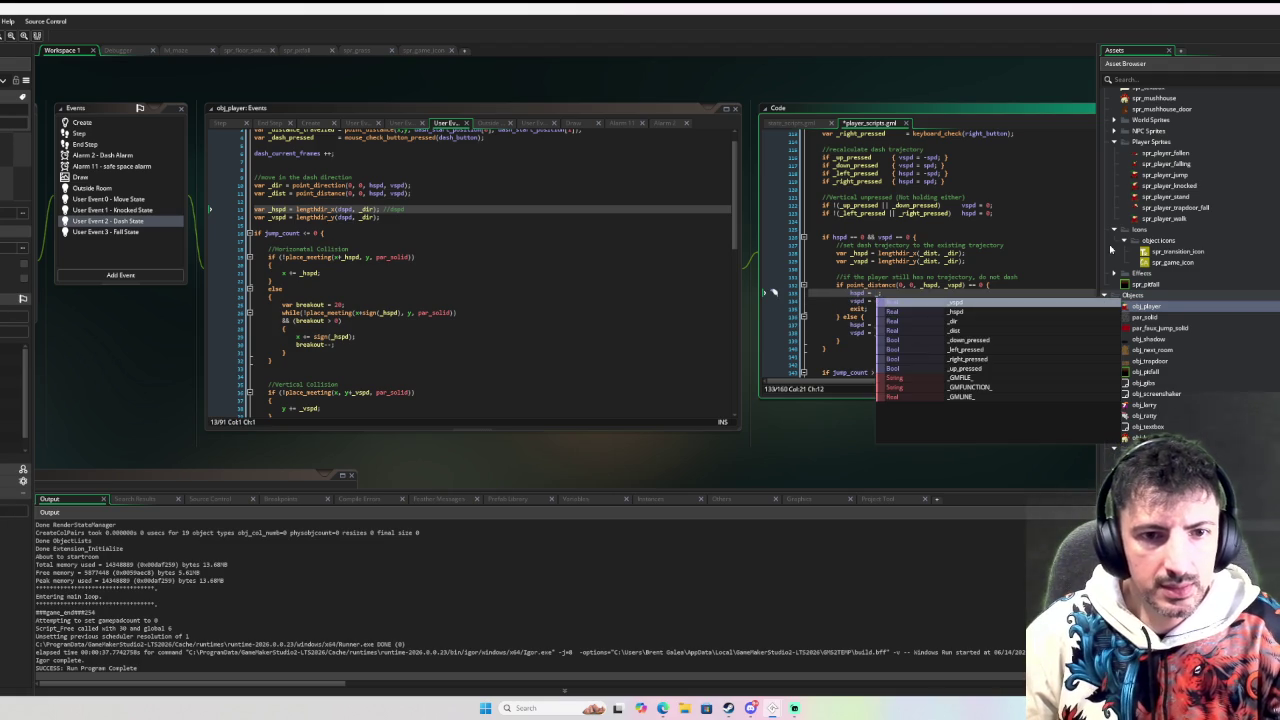
click(1018, 284)
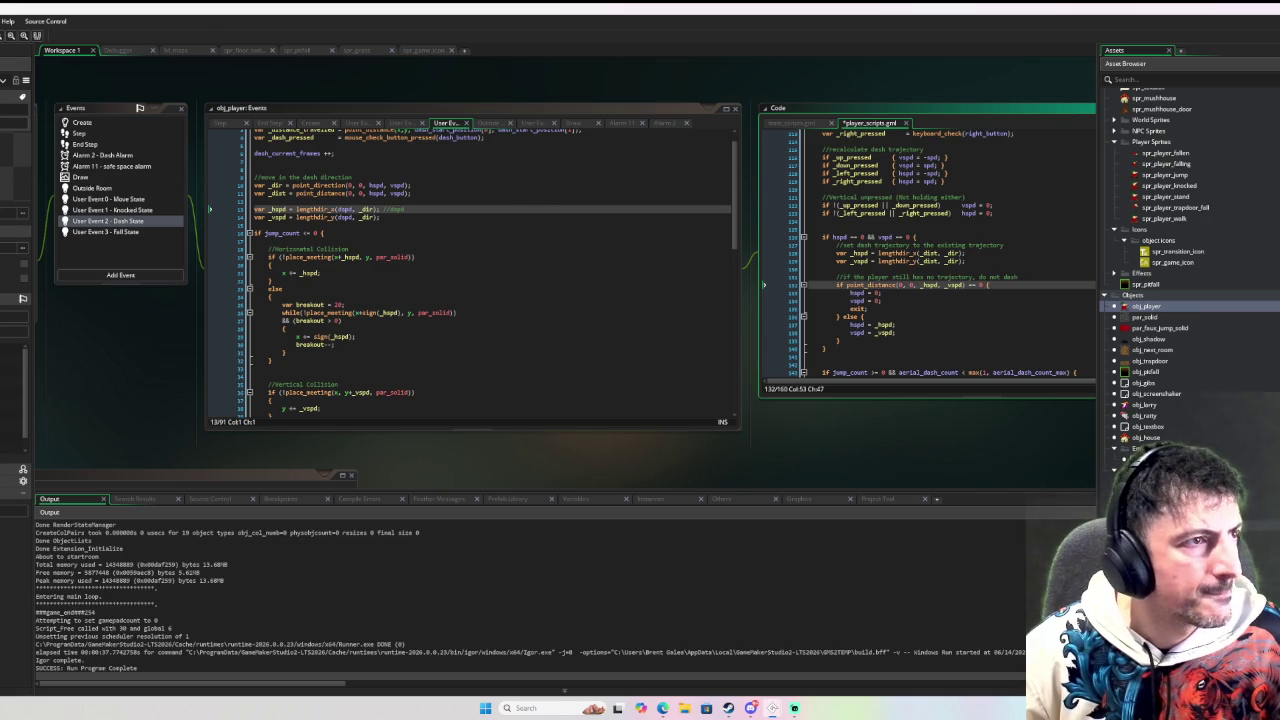
key(F6)
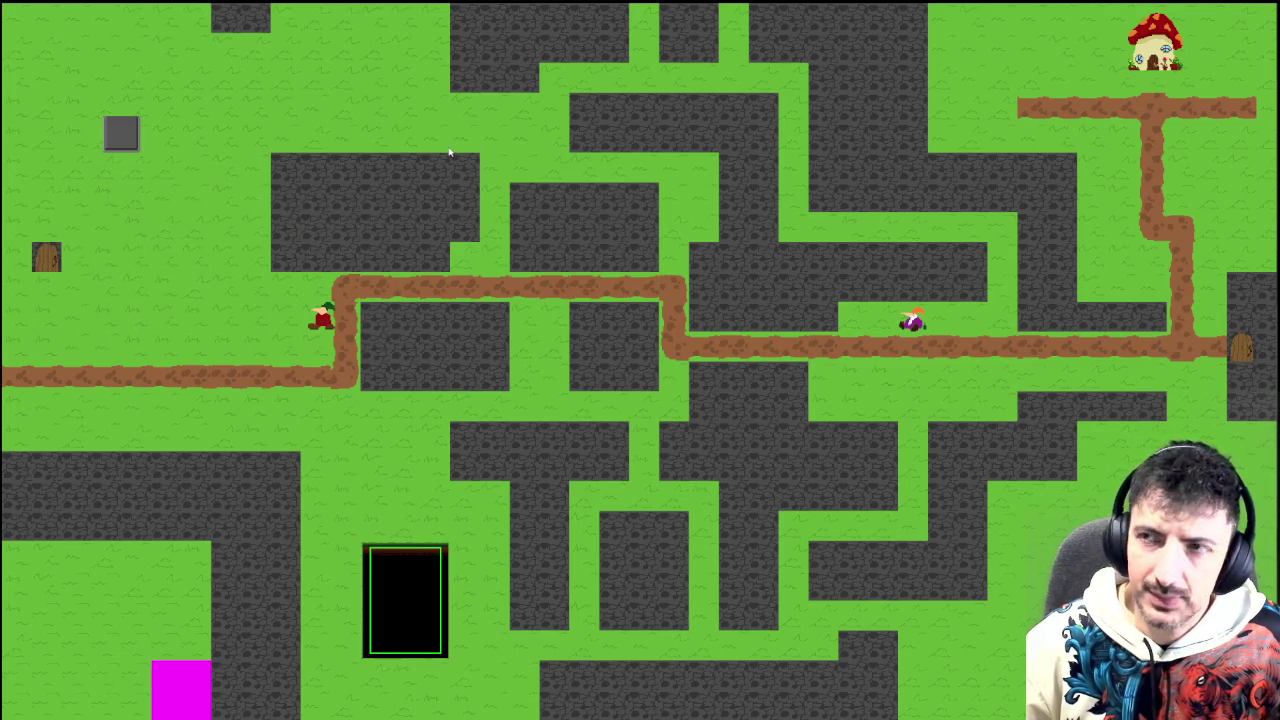
key(Escape)
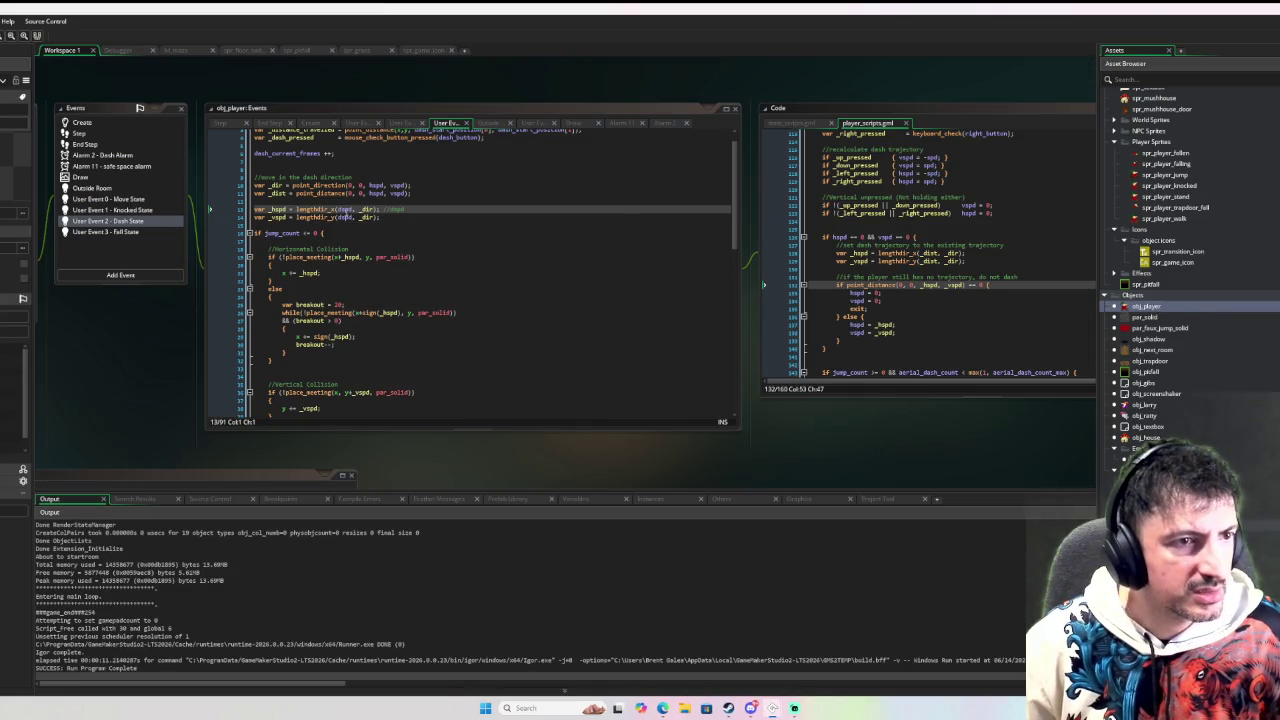
Step: Put a breakpoint on line 10 of the Dash State code and launch the game with debugging
click(343, 216)
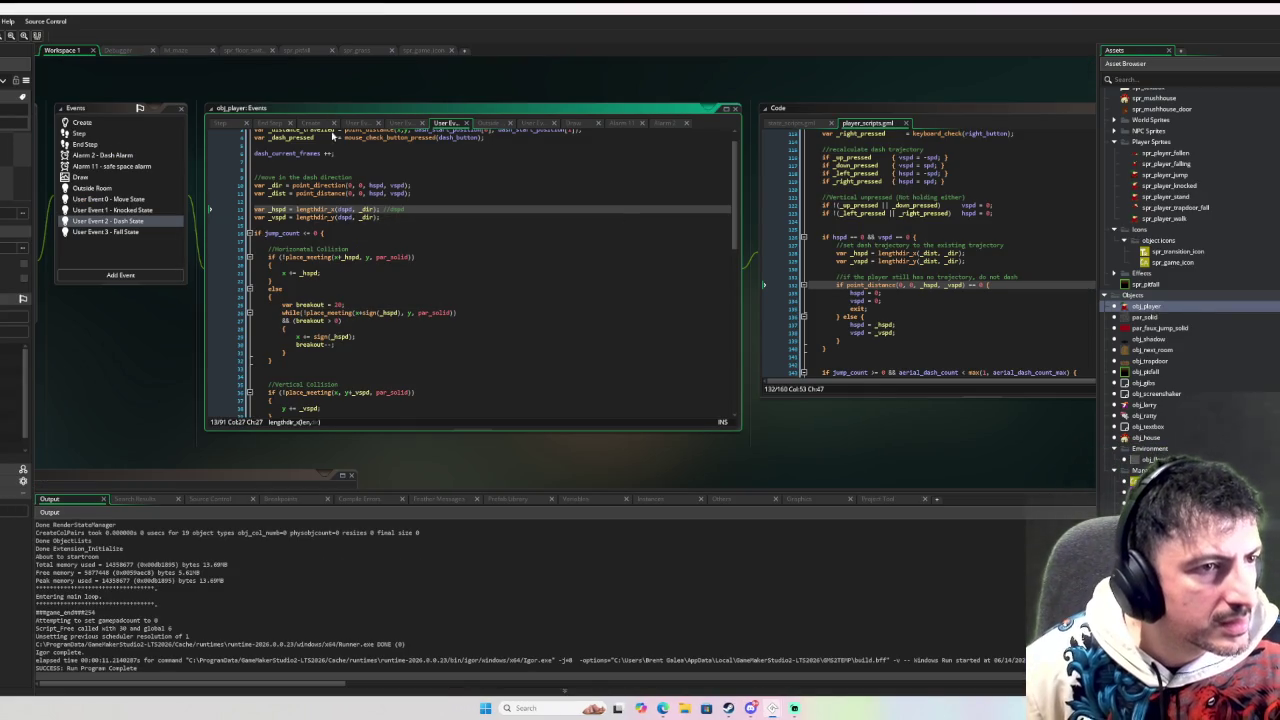
click(240, 185)
key(F5)
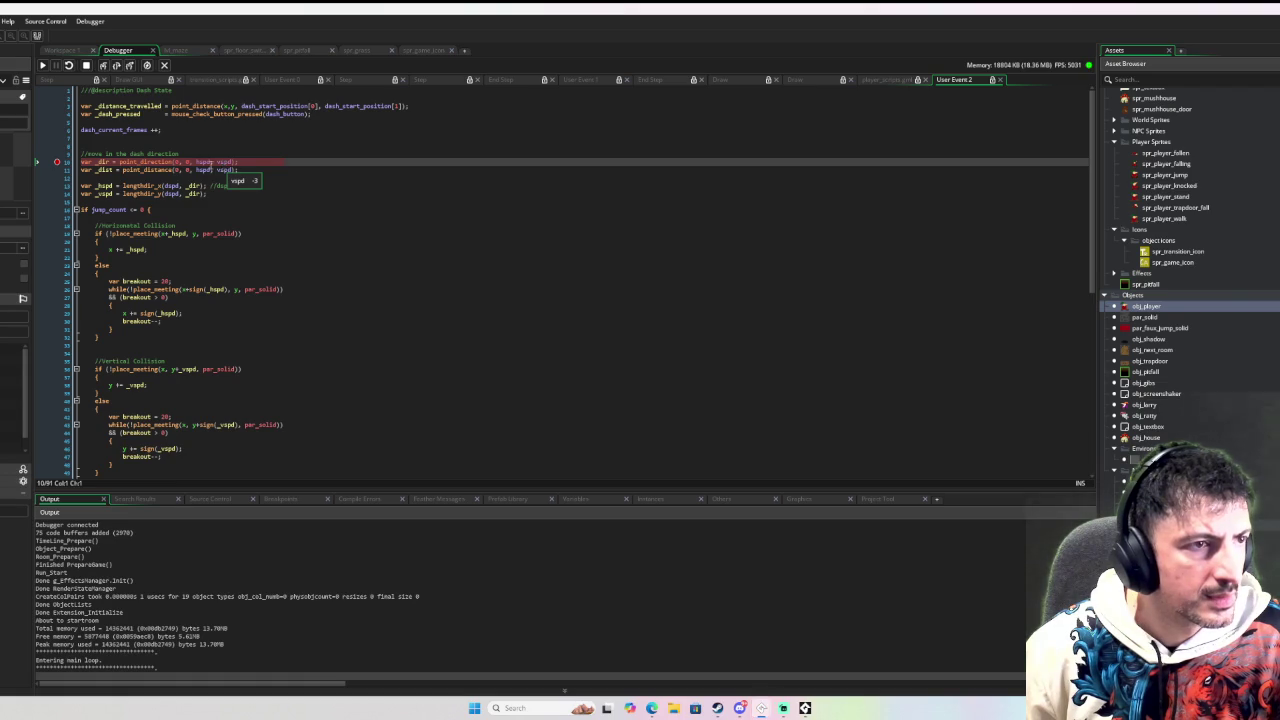
Step: Step the paused dash code to line 16, with _vspd at -26 and dspd at 26, then stop debugging
click(117, 65)
click(117, 65)
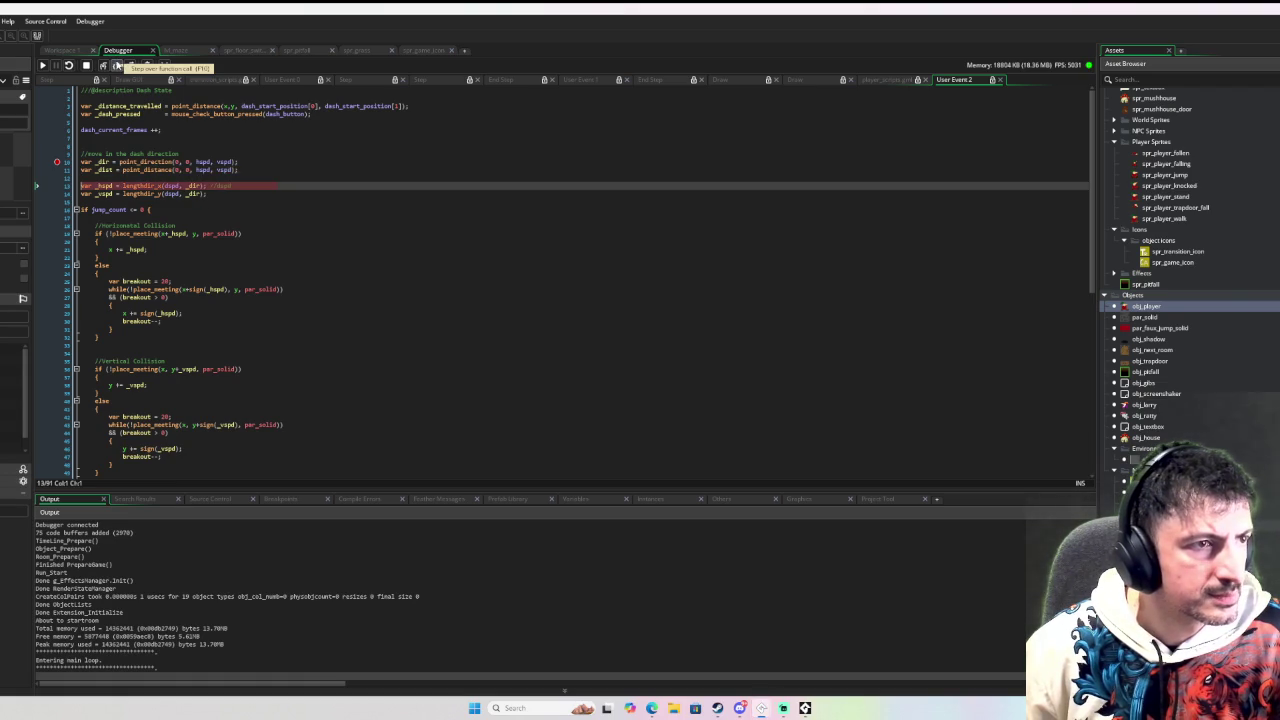
mouse_move(101, 130)
mouse_move(103, 170)
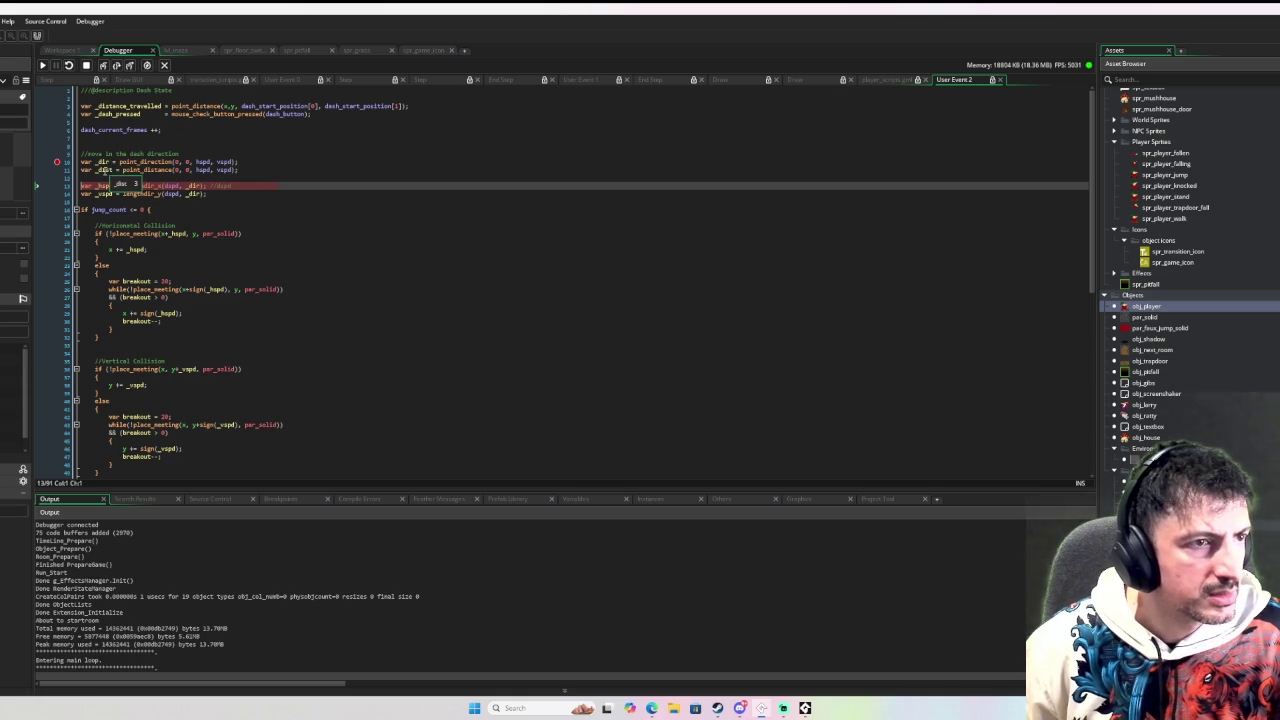
click(117, 65)
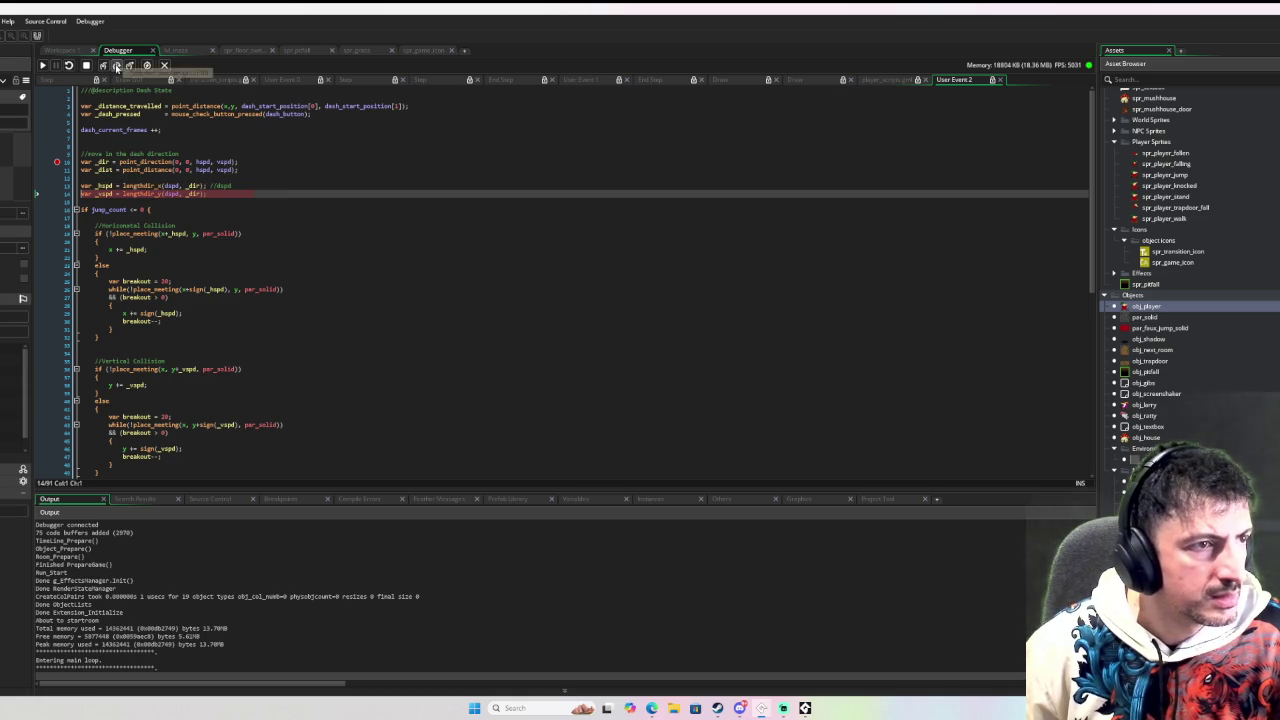
mouse_move(102, 184)
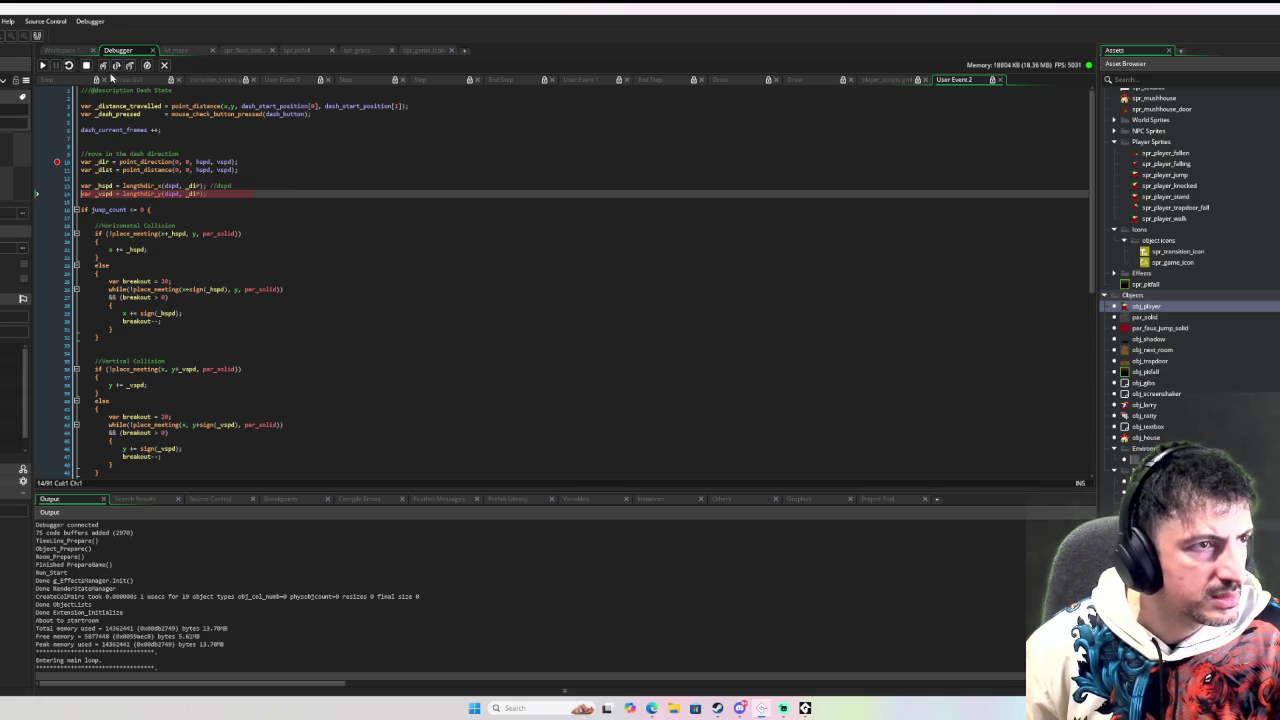
key(F10)
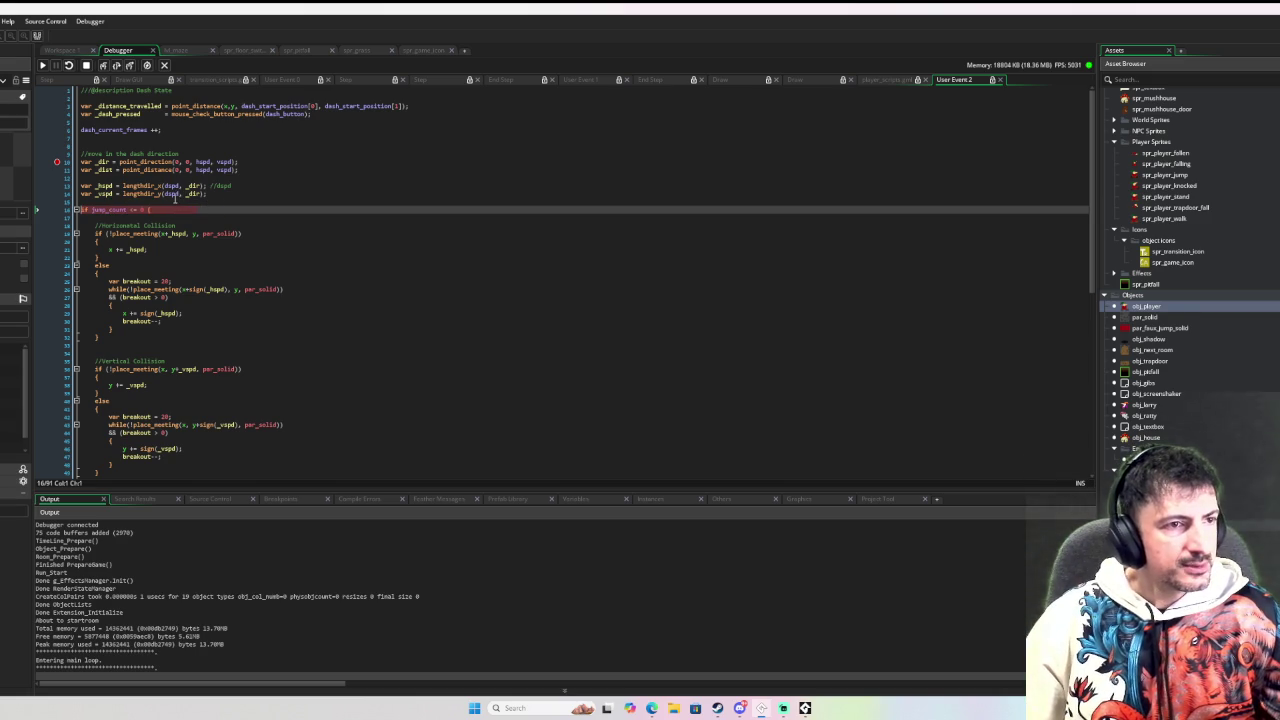
mouse_move(151, 130)
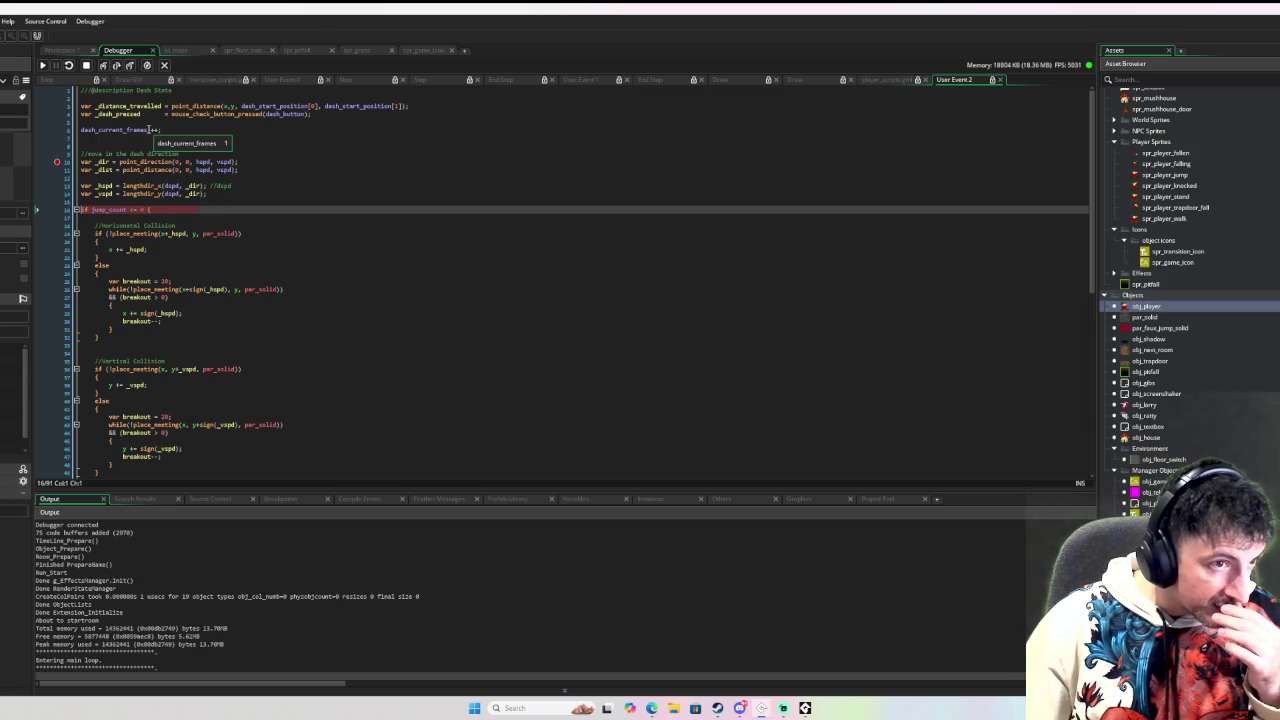
click(86, 65)
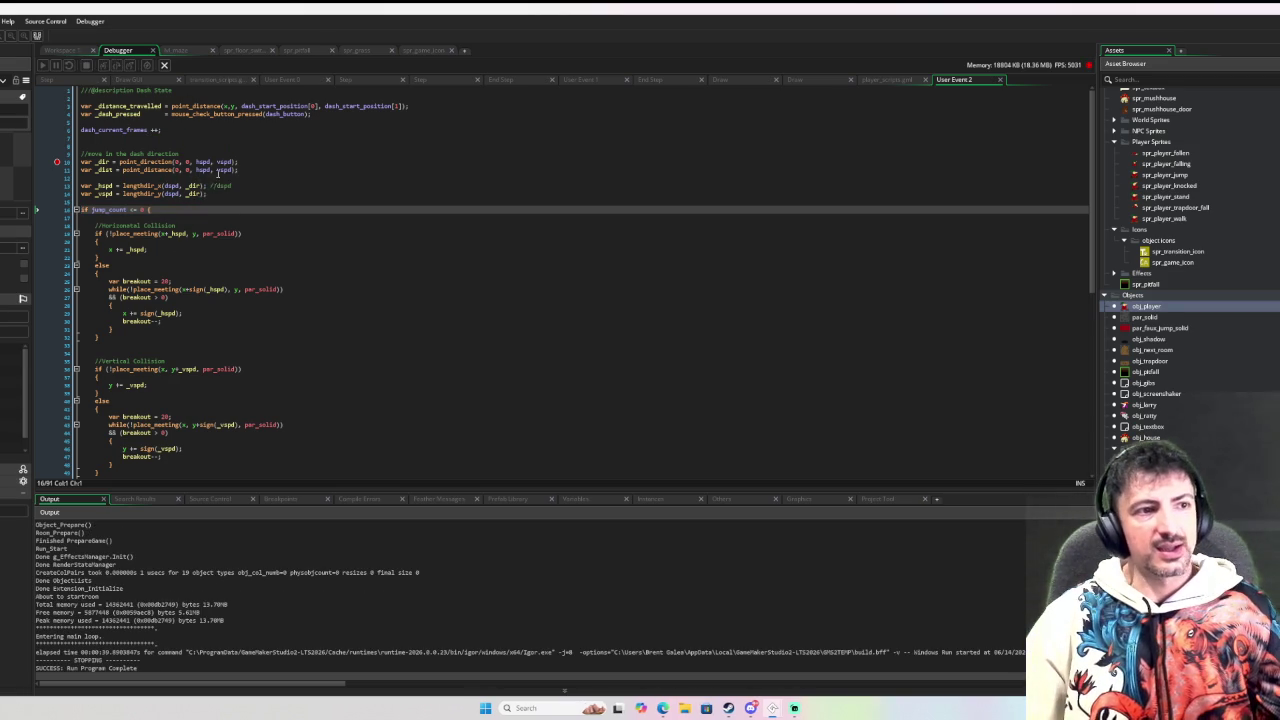
Step: Rewrite line 11's _dist calculation as dspd * sign(hspd), dspd * sign(vspd)
click(208, 170)
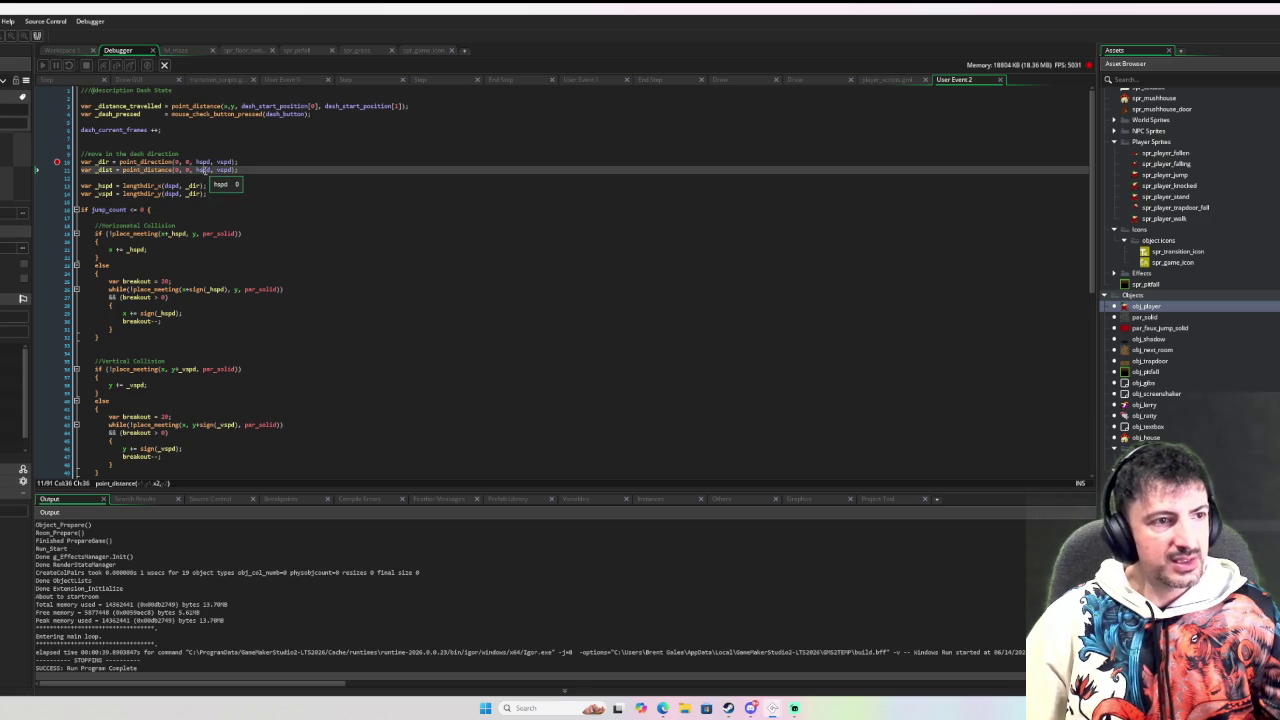
click(170, 186)
click(194, 170)
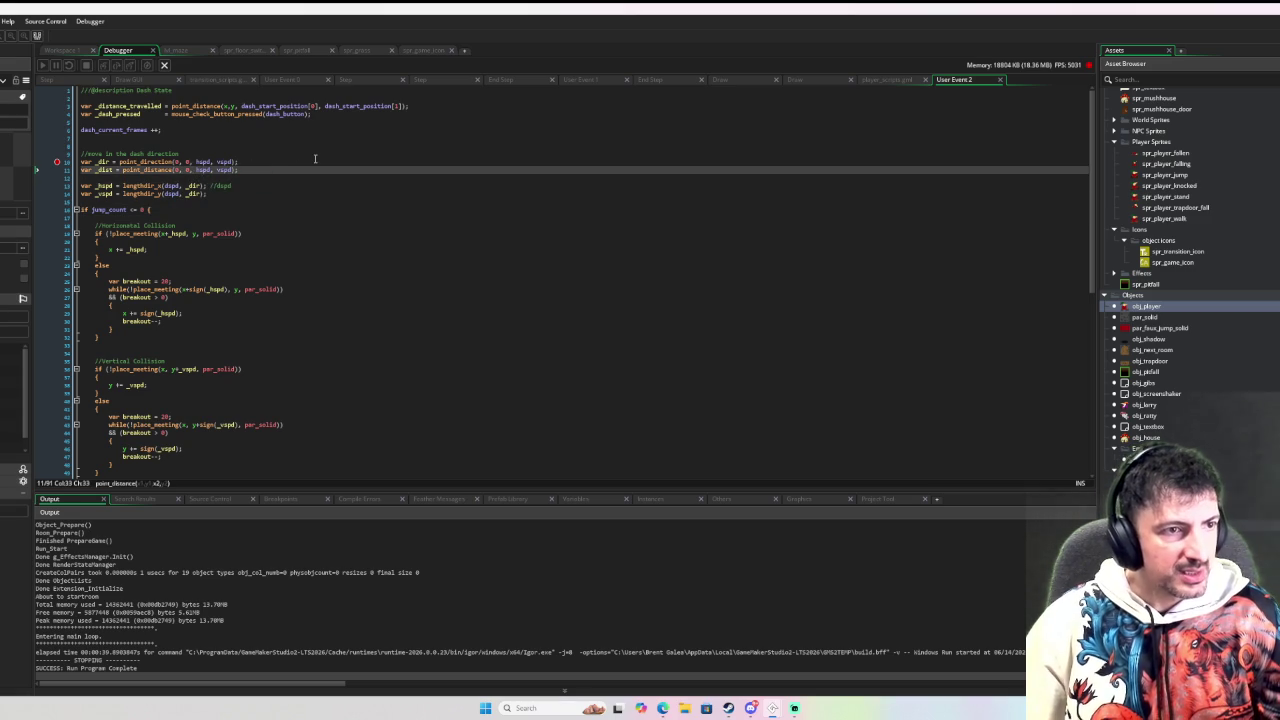
text(dspd )
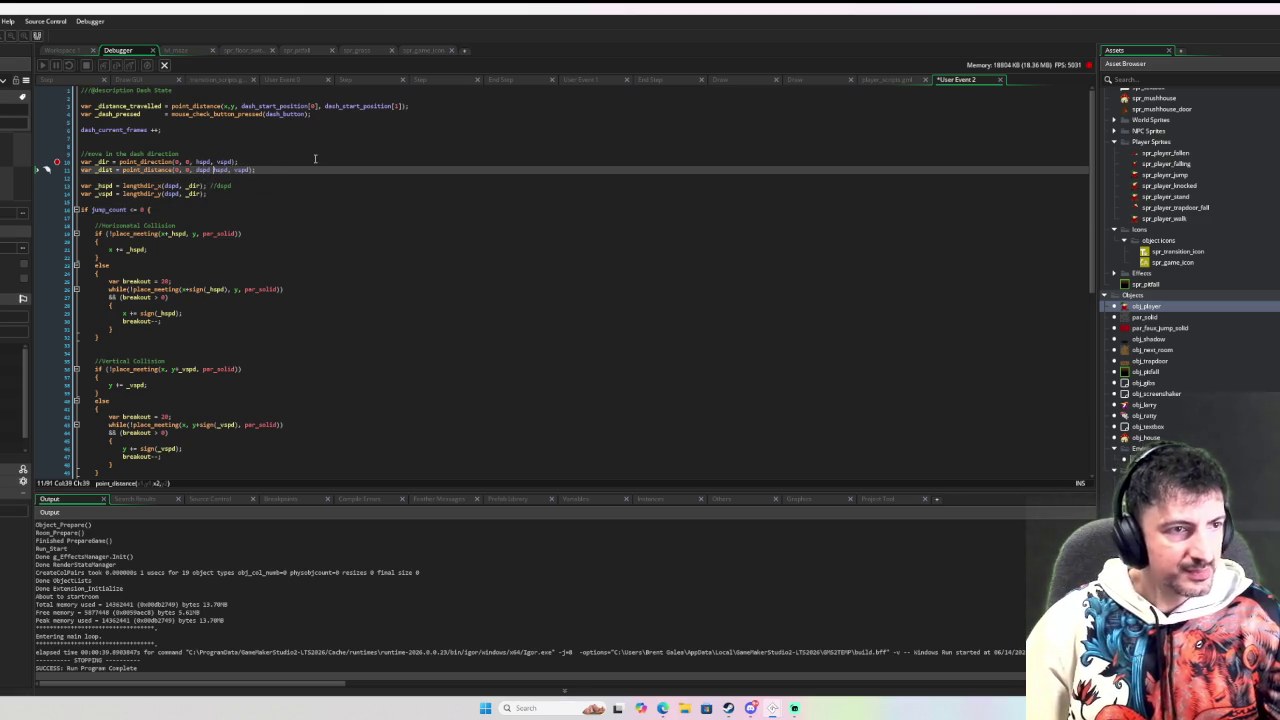
text(* sign(hspd)
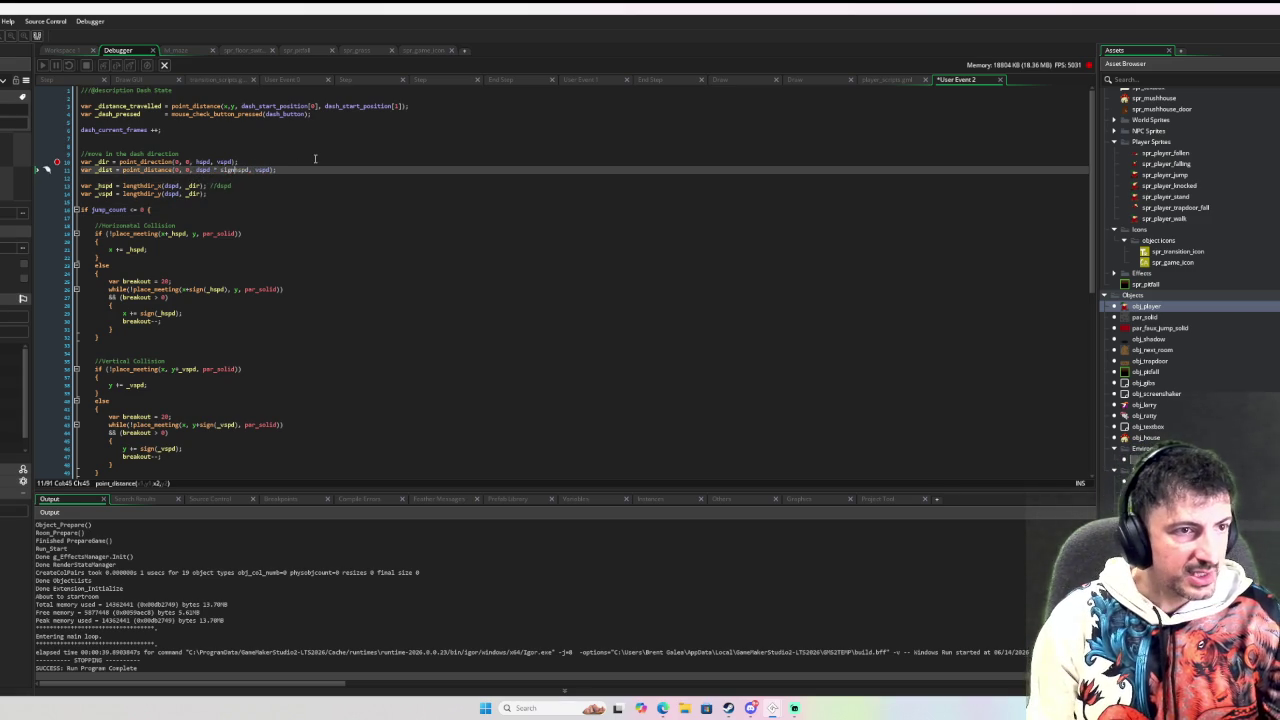
text())
key(Right)
key(Right)
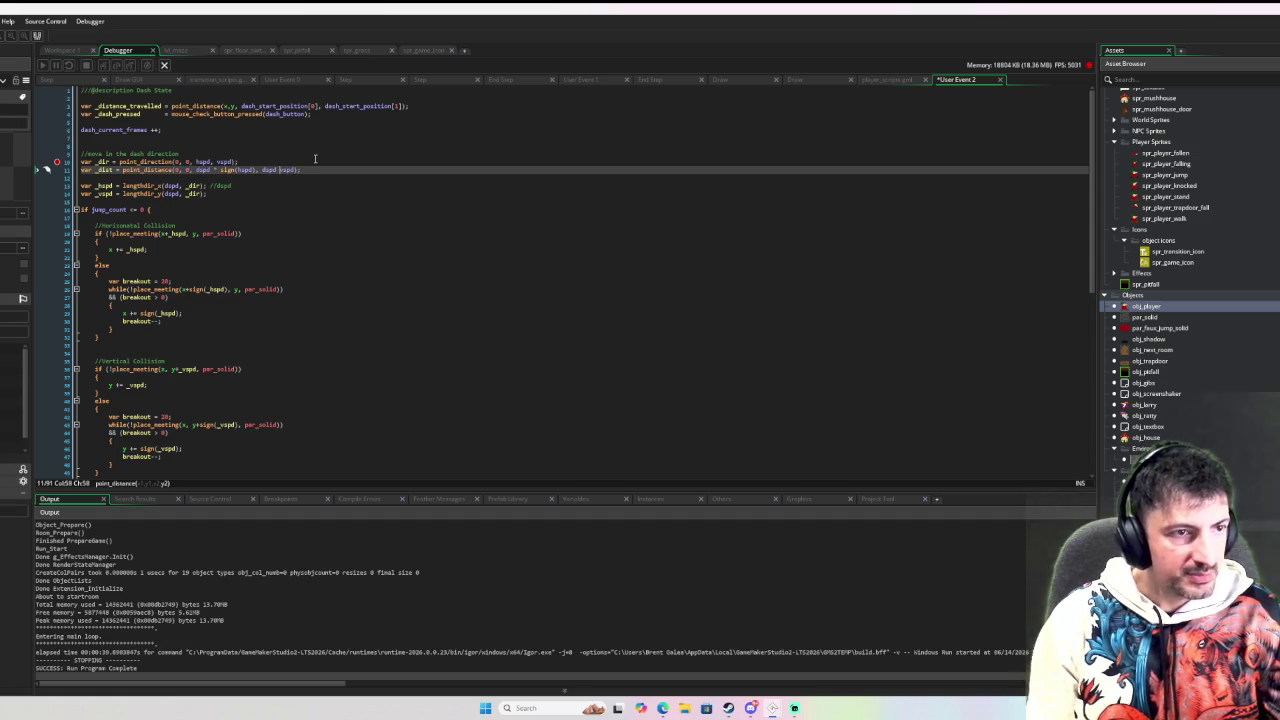
text(* sign(hspd)
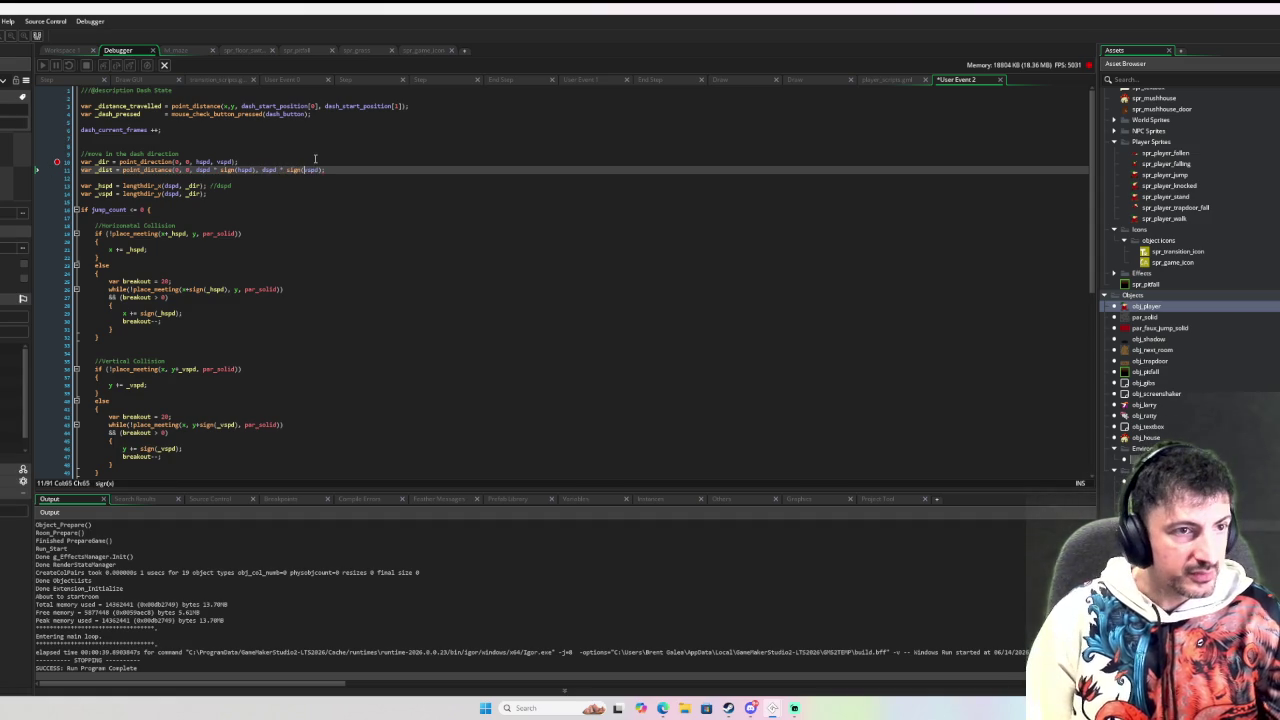
text())
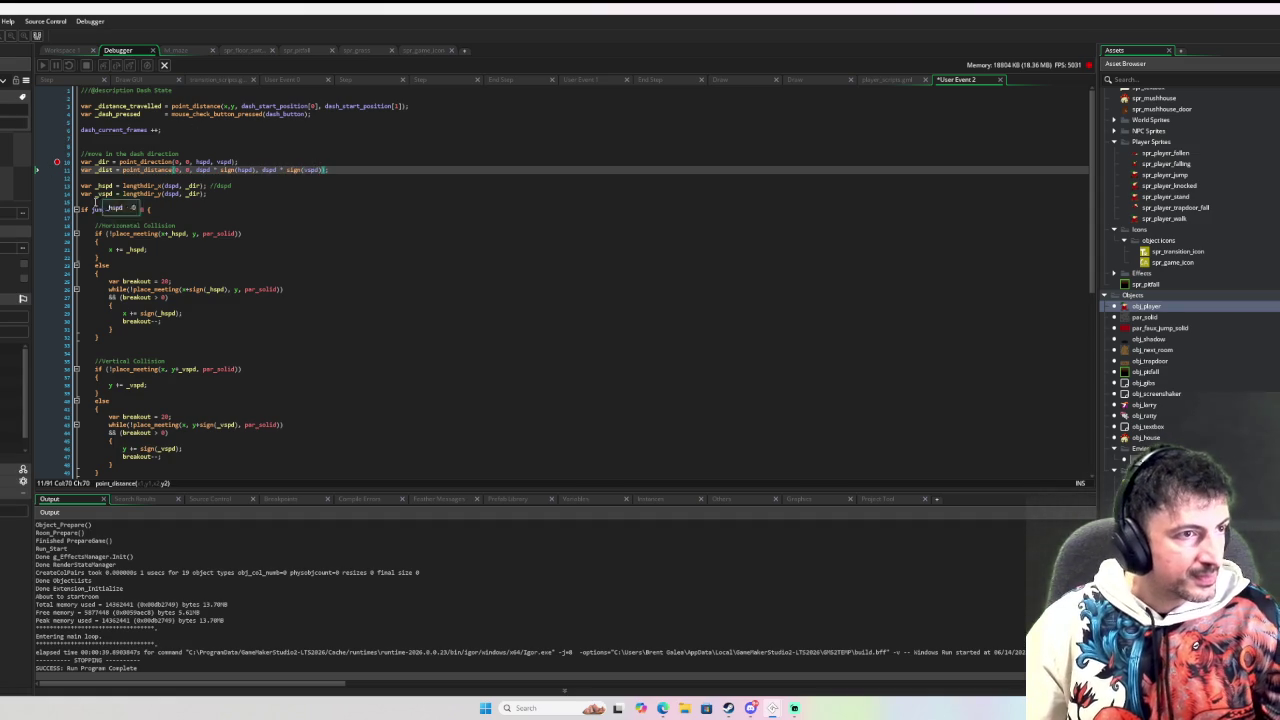
click(78, 162)
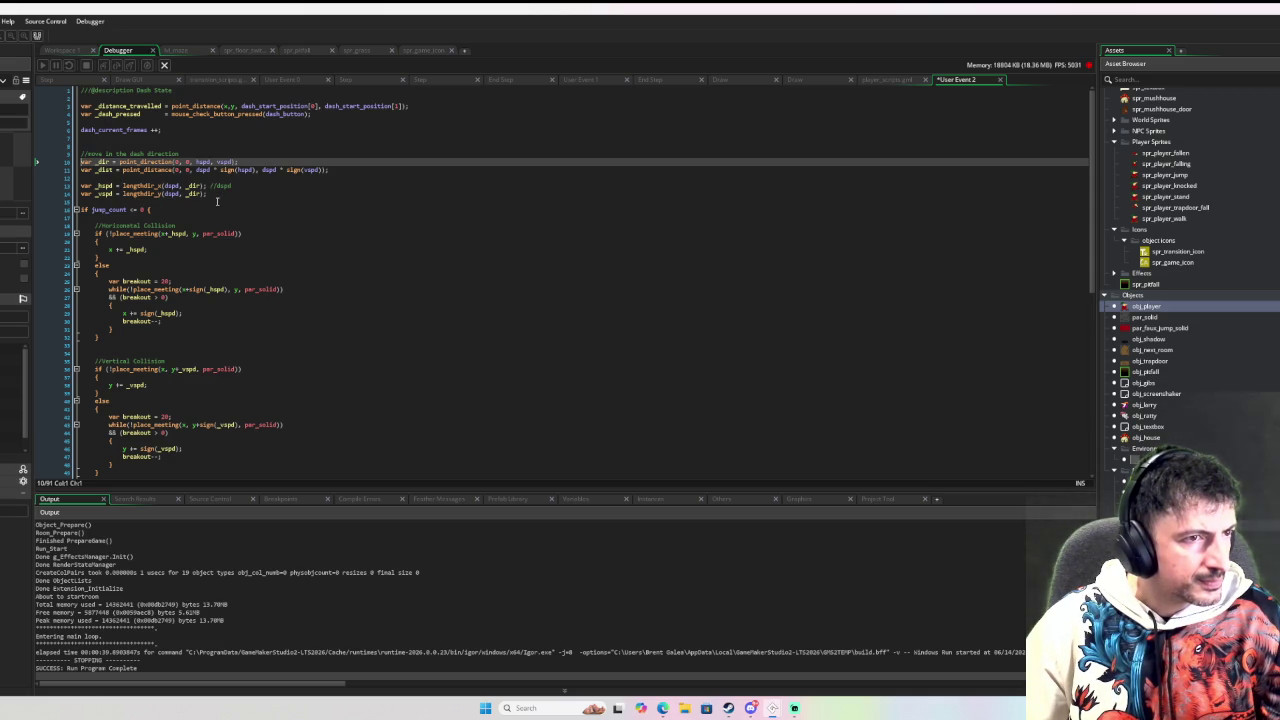
Step: Replace dspd with _dist in both lengthdir lines, delete the leftover comment, and relaunch the game
click(114, 169)
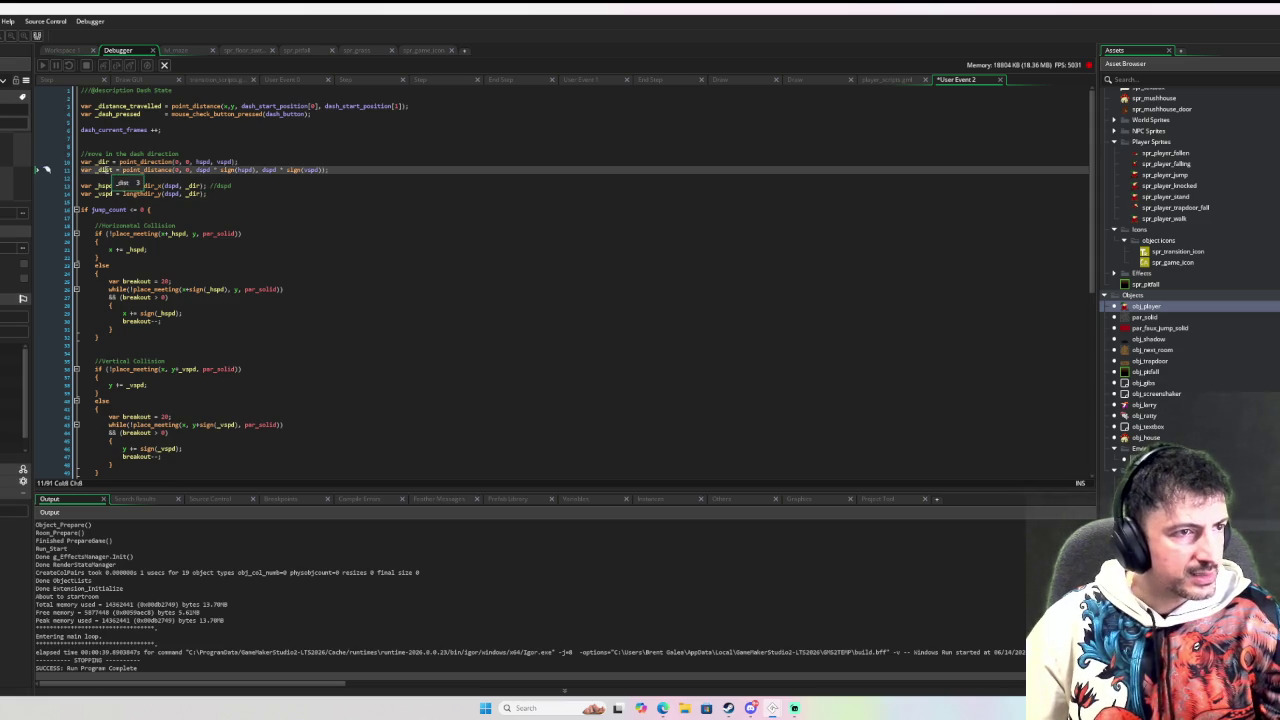
double_click(172, 185)
text(_dist)
double_click(170, 193)
text(_dist)
drag(241, 184, 214, 186)
key(BackSpace)
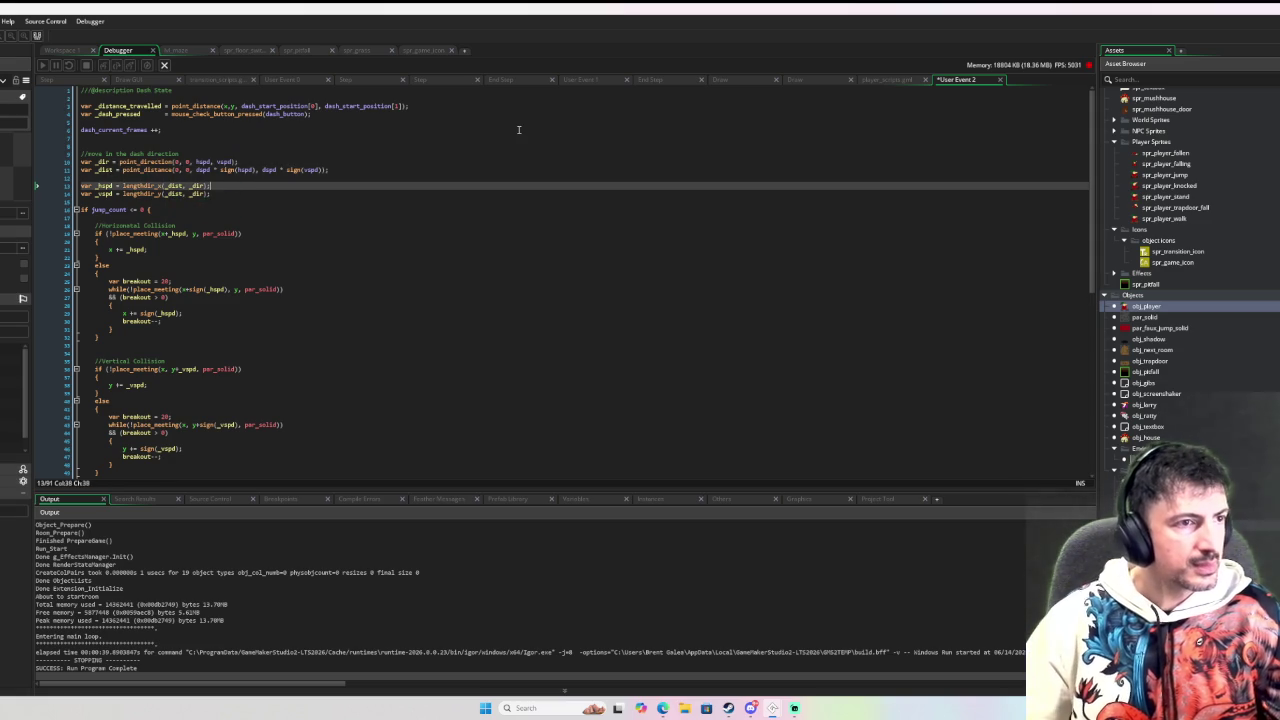
key(F6)
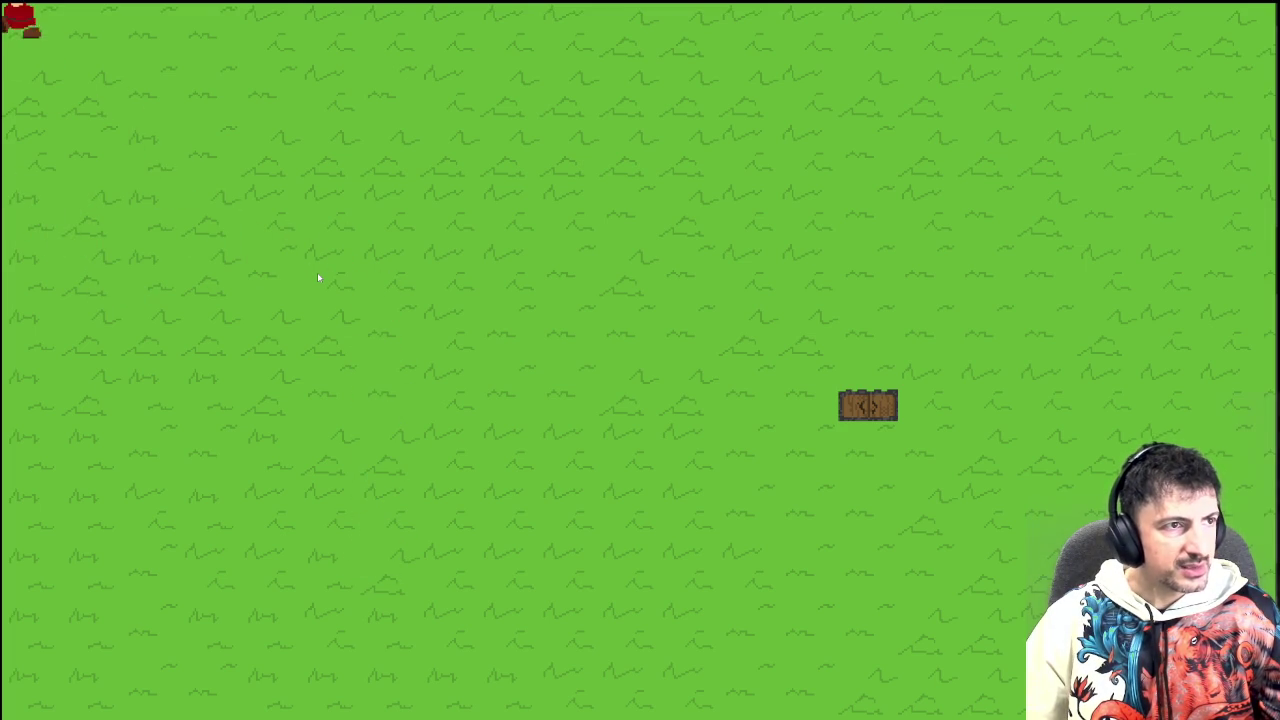
Step: Dash the gnome back and forth along the room's top edge several times
click(330, 24)
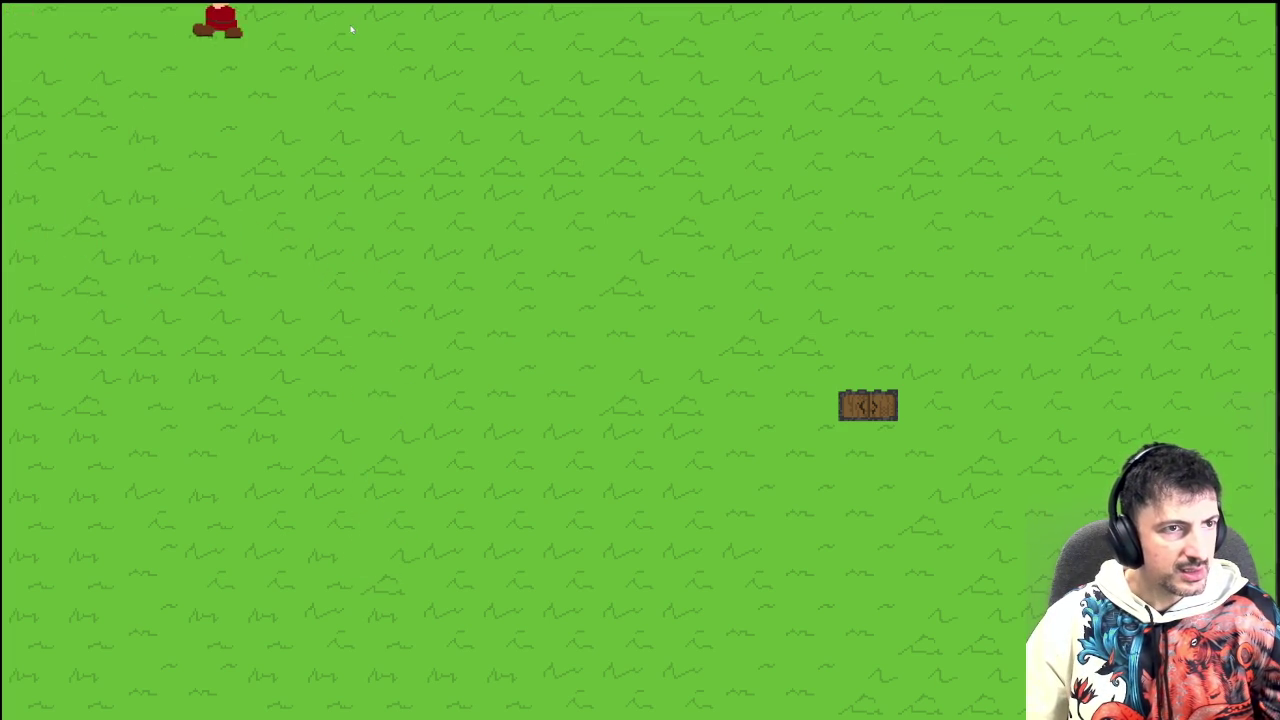
click(361, 27)
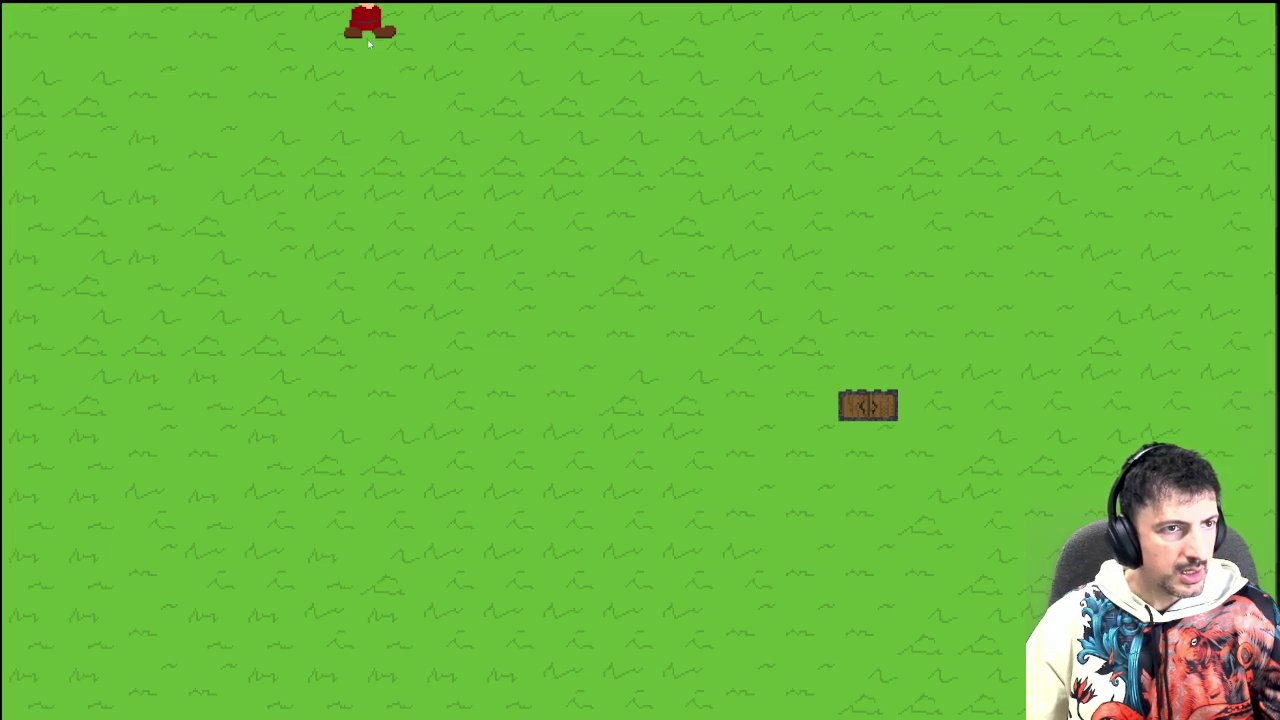
click(351, 19)
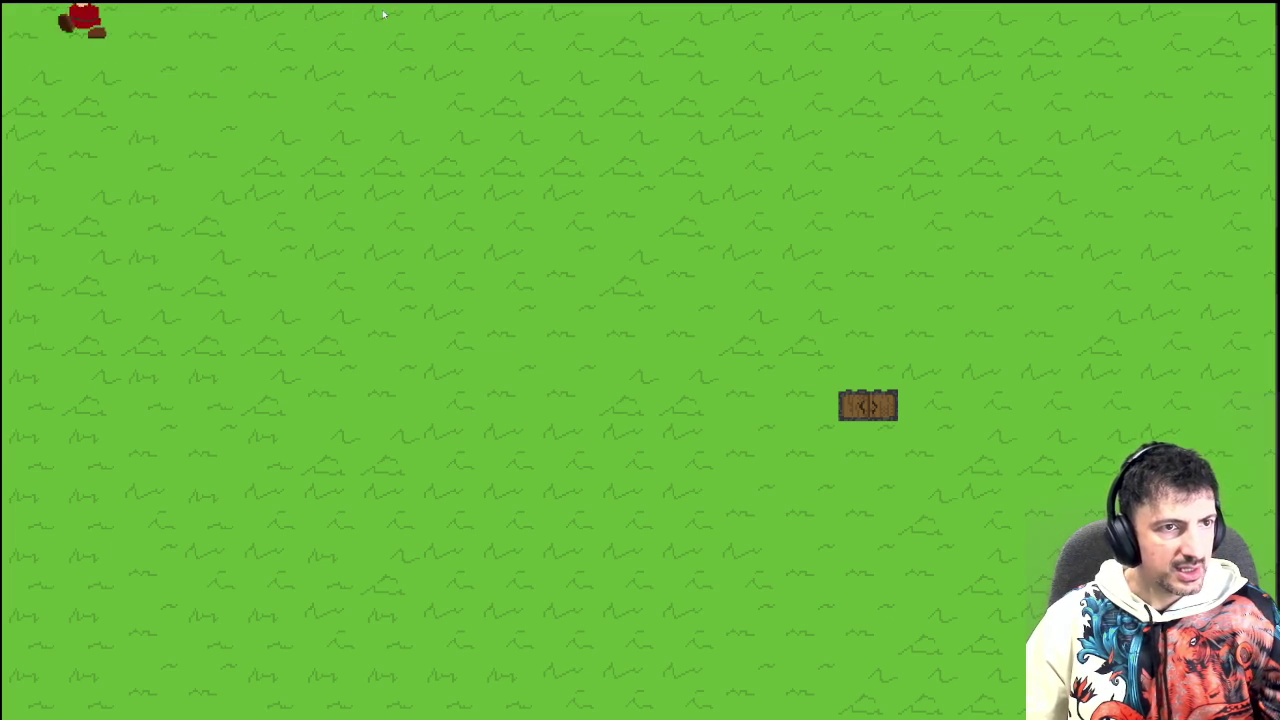
click(390, 18)
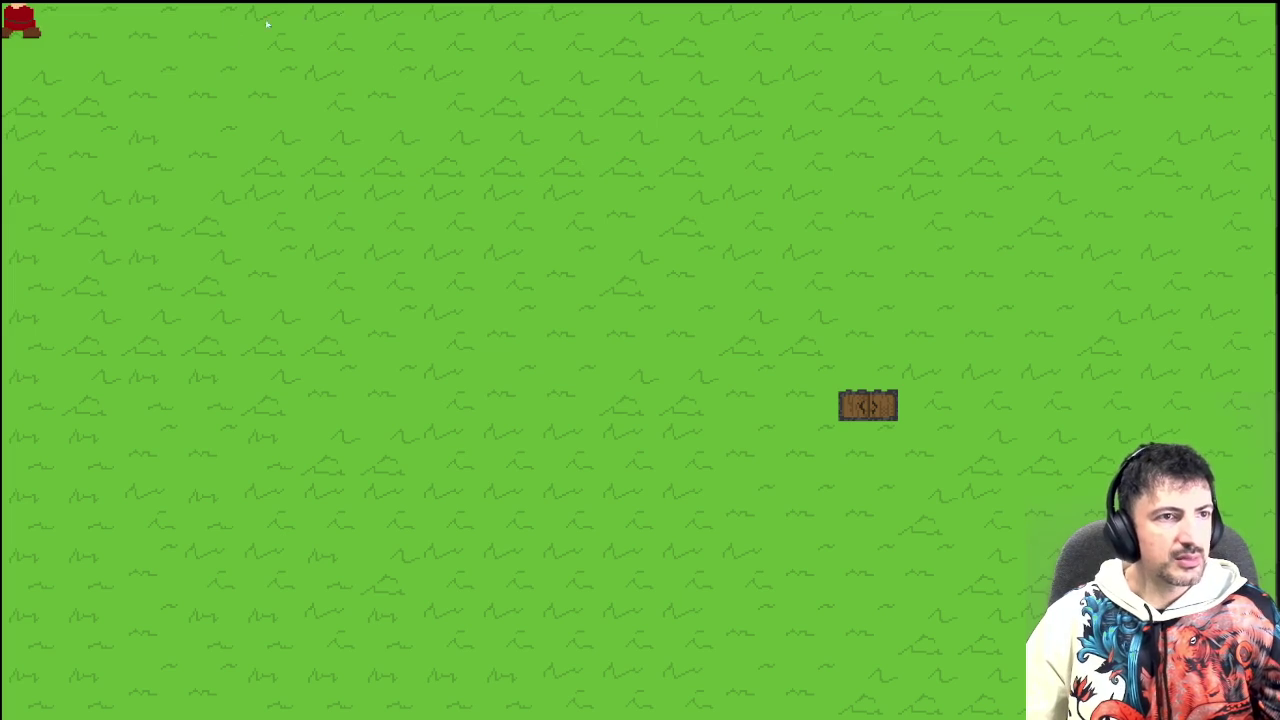
click(352, 14)
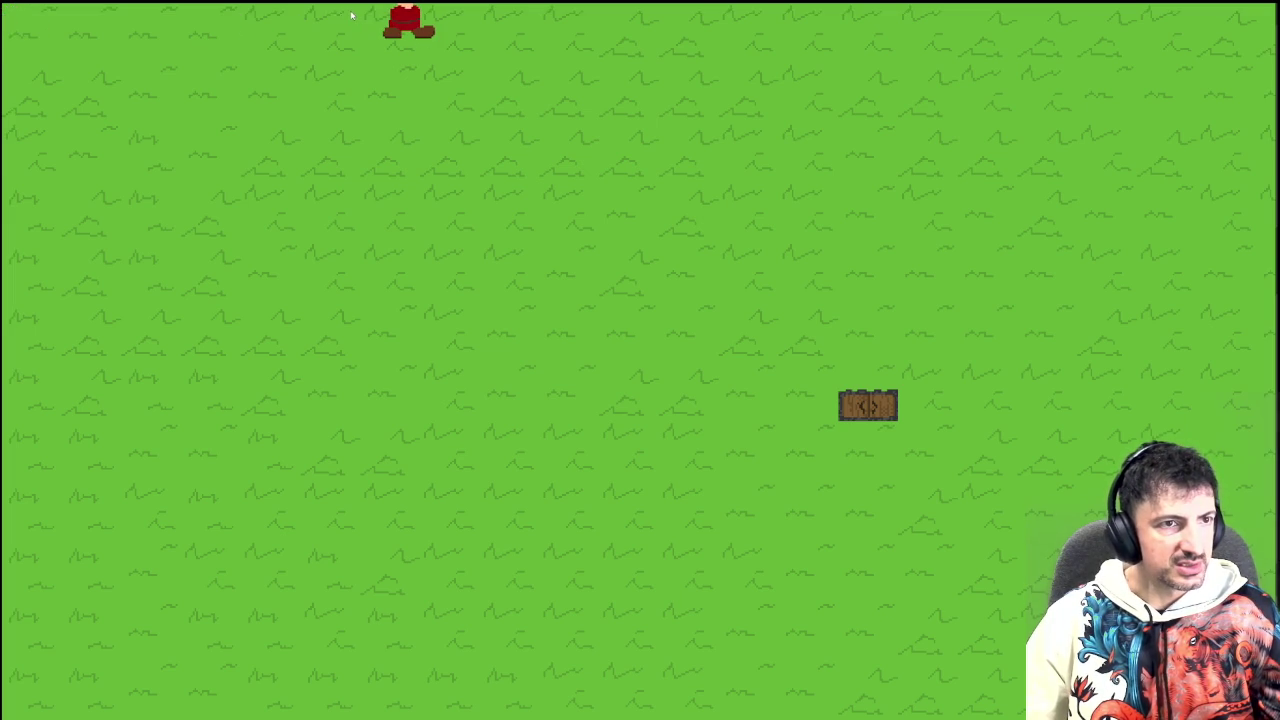
click(390, 19)
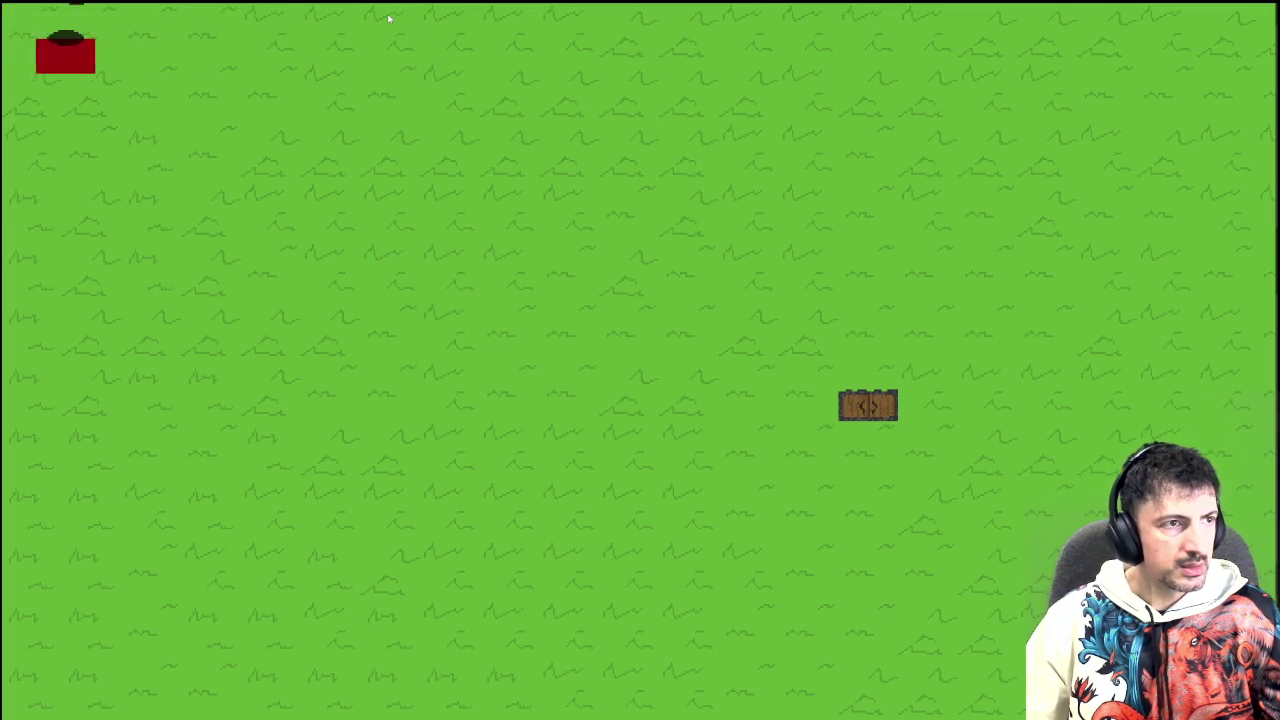
click(390, 19)
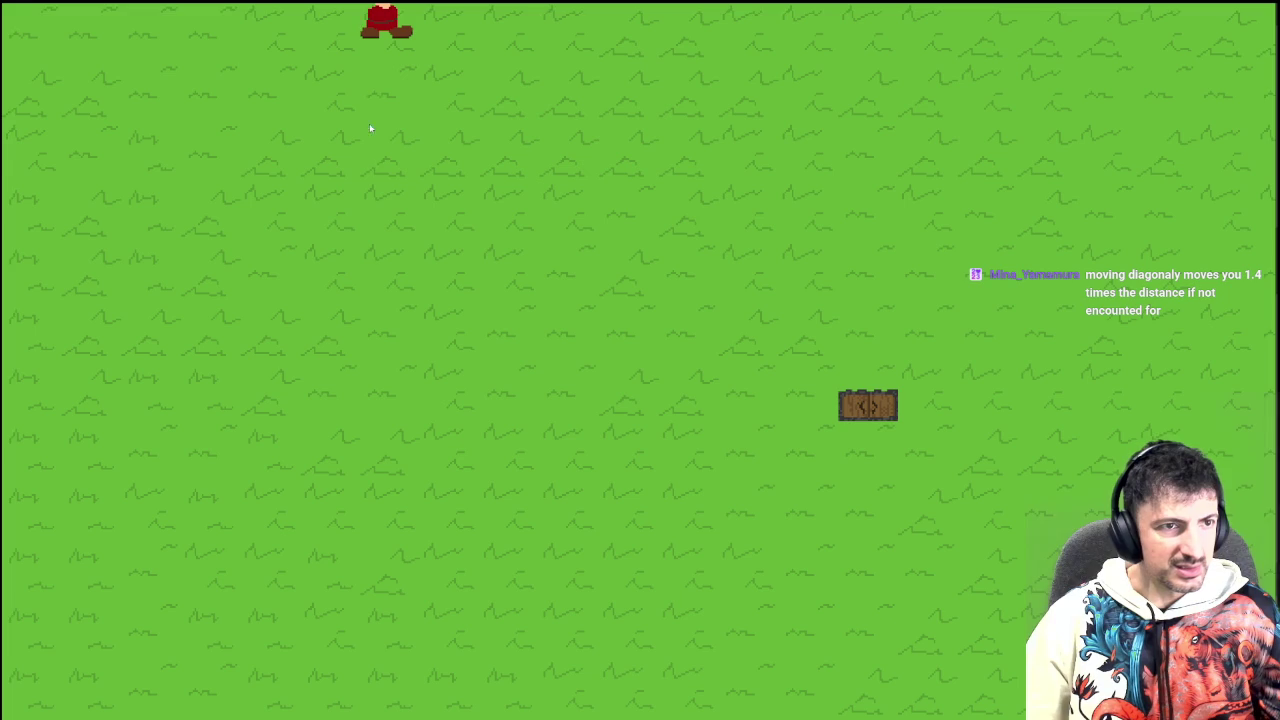
Step: Walk the gnome left and up into the corner, then diagonally down-right, and quit the game
key(Left)
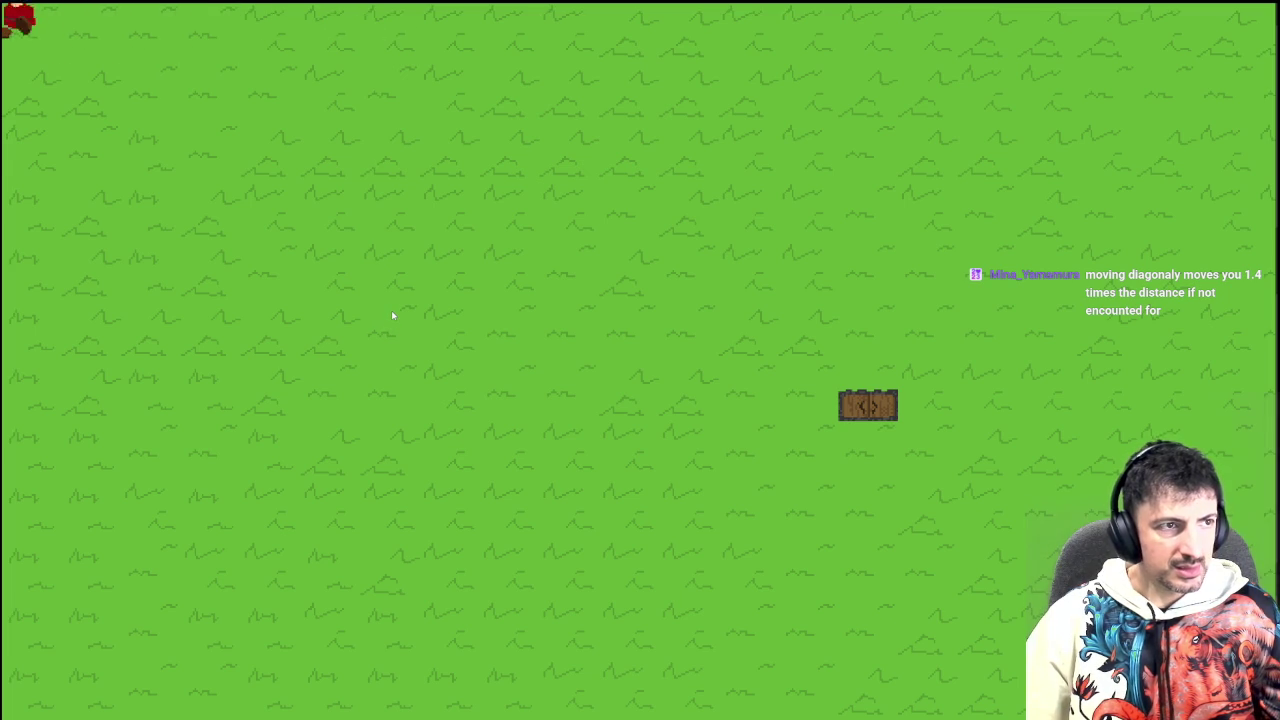
key(Up)
key(Up)
key(Up)
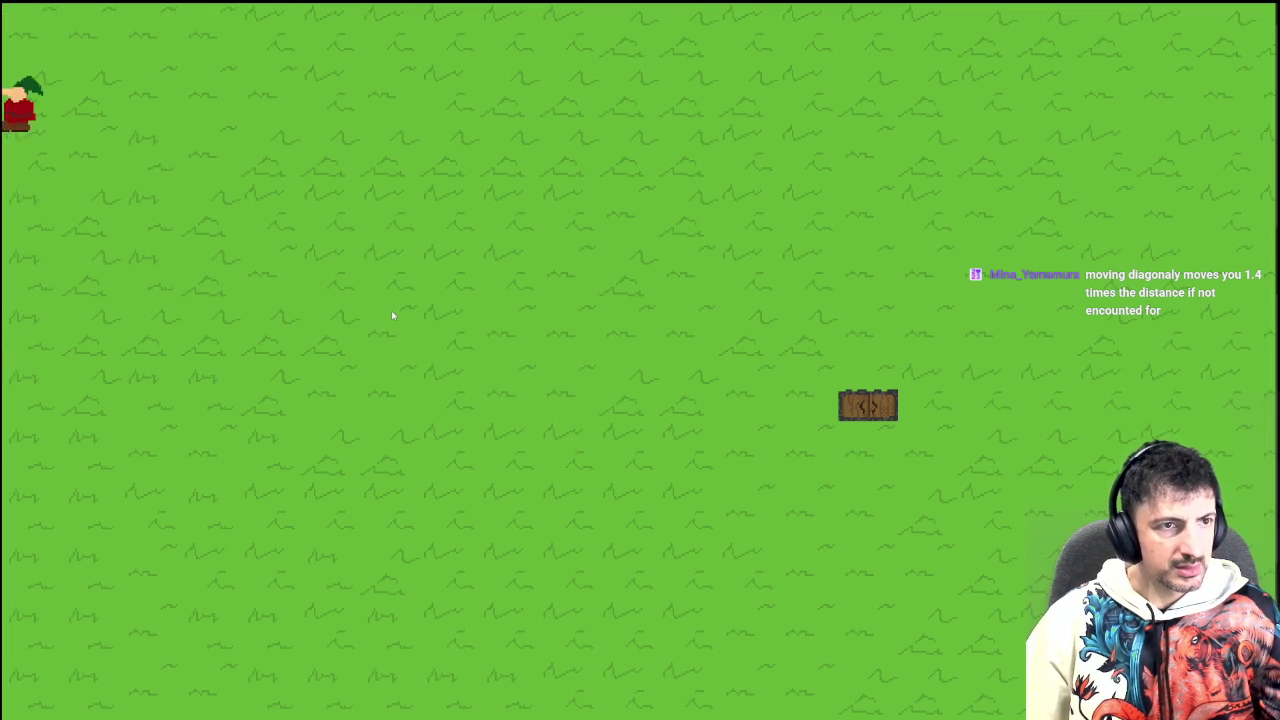
key(Down)
key(Right)
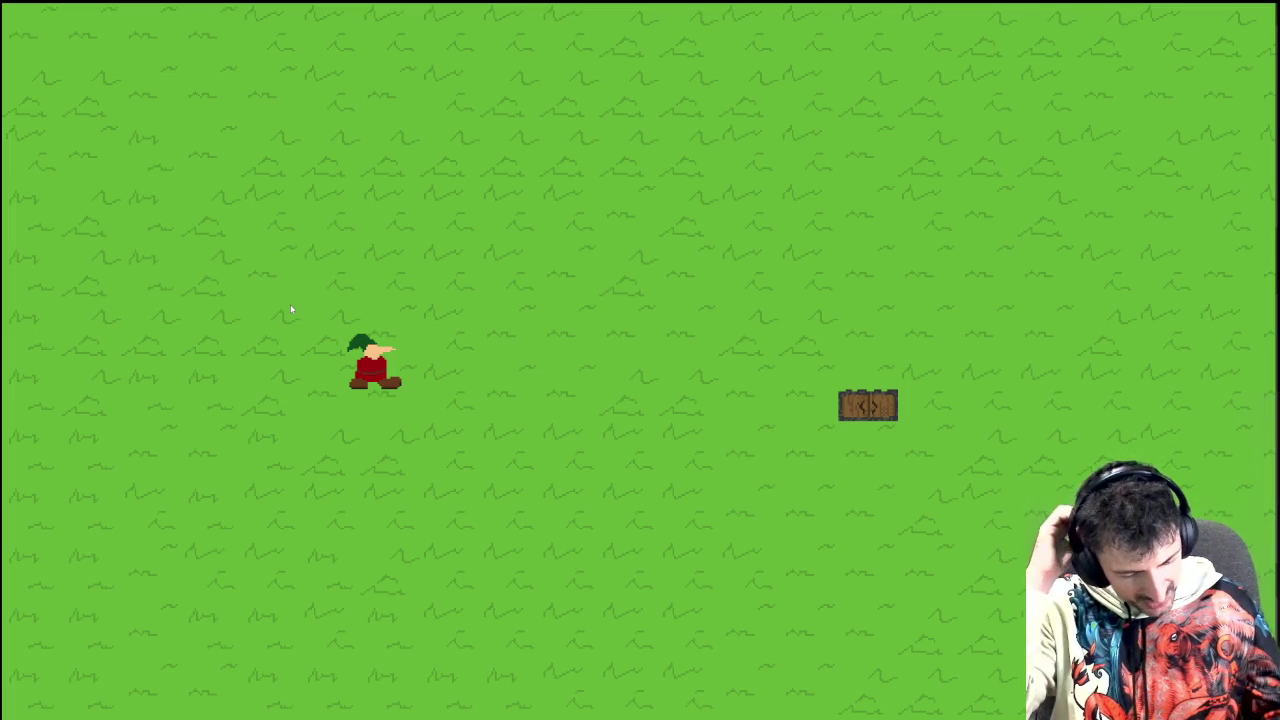
key(Escape)
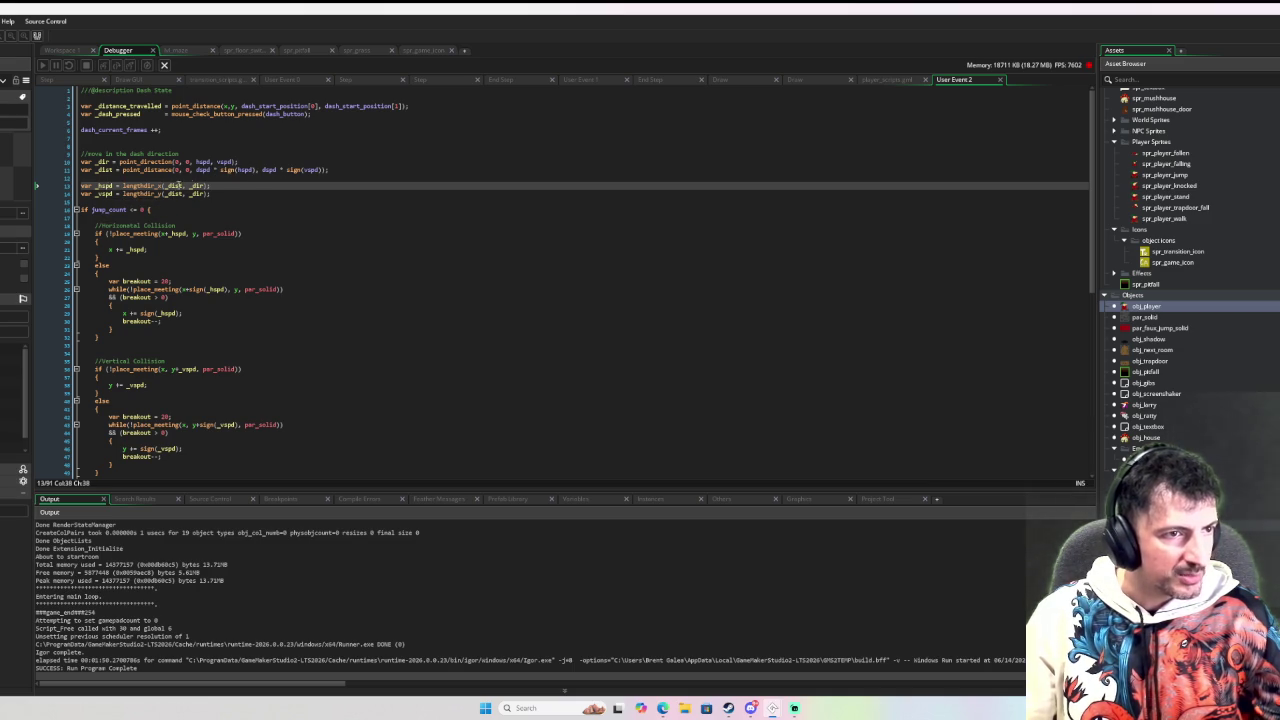
Step: Breakpoint line 14's _vspd line, debug the game, and move the gnome until execution pauses there
mouse_move(147, 187)
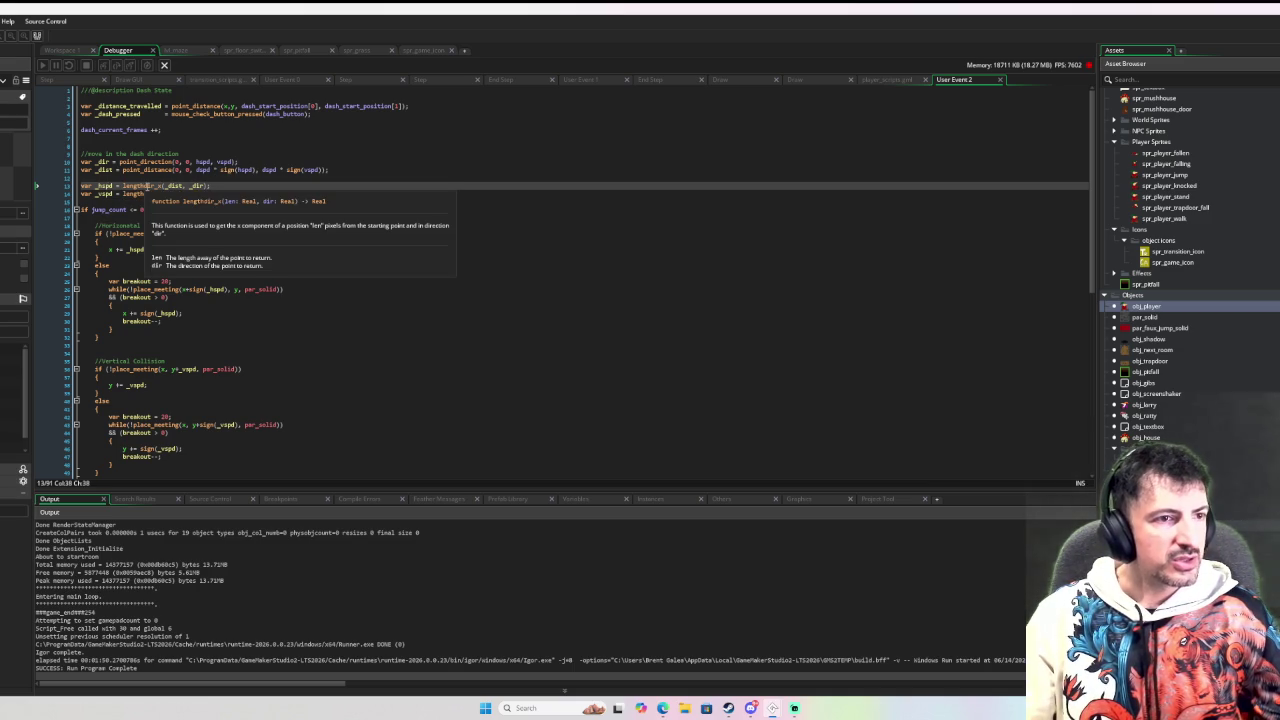
click(64, 193)
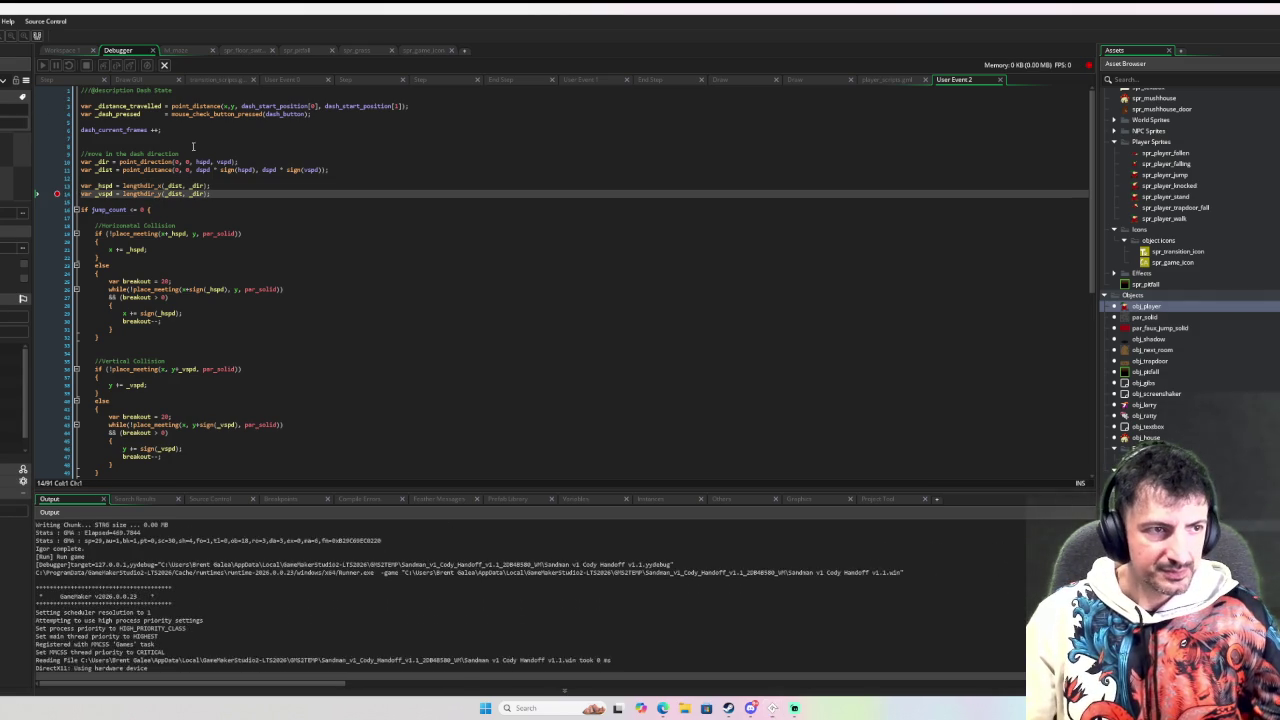
key(a)
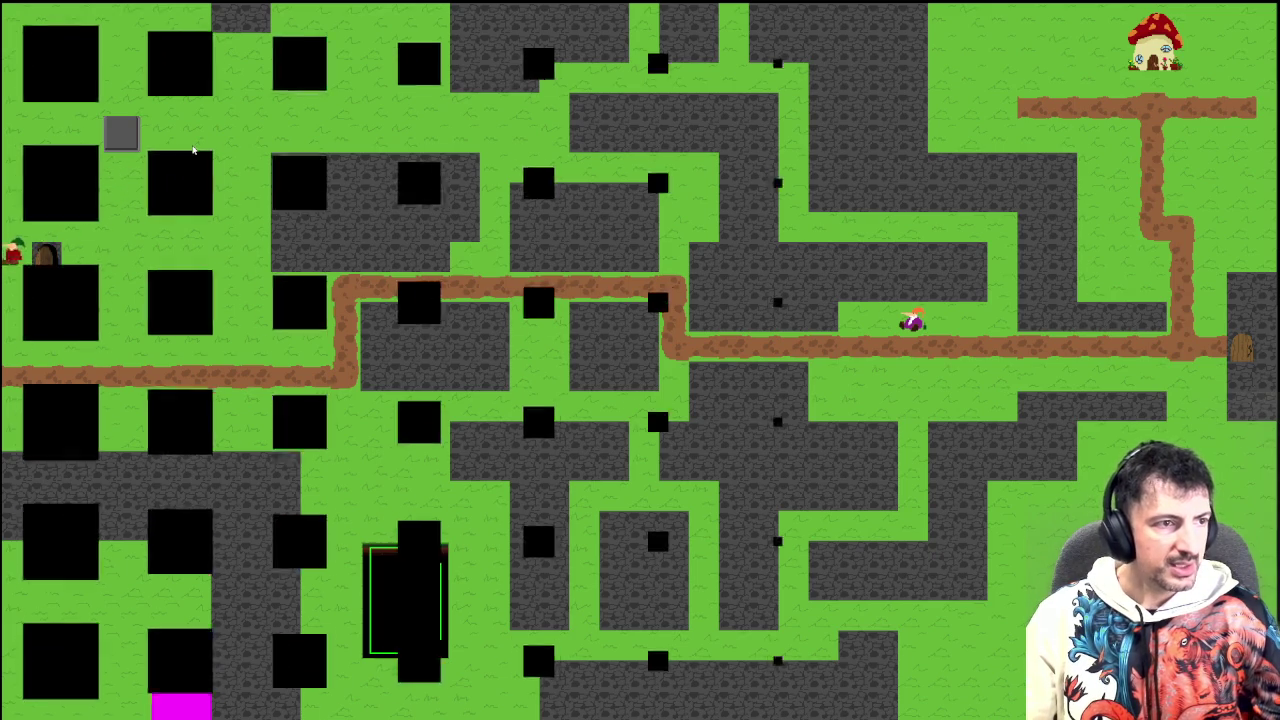
key(a)
key(alt+Tab)
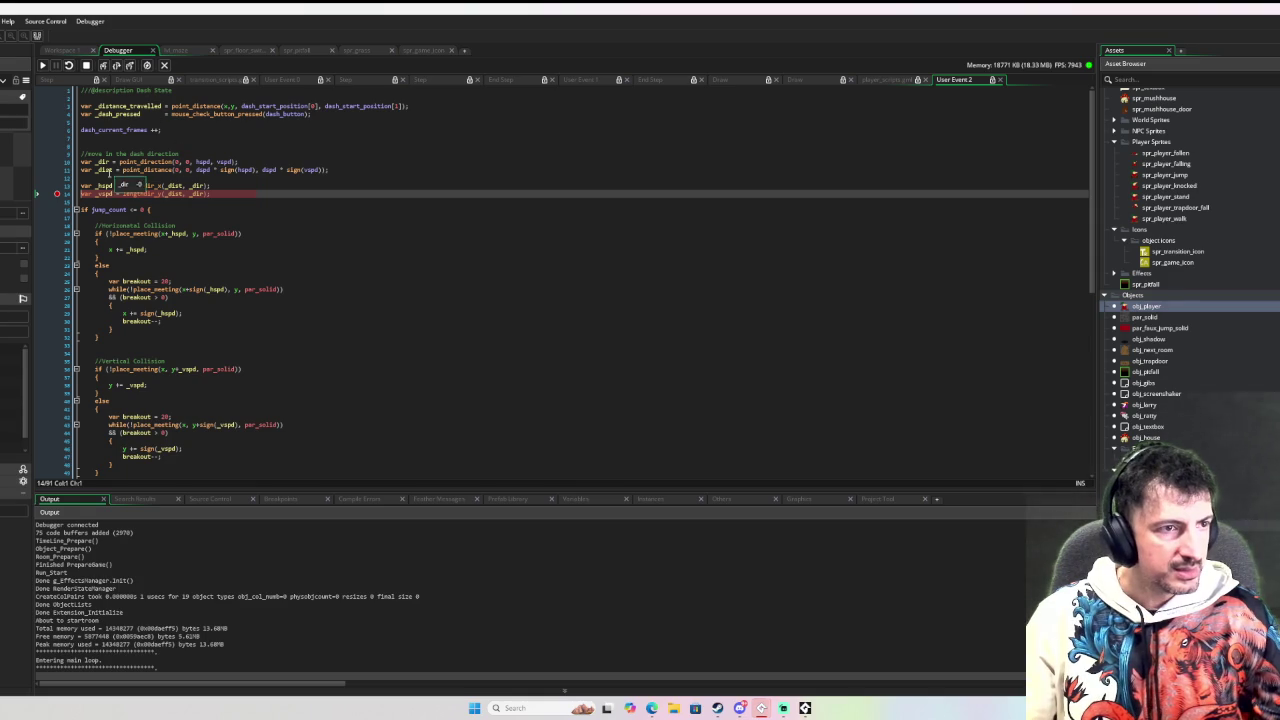
Step: Step once, continue to a temporary line-14 breakpoint, then remove it and resume the game
mouse_move(119, 185)
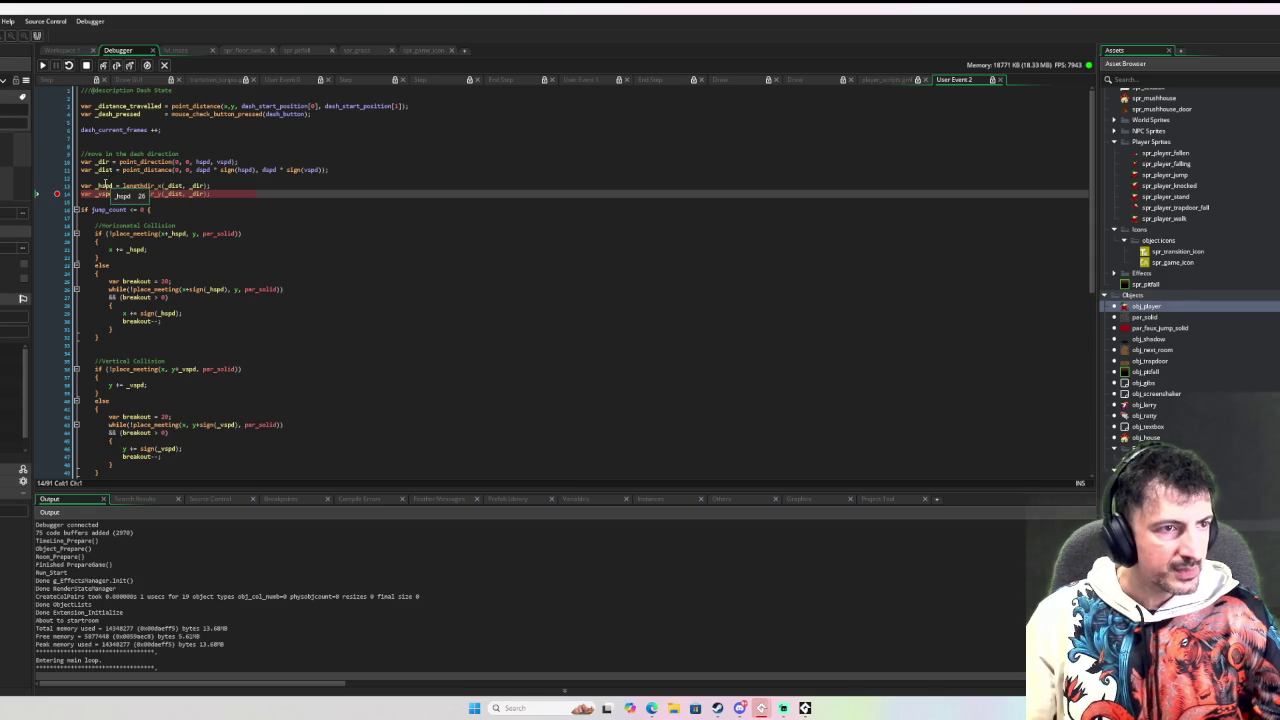
mouse_move(210, 167)
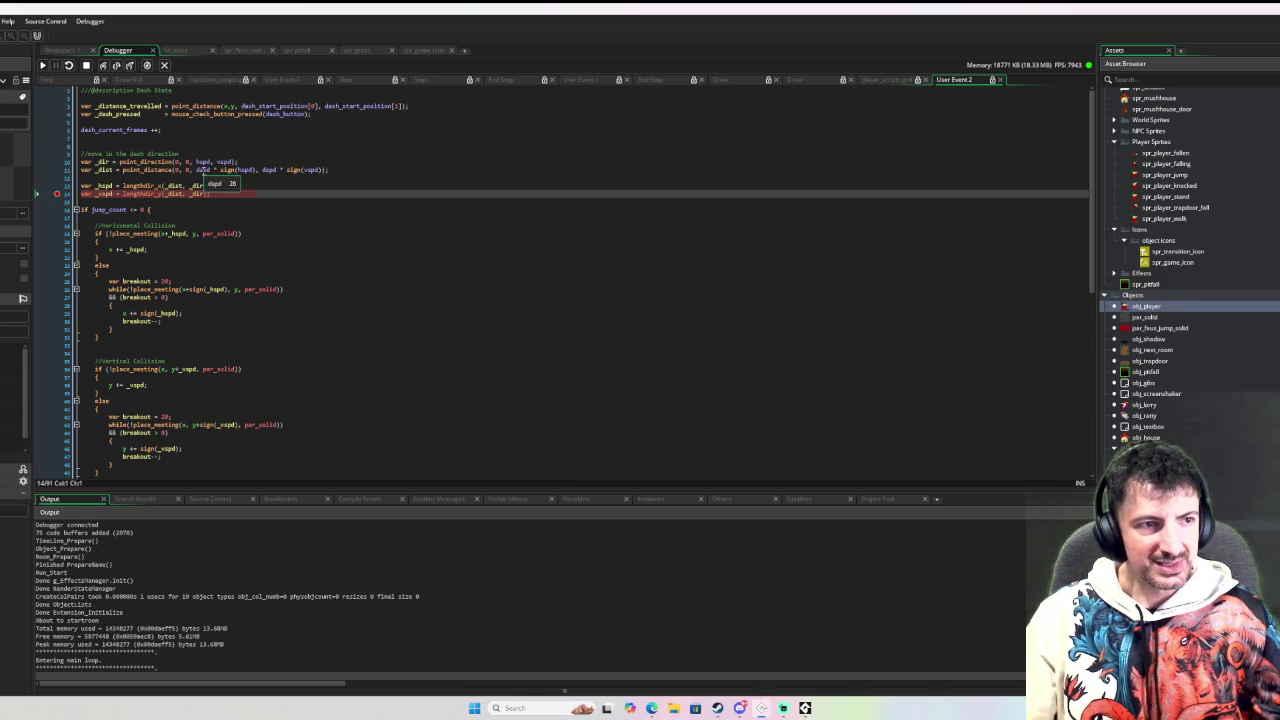
mouse_move(168, 193)
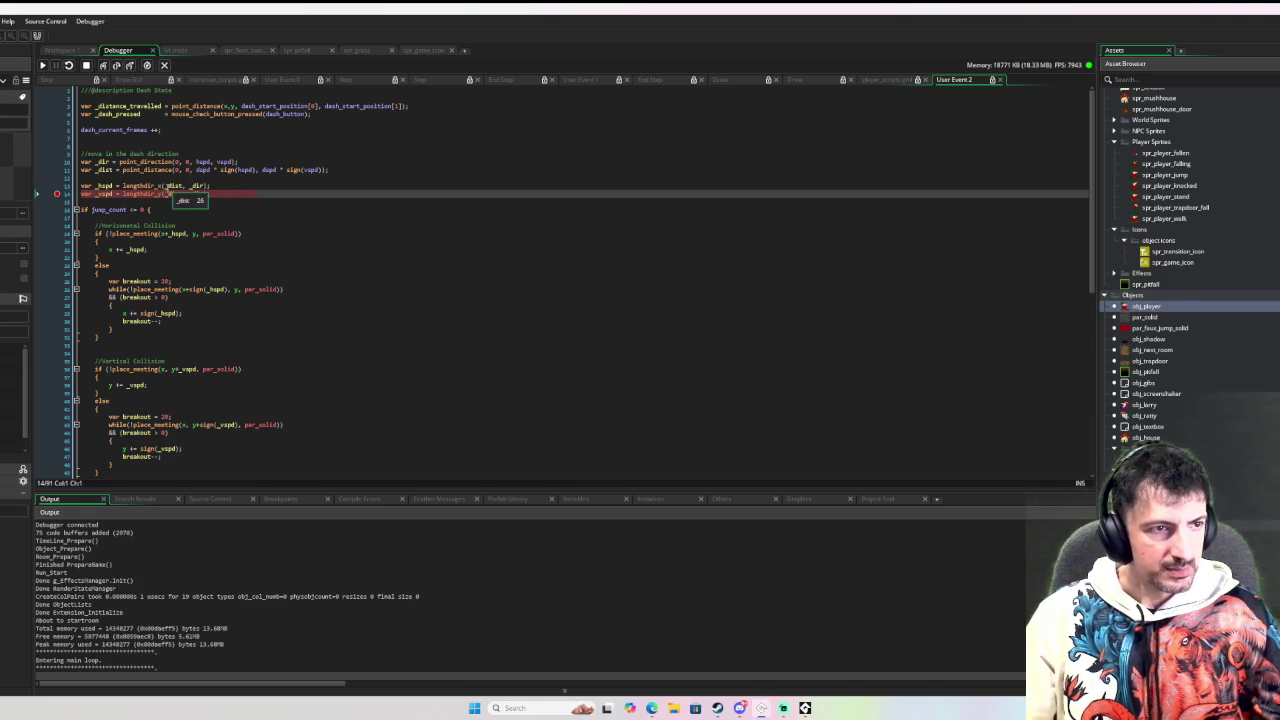
click(116, 65)
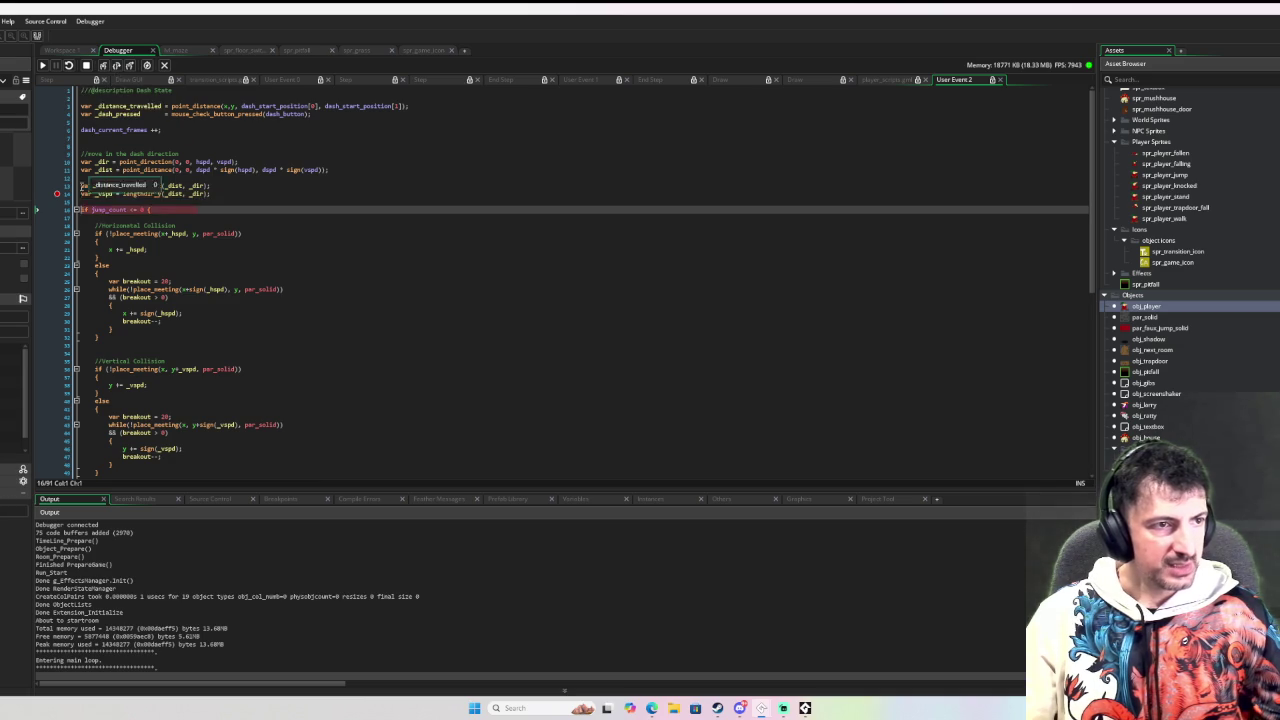
click(57, 193)
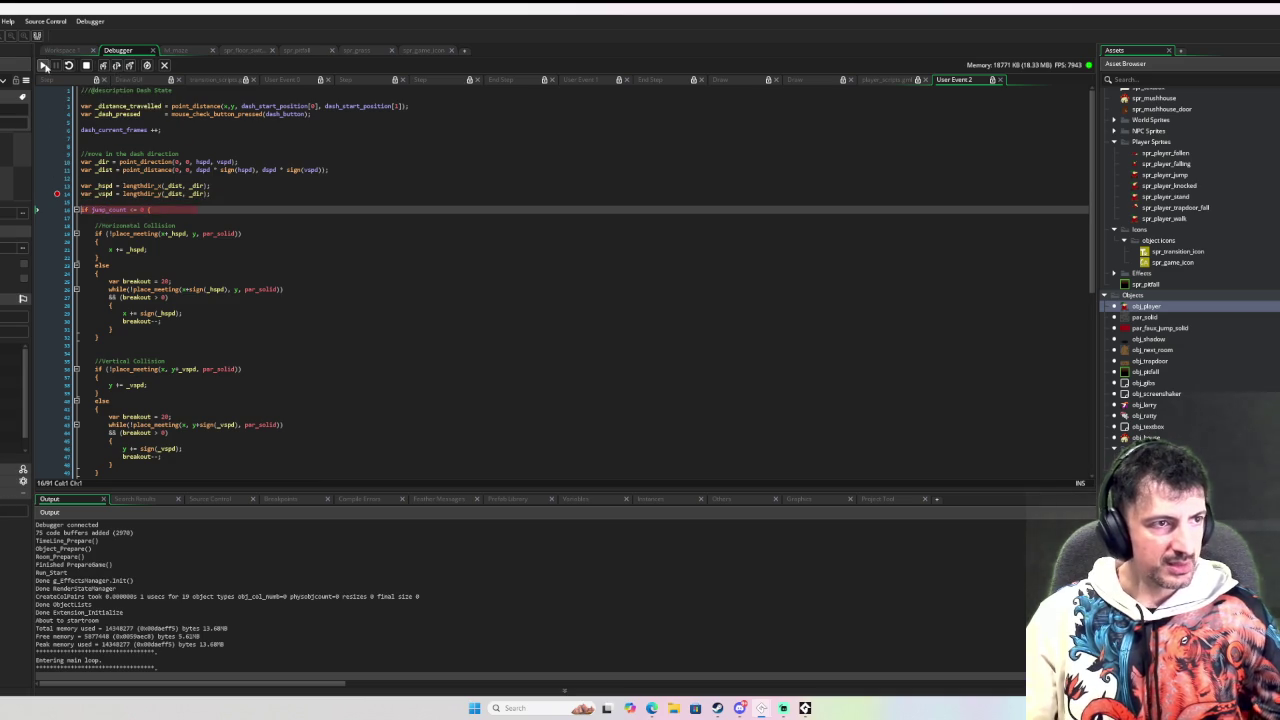
click(43, 65)
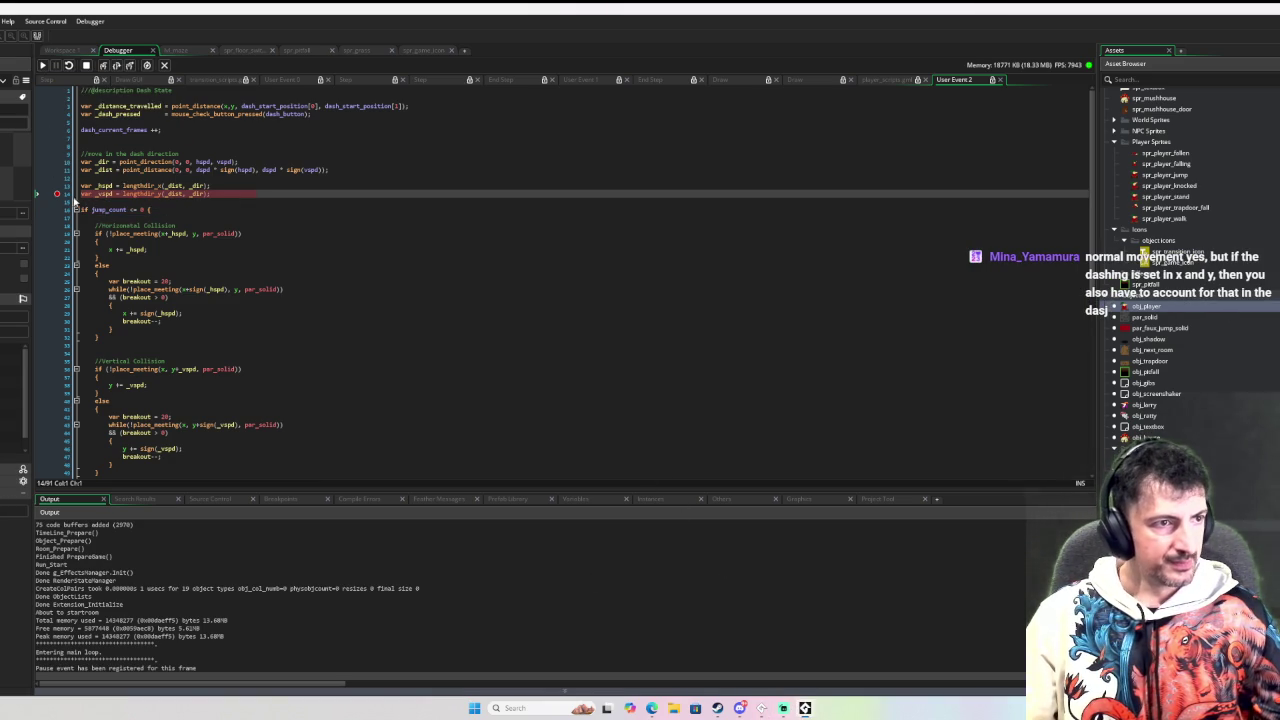
click(57, 193)
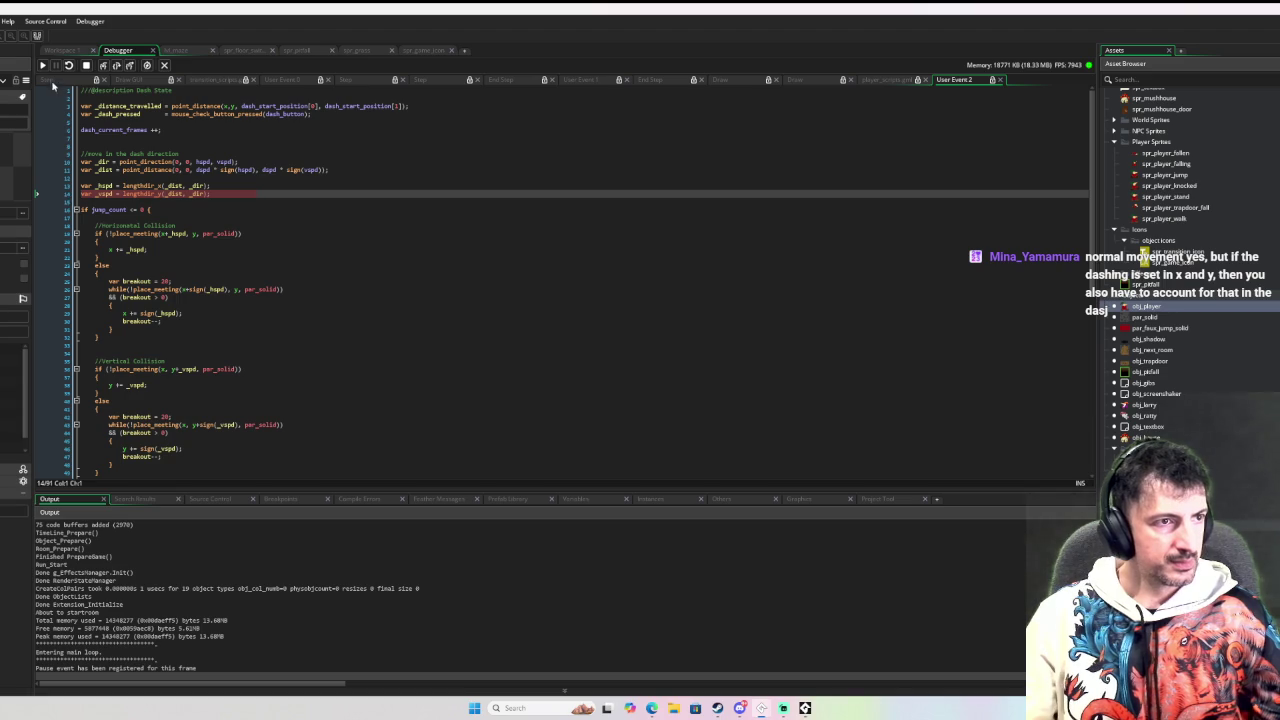
click(43, 65)
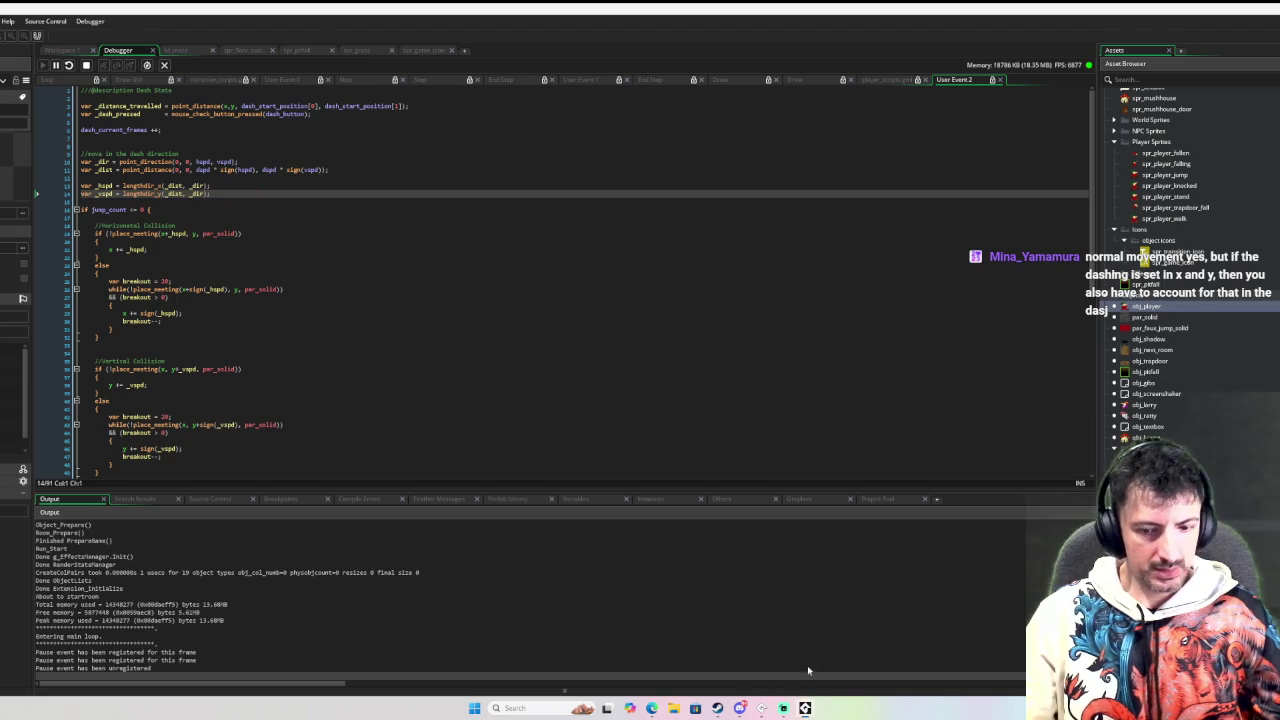
Step: Move the gnome left, re-add the line-14 breakpoint, and dash in the game to hit it
key(a)
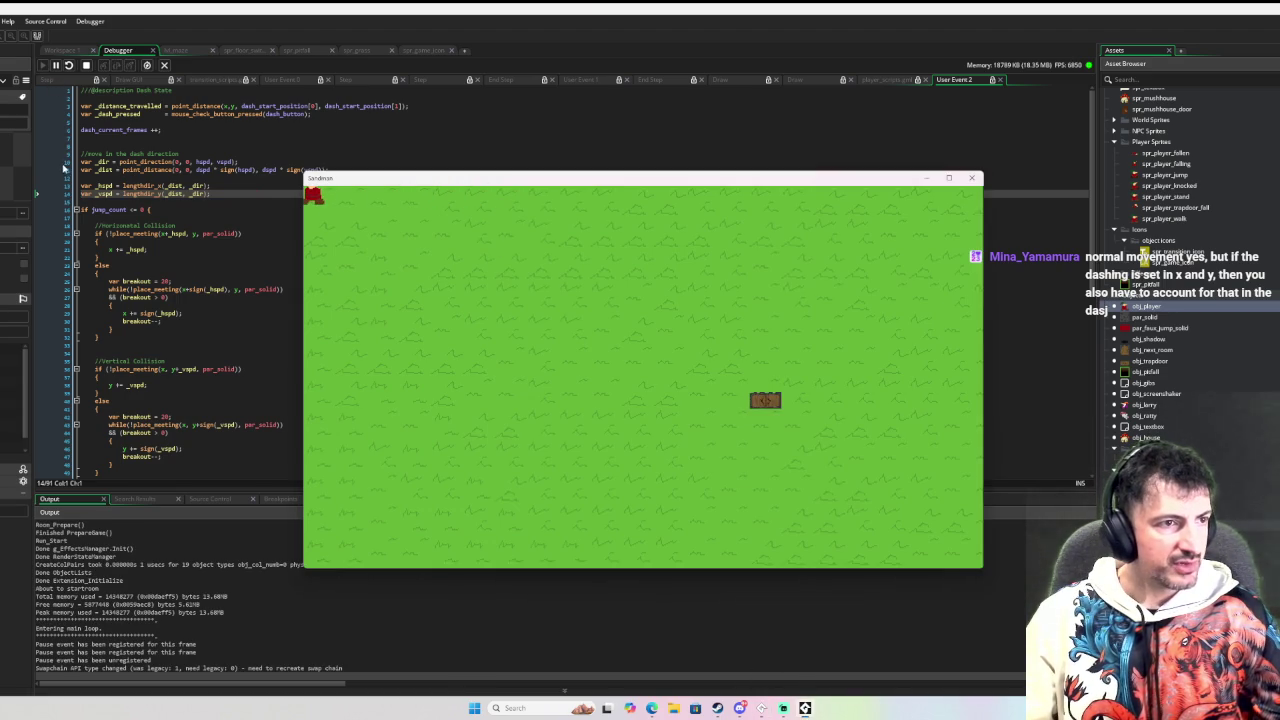
click(58, 195)
key(alt+Tab)
click(557, 363)
Step: Read the _hspd, dspd and _dist values with the game window moved aside, then stop debugging
mouse_move(104, 186)
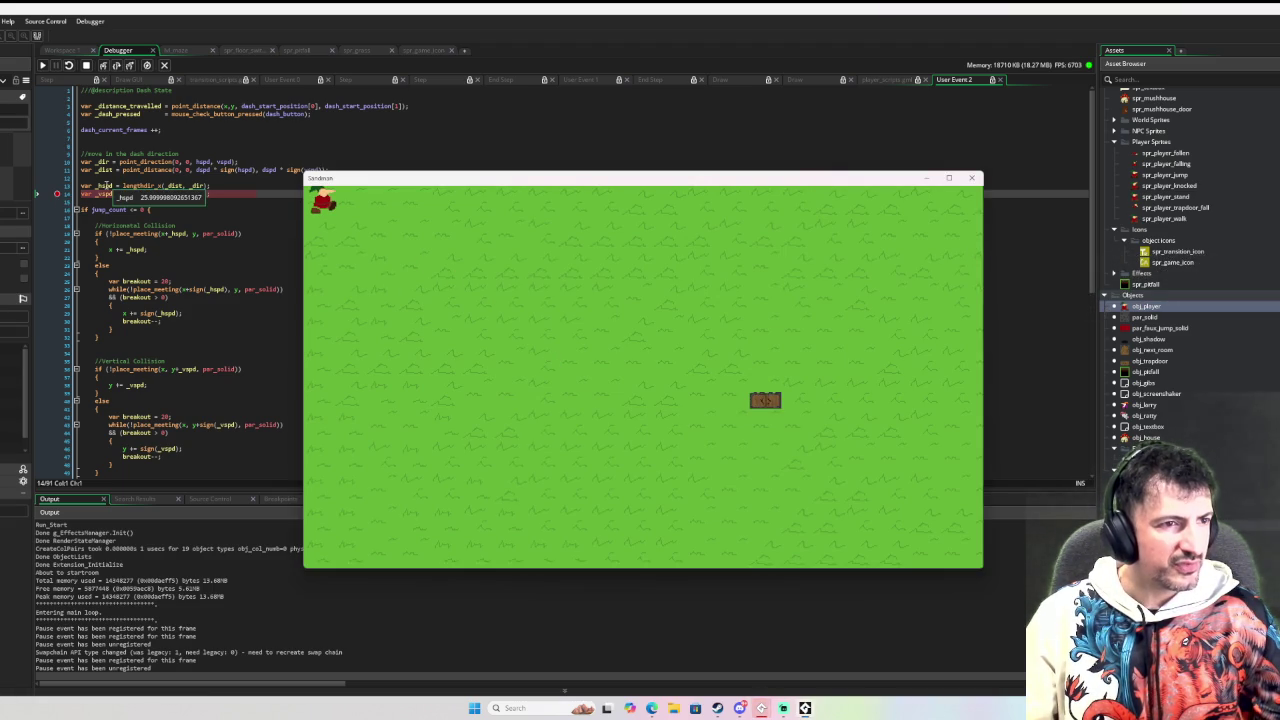
mouse_move(205, 166)
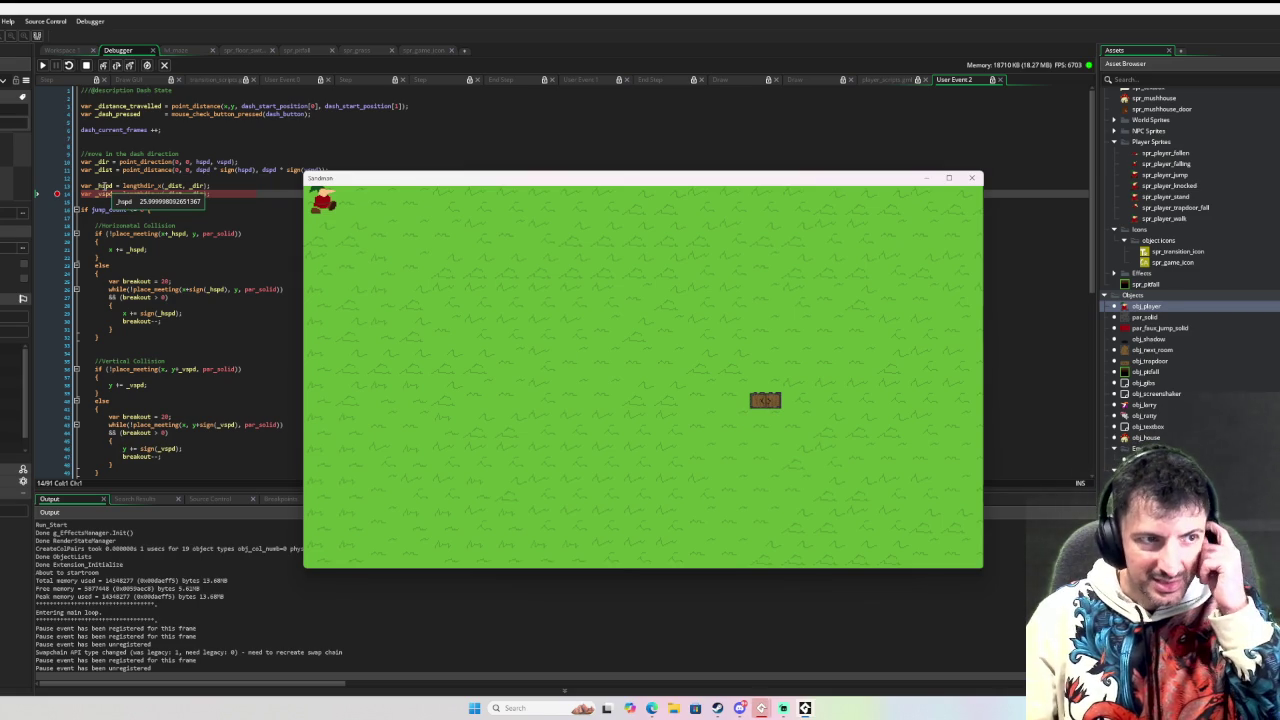
mouse_move(180, 183)
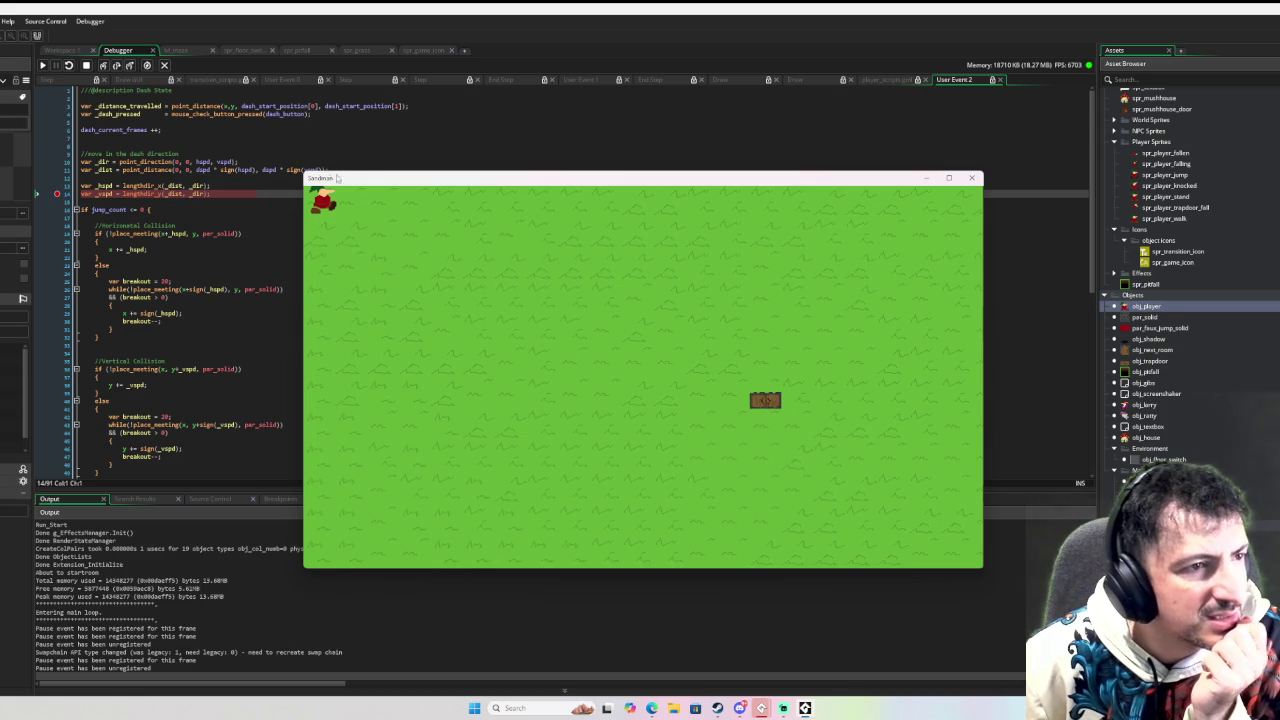
drag(367, 182, 547, 207)
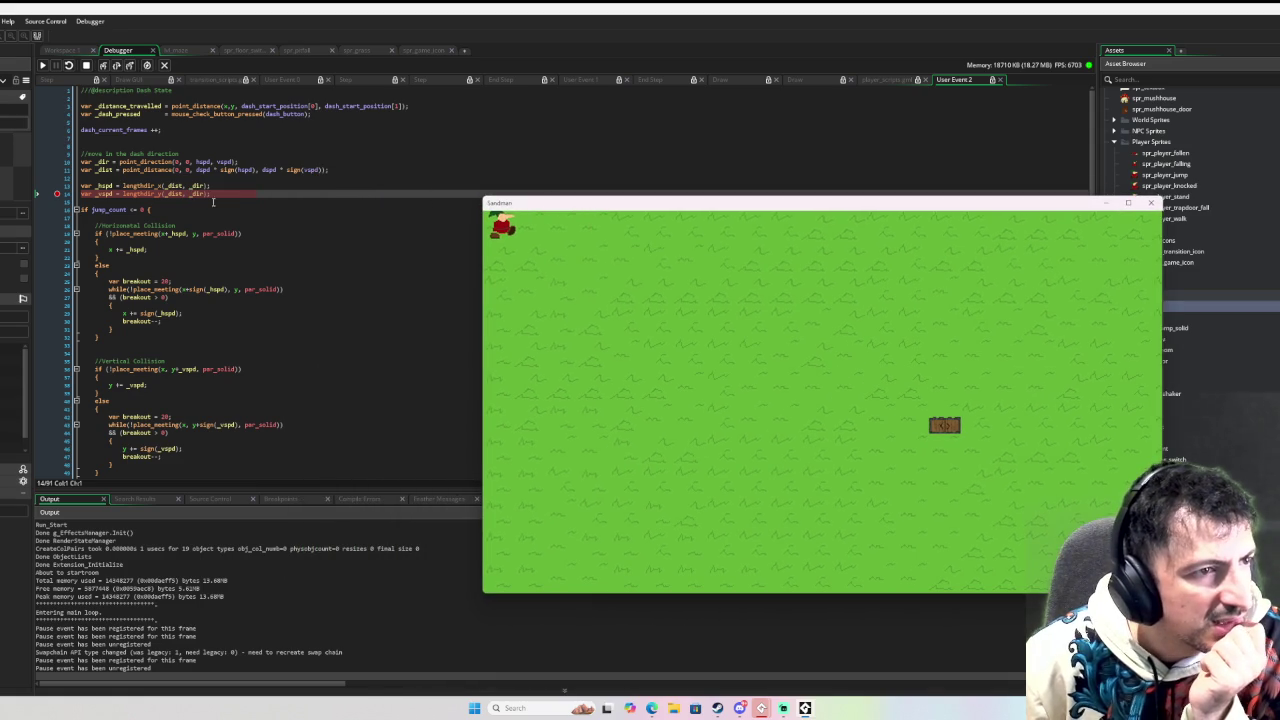
mouse_move(177, 189)
mouse_move(209, 170)
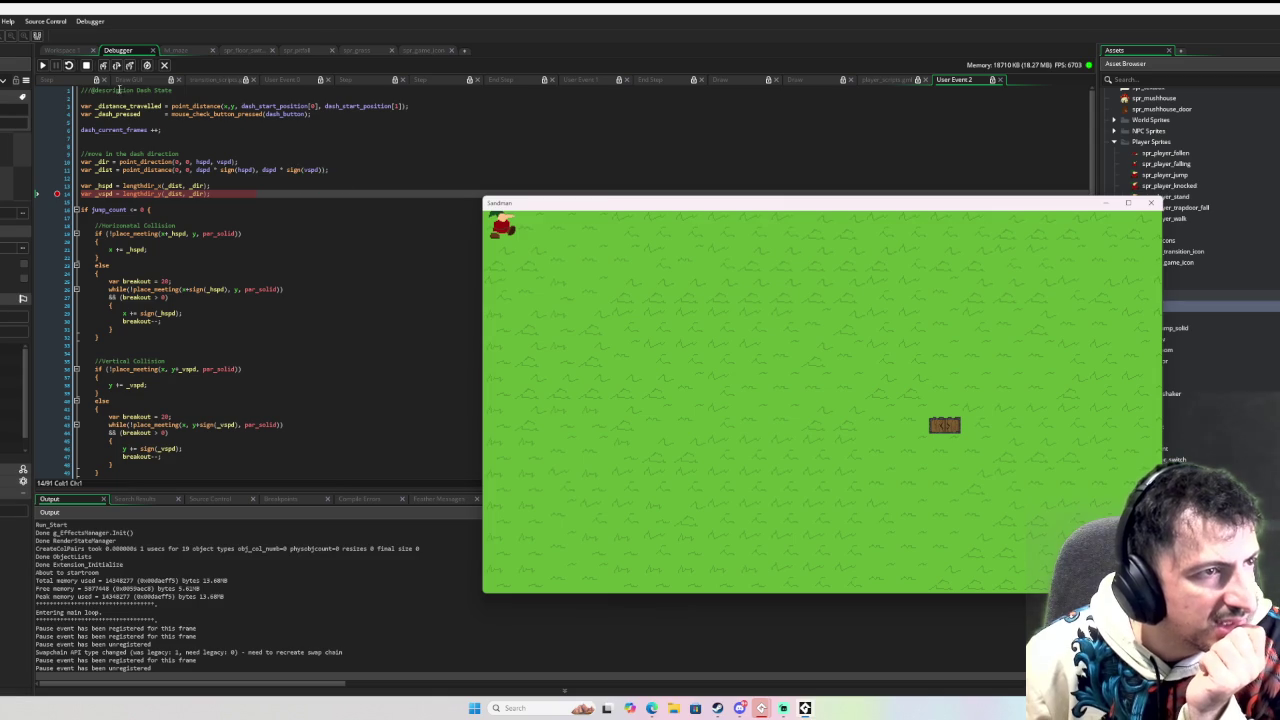
click(87, 66)
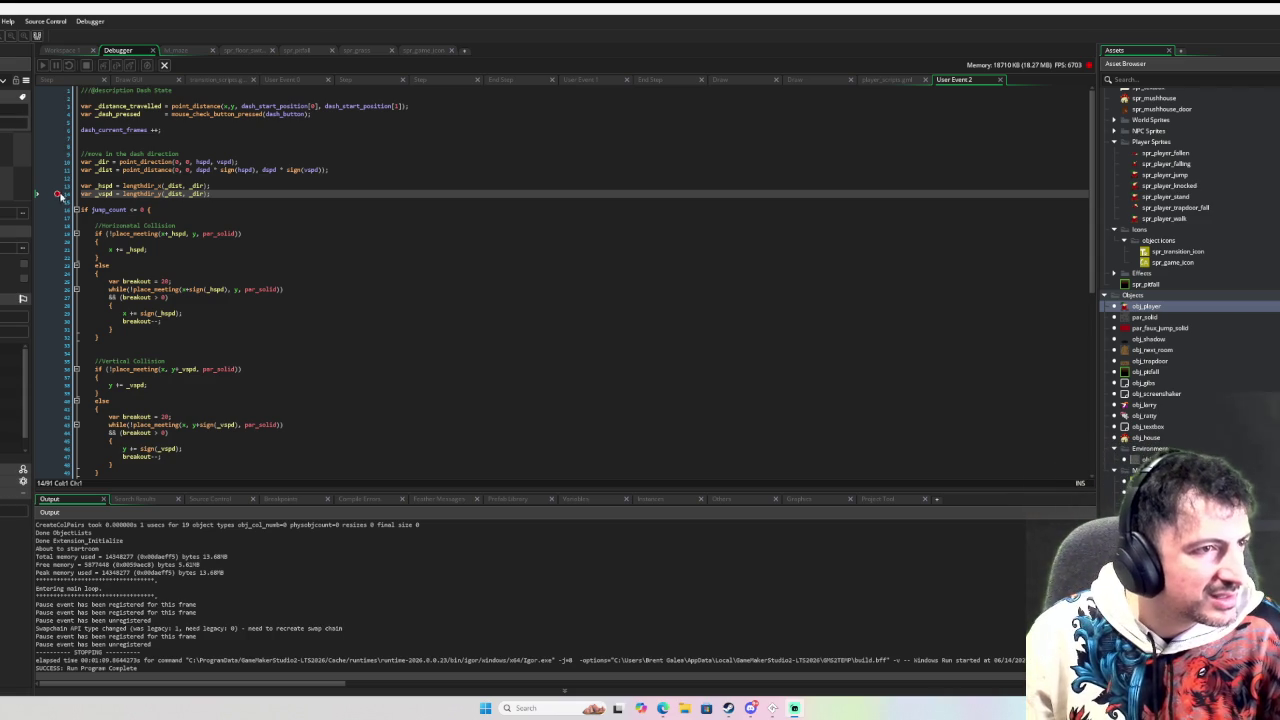
Step: Add 'var _sh = sign(hspd), _sv = sign(vspd);' on a new line below _dir
click(305, 161)
key(Return)
key(Return)
key(Return)
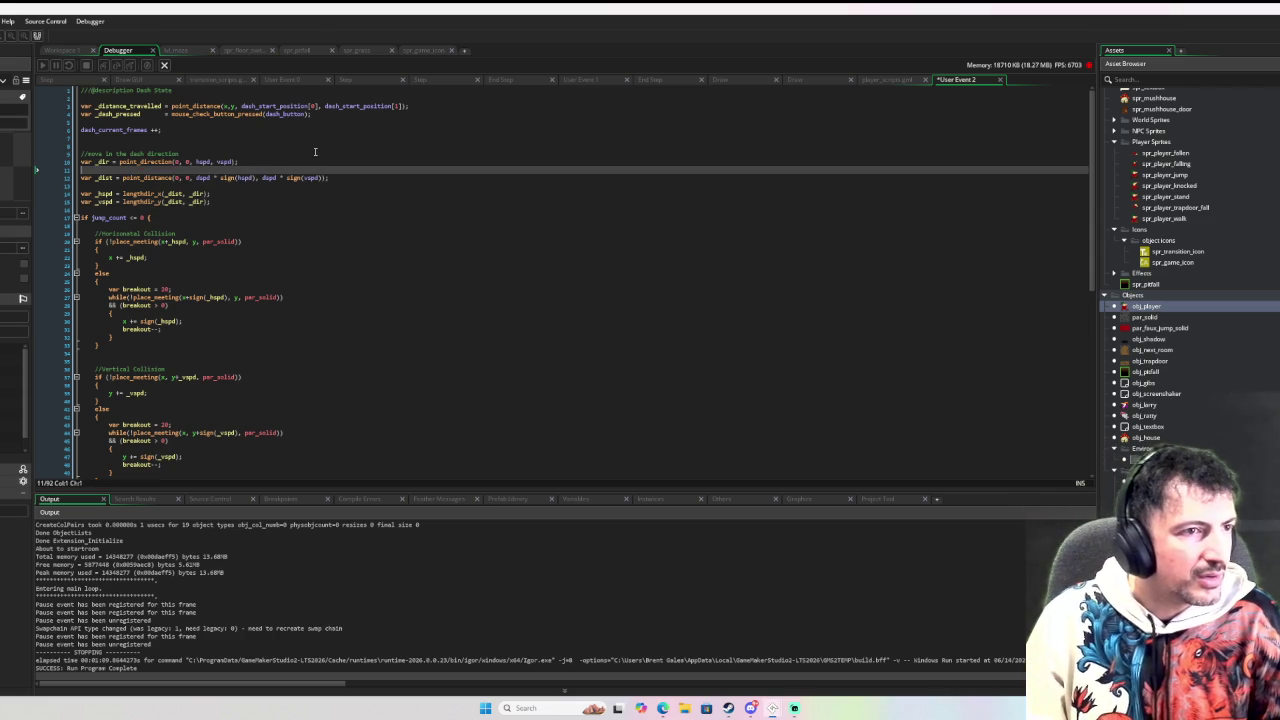
key(Up)
text(var _)
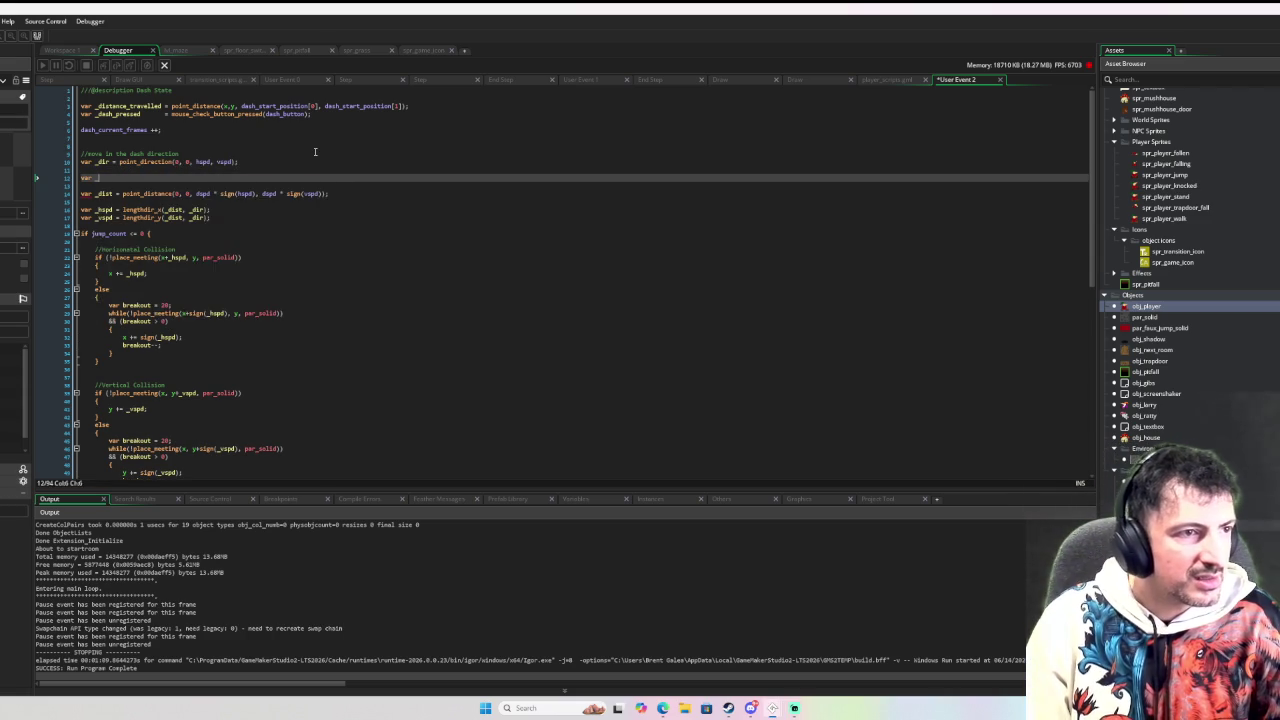
text(d =)
text(ign()
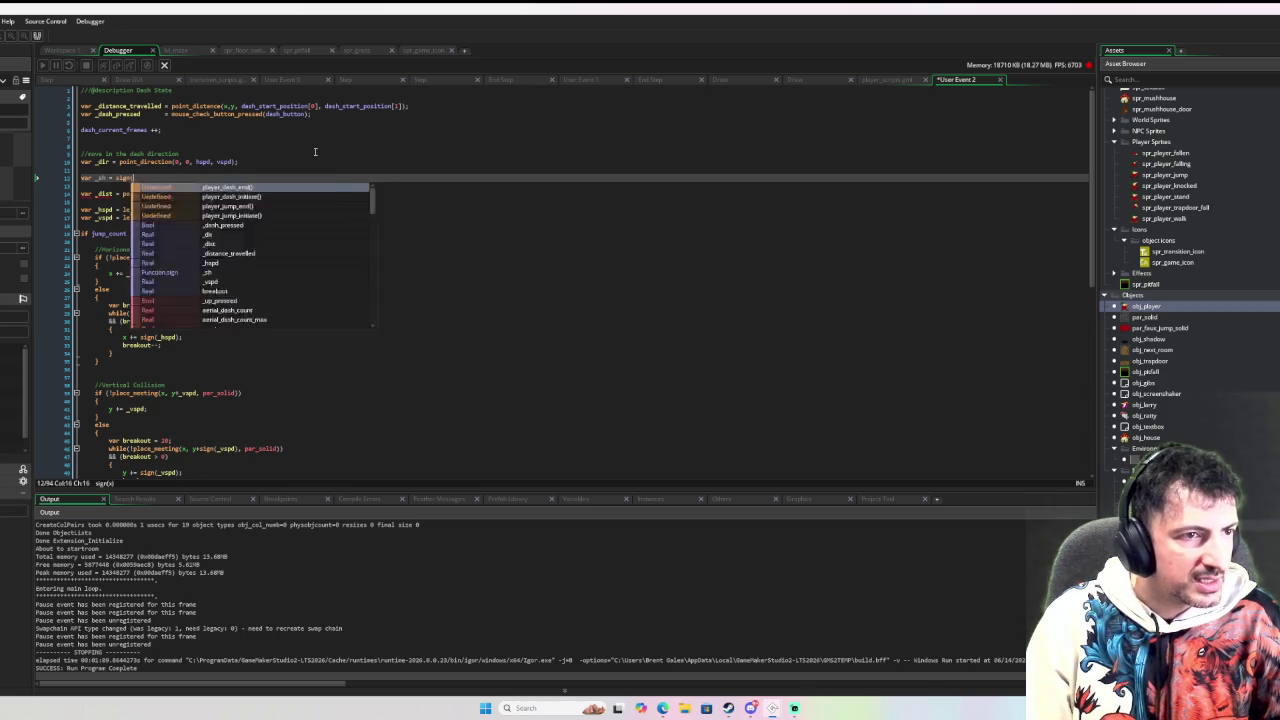
text(hspd))
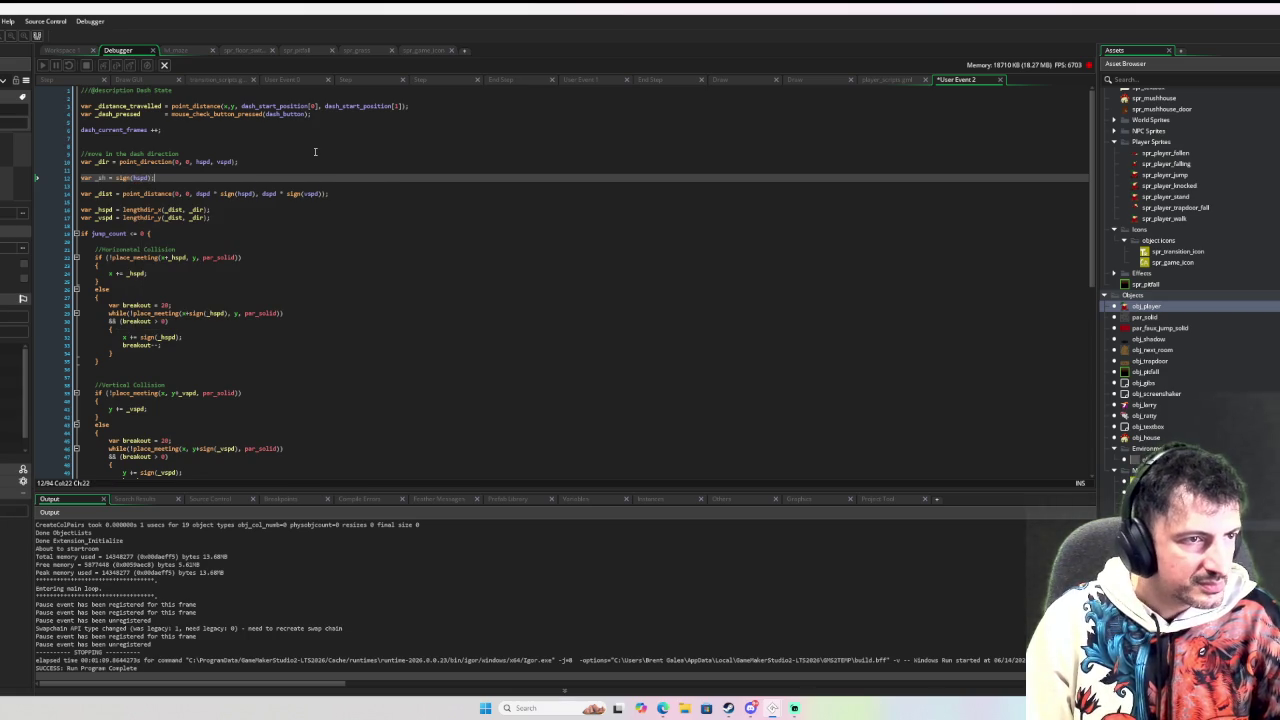
text(_s)
text(sign()
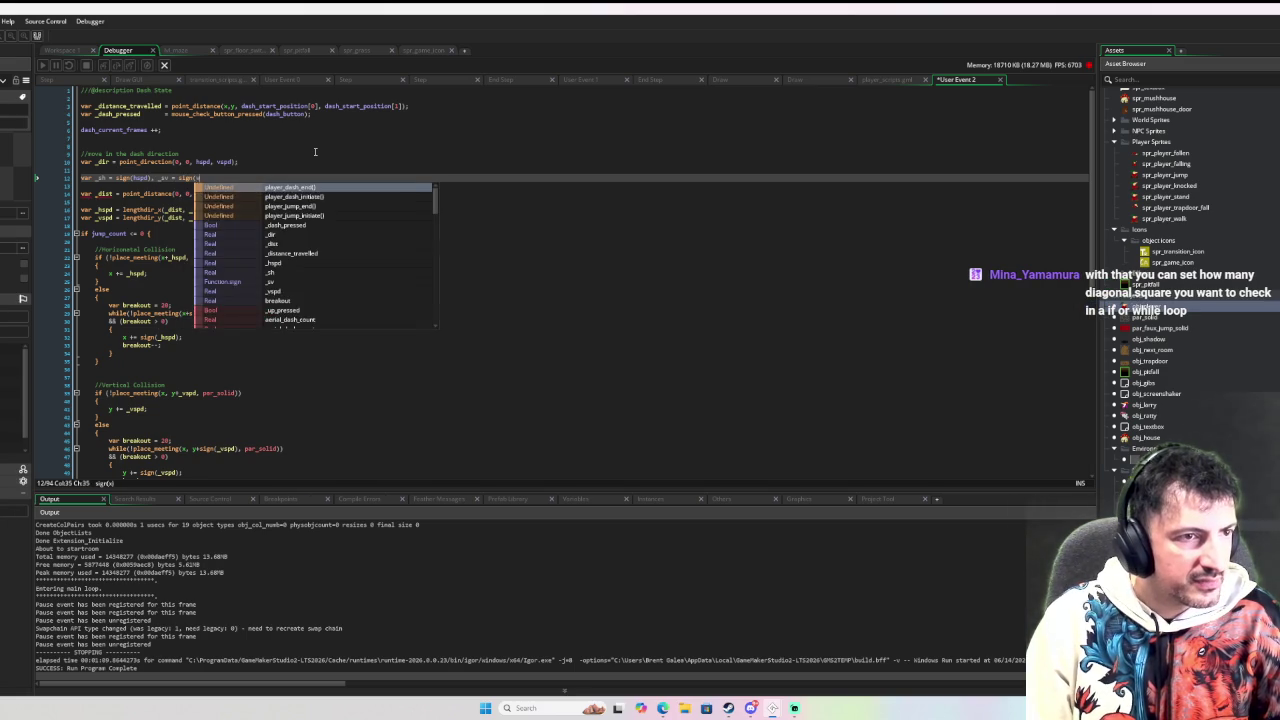
text(vspd);)
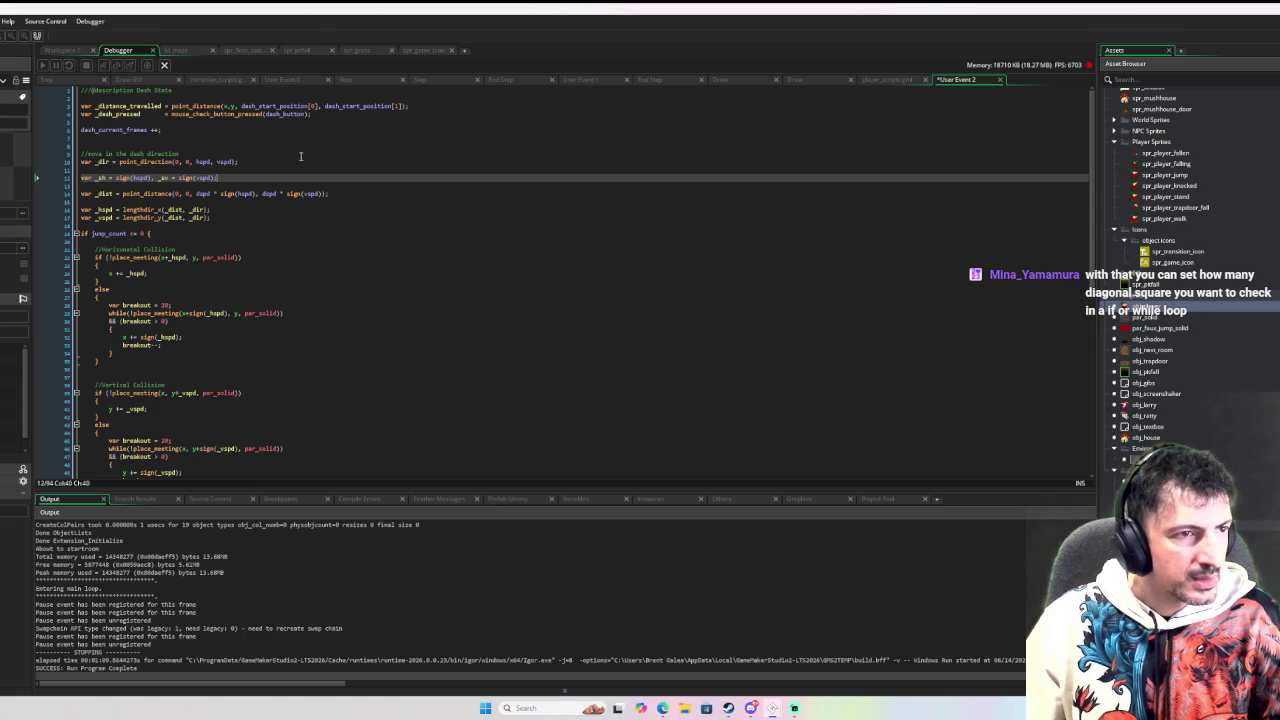
Step: Replace sign(hspd) and sign(vspd) in the _dist line with _sh and _sv, then relaunch debugging
click(106, 178)
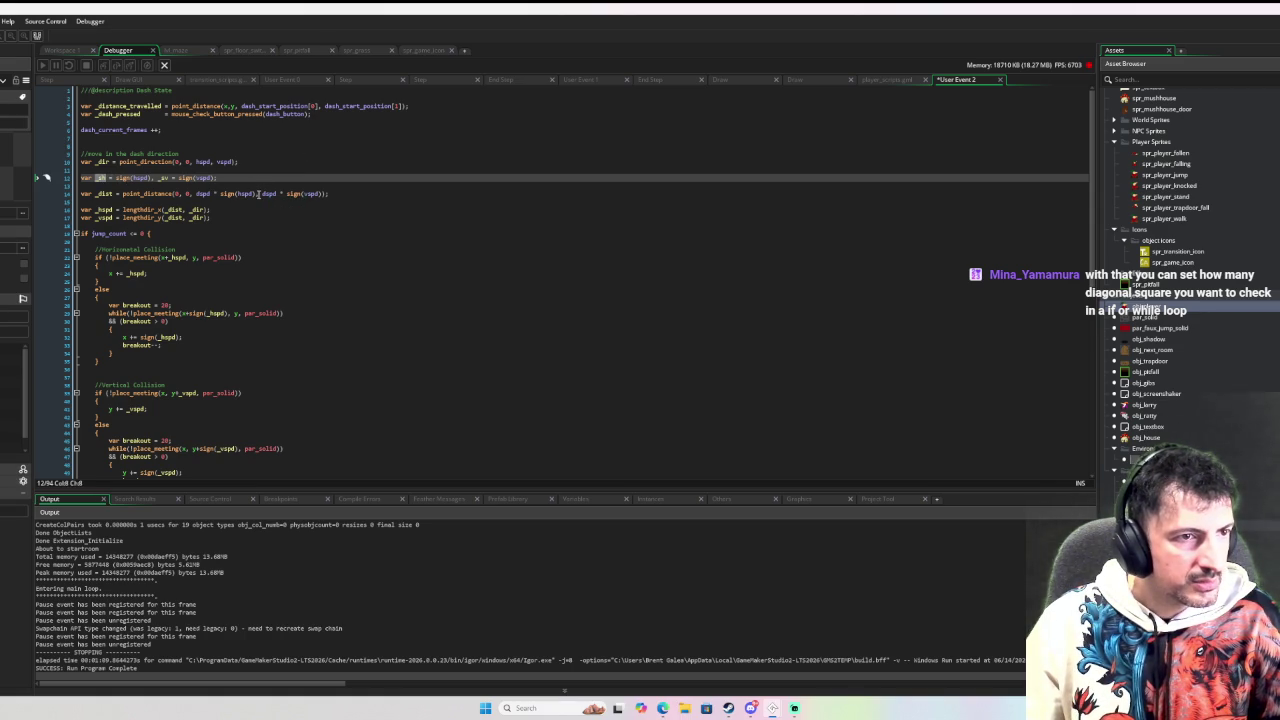
drag(258, 194, 221, 194)
text(_sh)
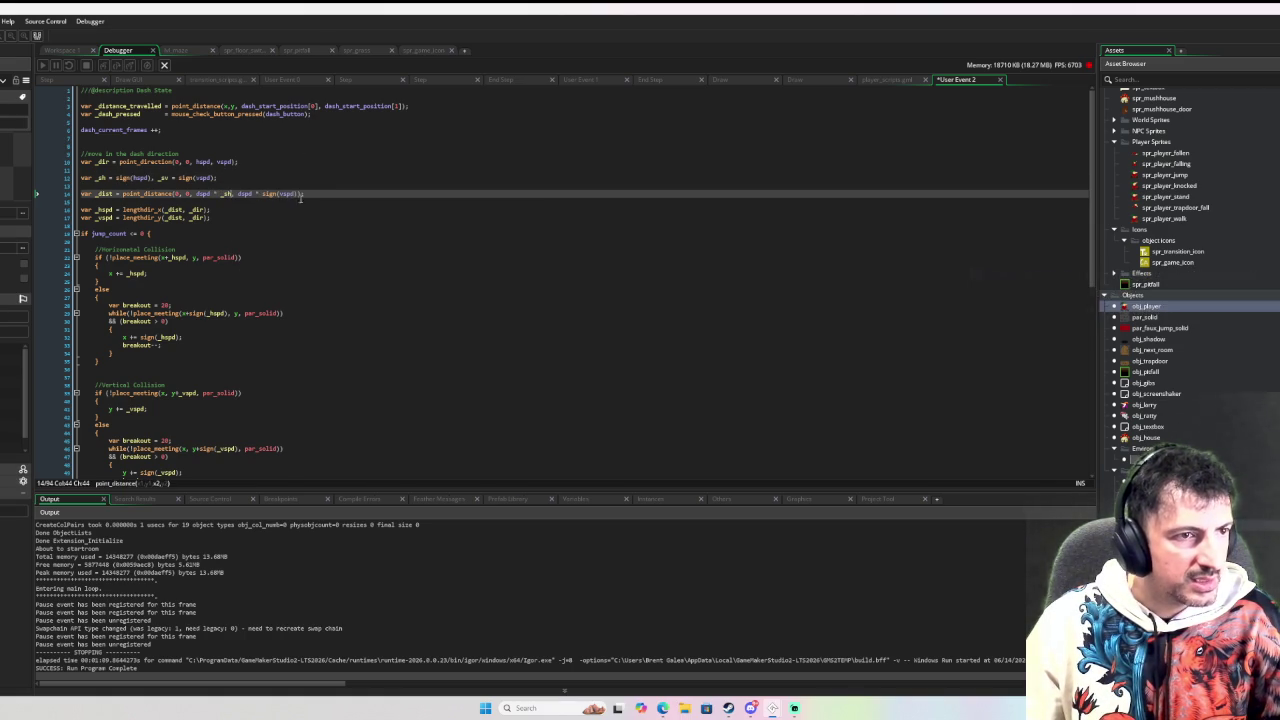
click(160, 178)
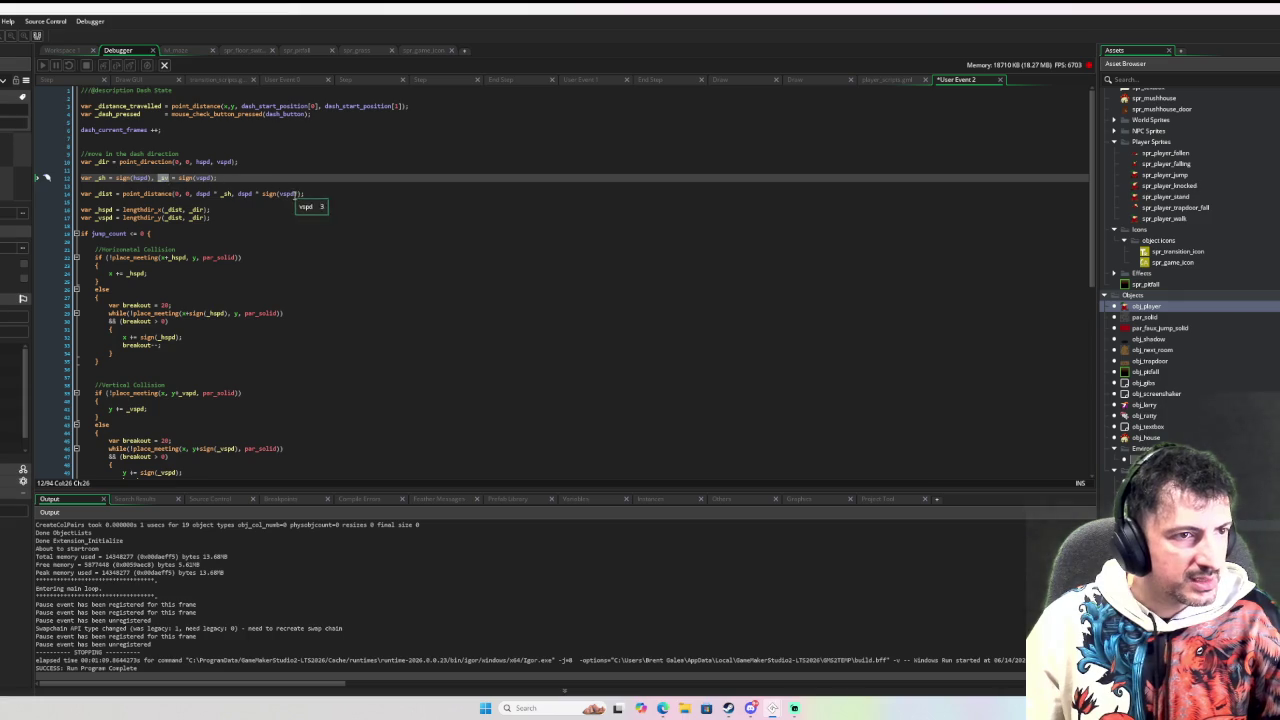
drag(299, 194, 268, 197)
text(_sv)
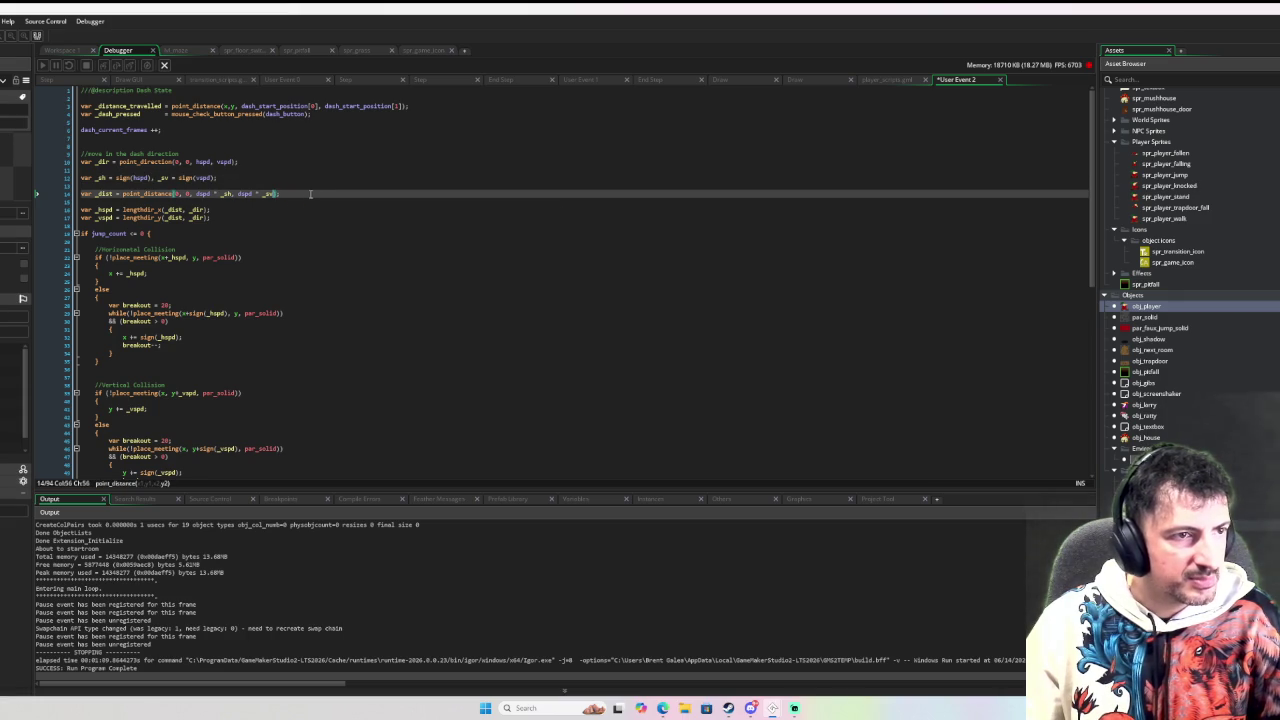
click(274, 199)
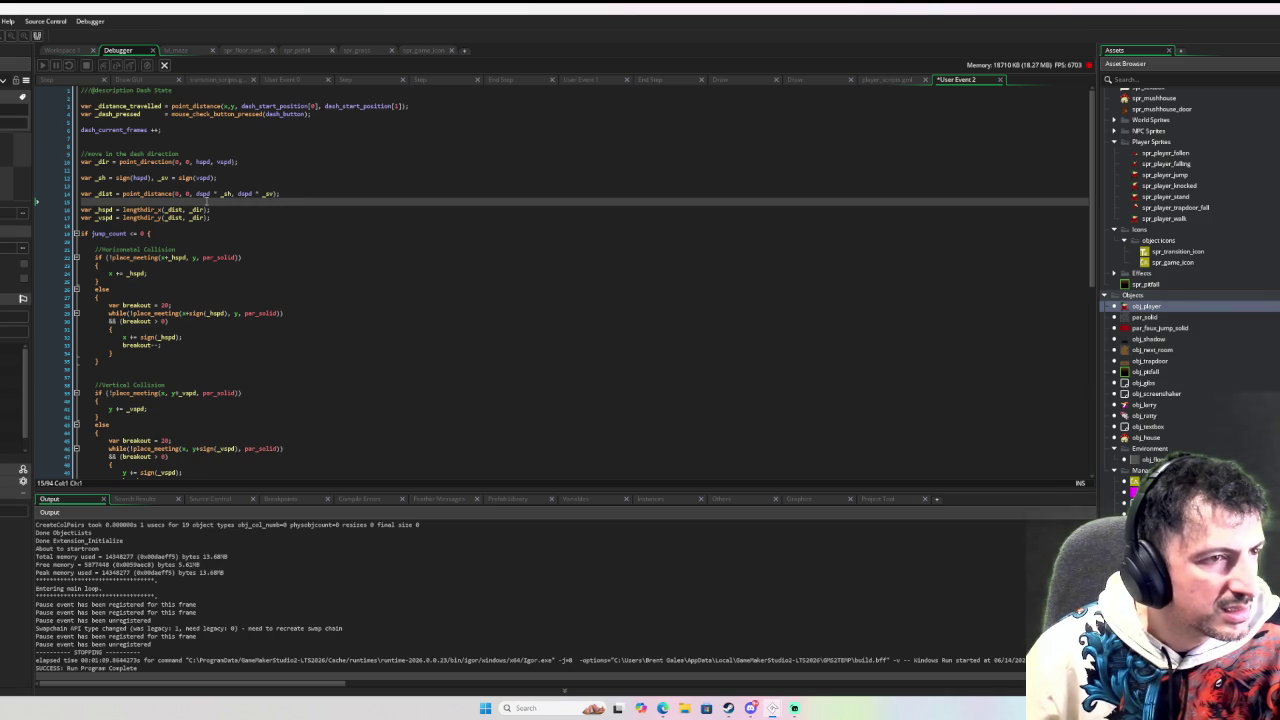
mouse_move(228, 196)
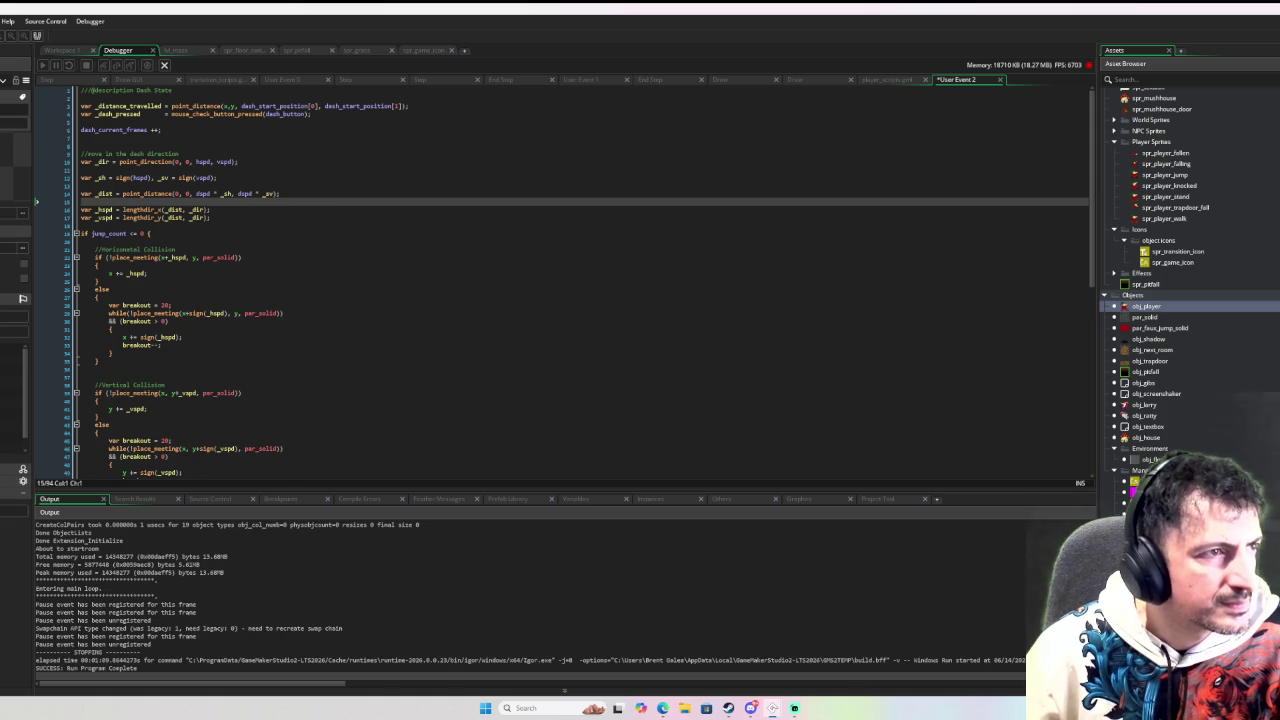
key(F5)
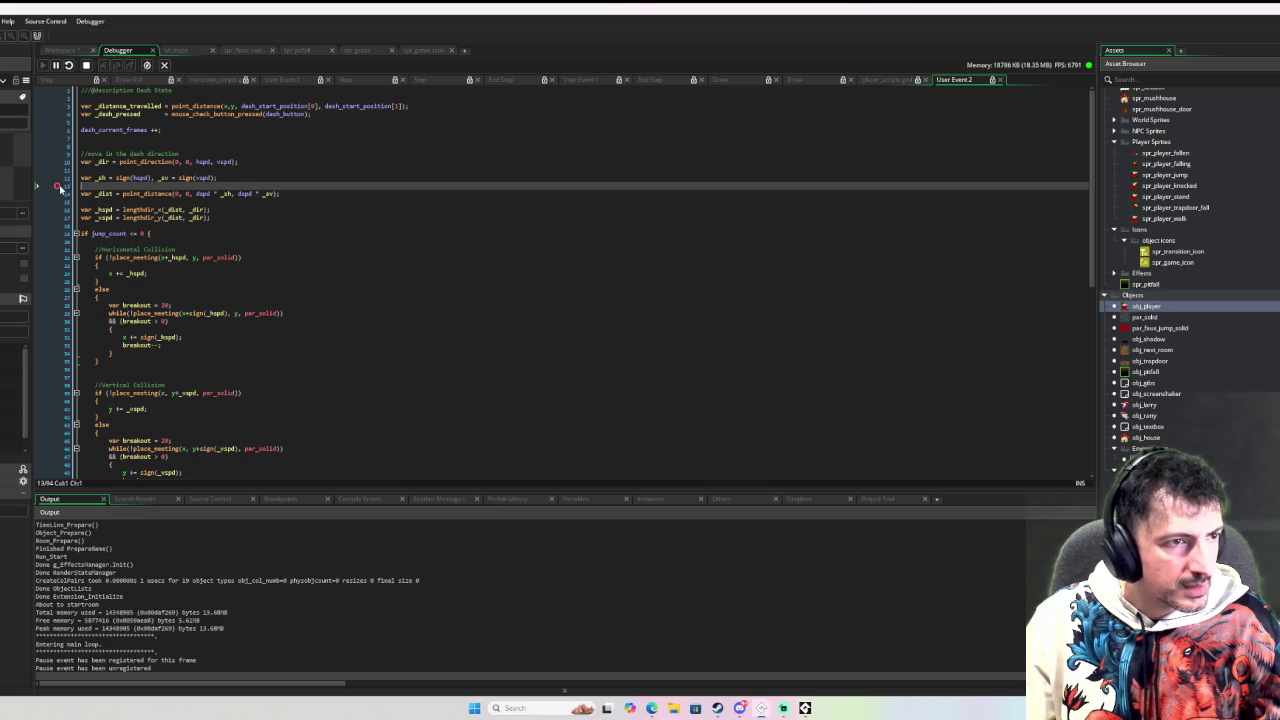
Step: Break on the _dist line, read hspd, vspd, _dist and dspd, then open point_distance's manual page
click(58, 201)
key(F5)
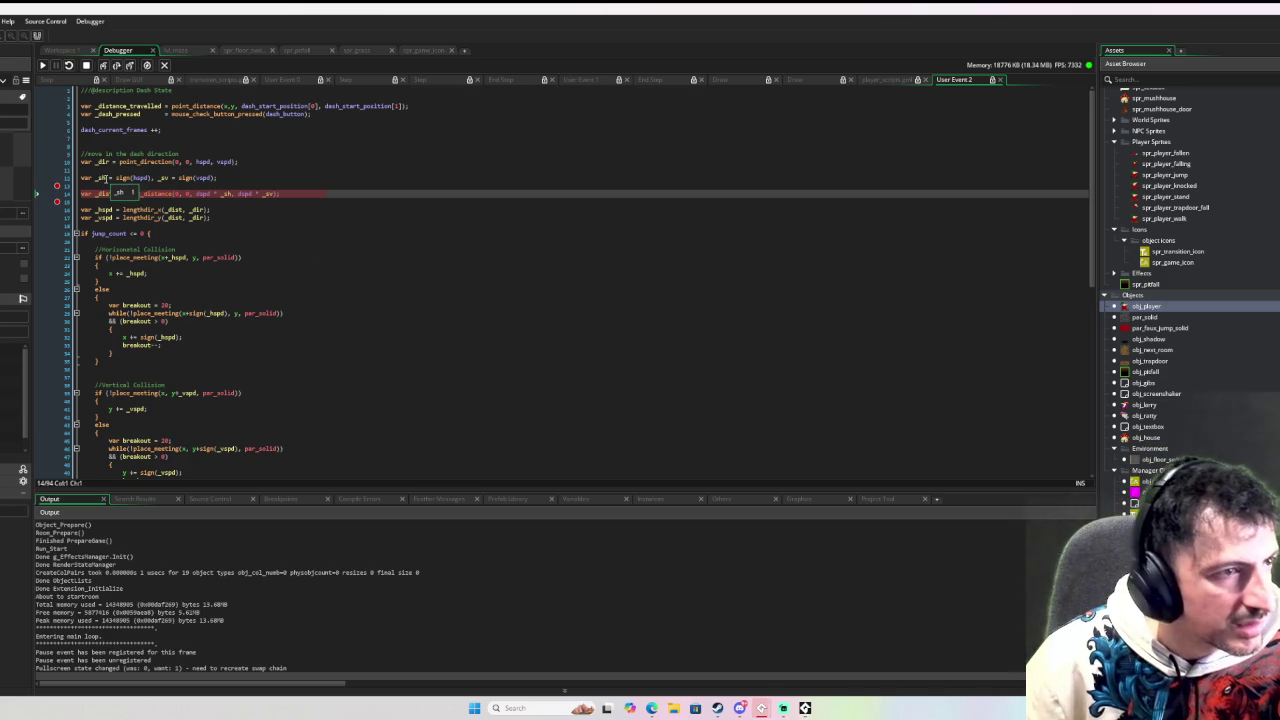
mouse_move(136, 177)
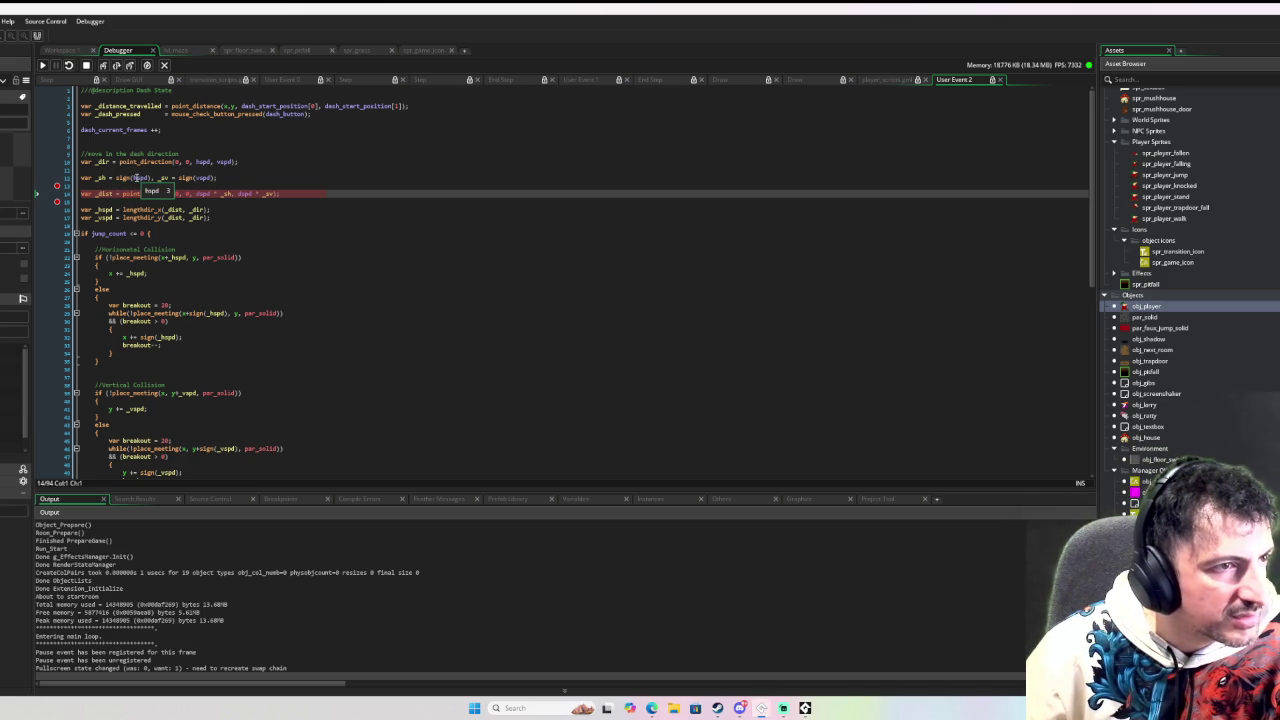
mouse_move(201, 177)
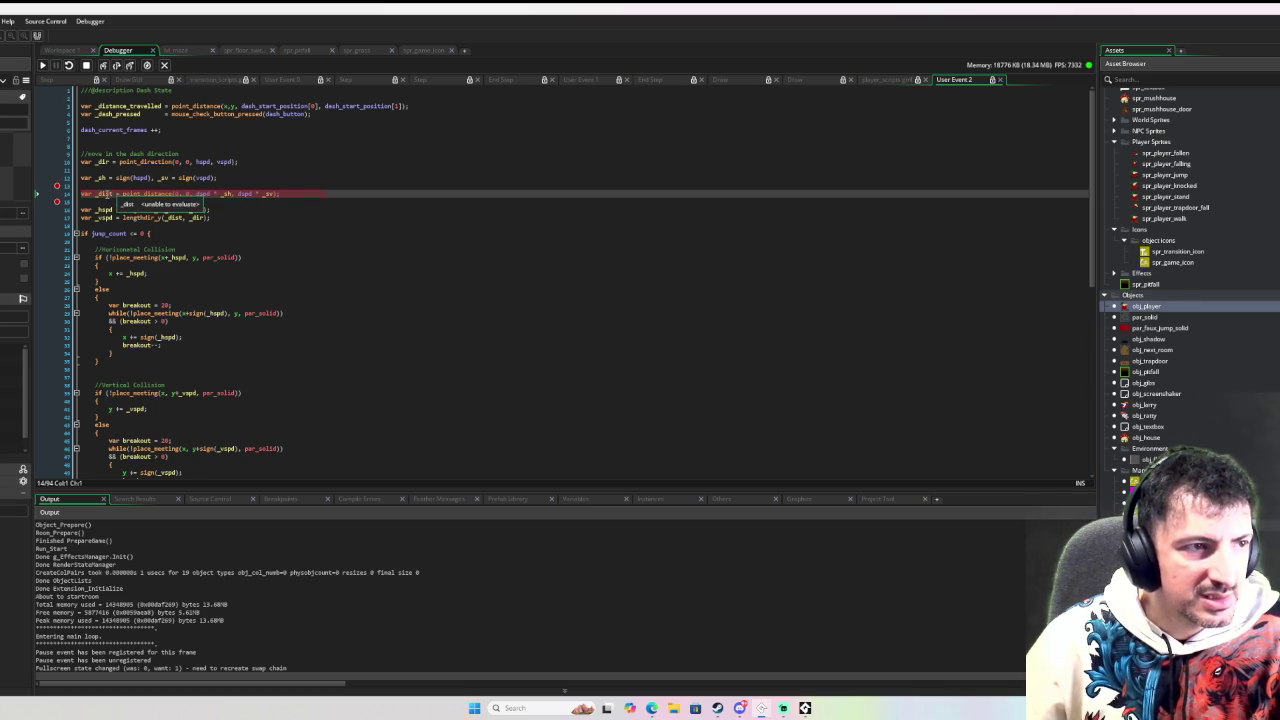
mouse_move(104, 195)
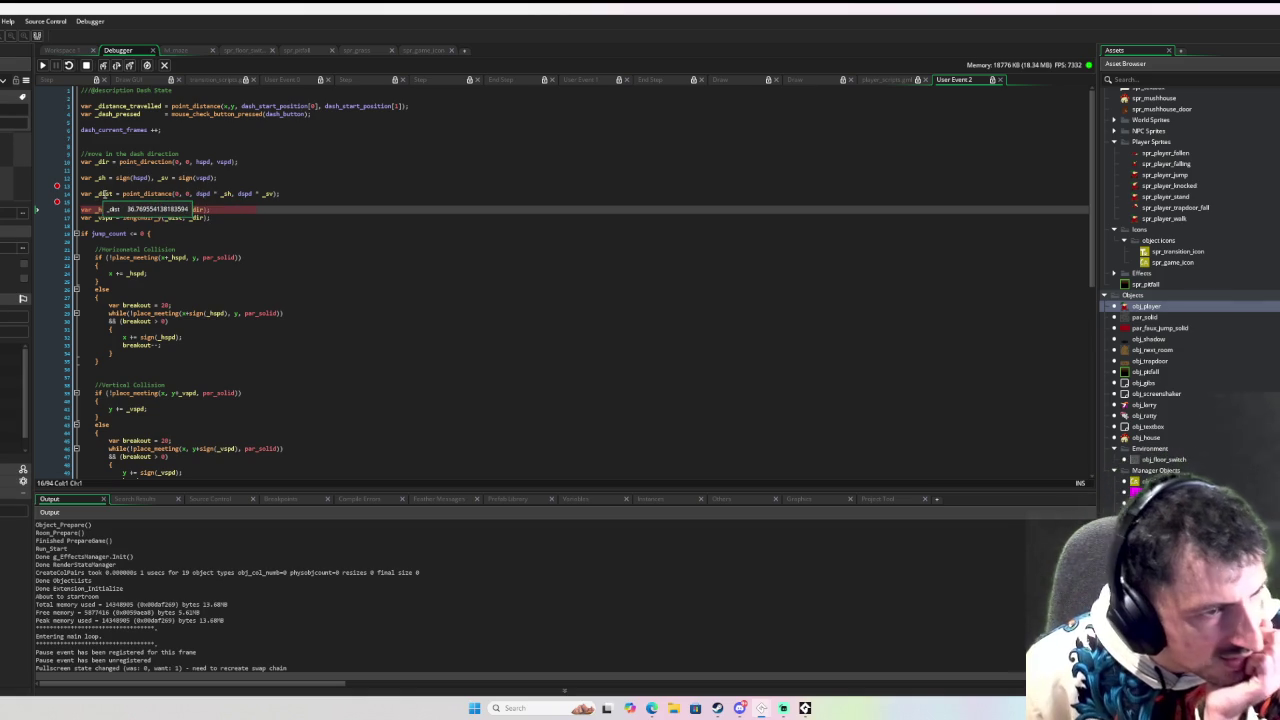
mouse_move(208, 193)
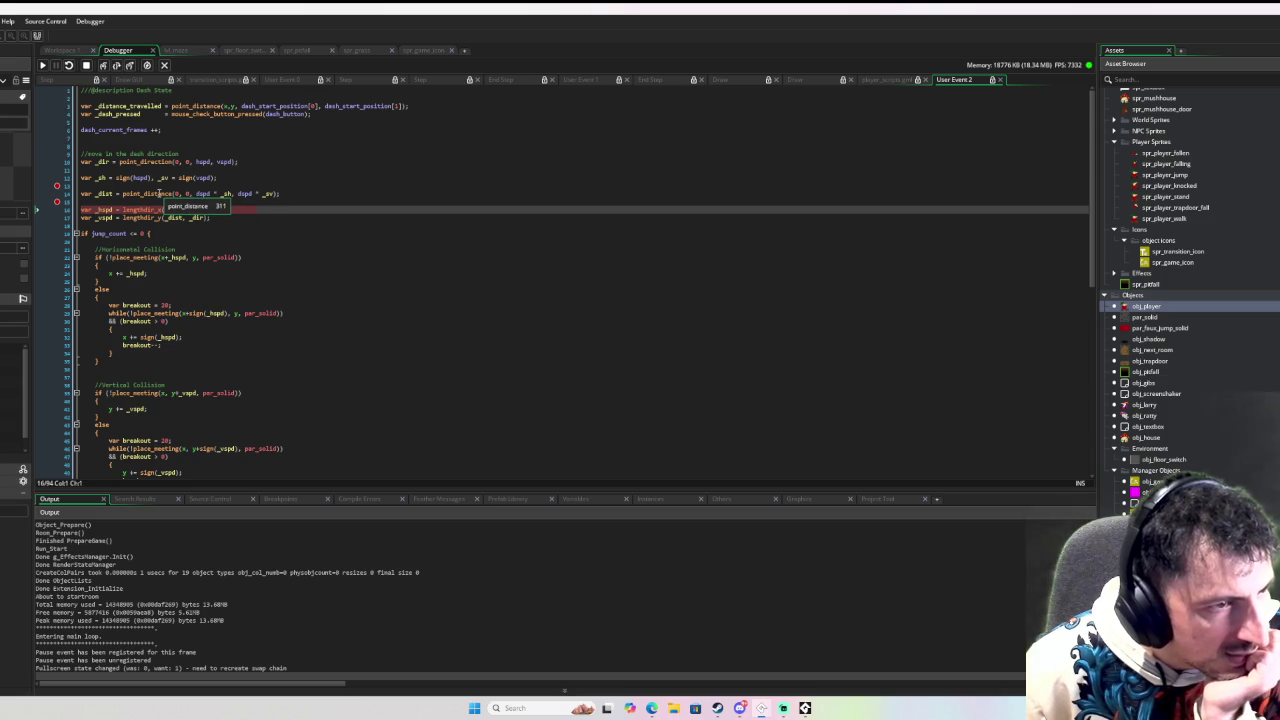
click(160, 194)
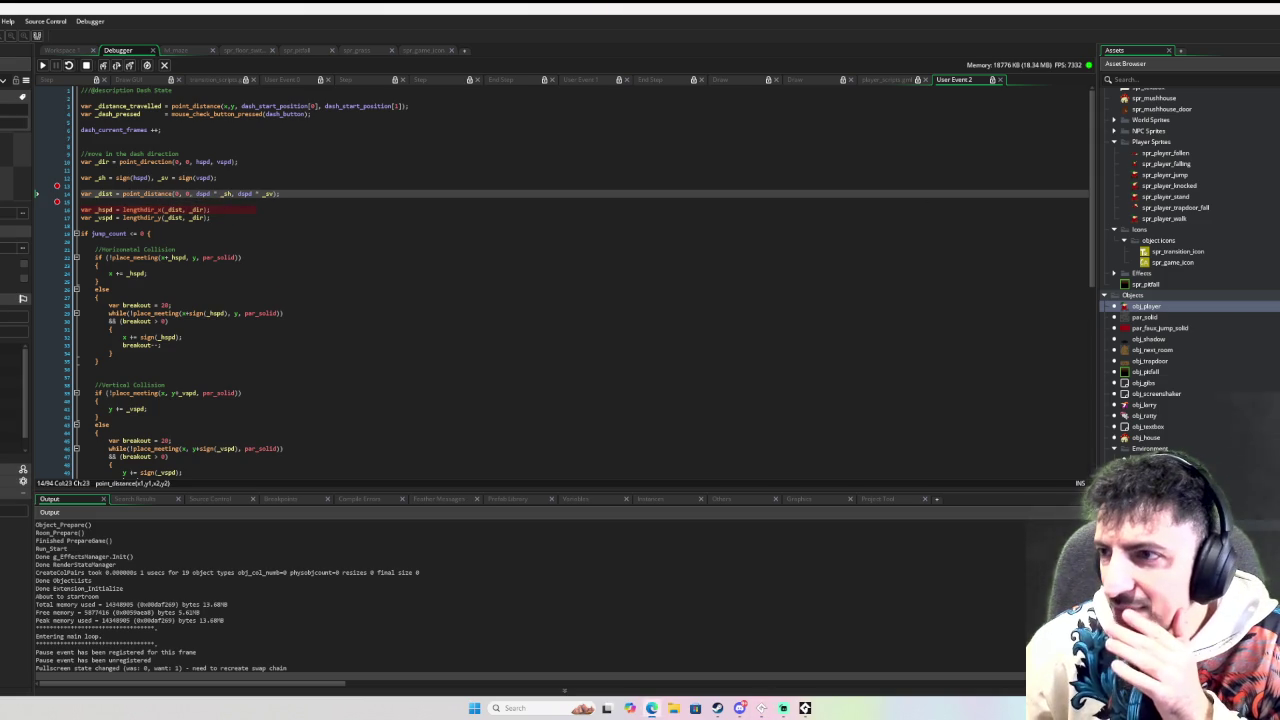
key(F1)
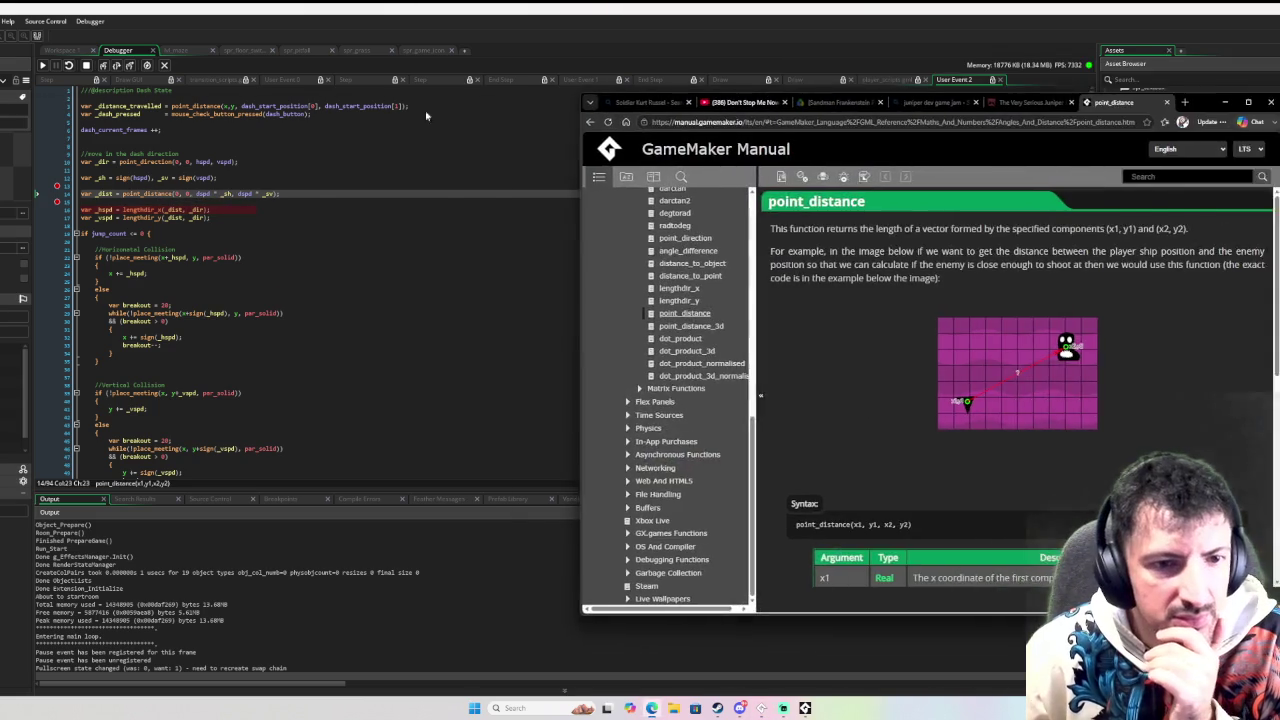
Step: Move the point_distance manual aside, minimize and reopen it, then step the code to line 17
drag(1232, 112, 472, 112)
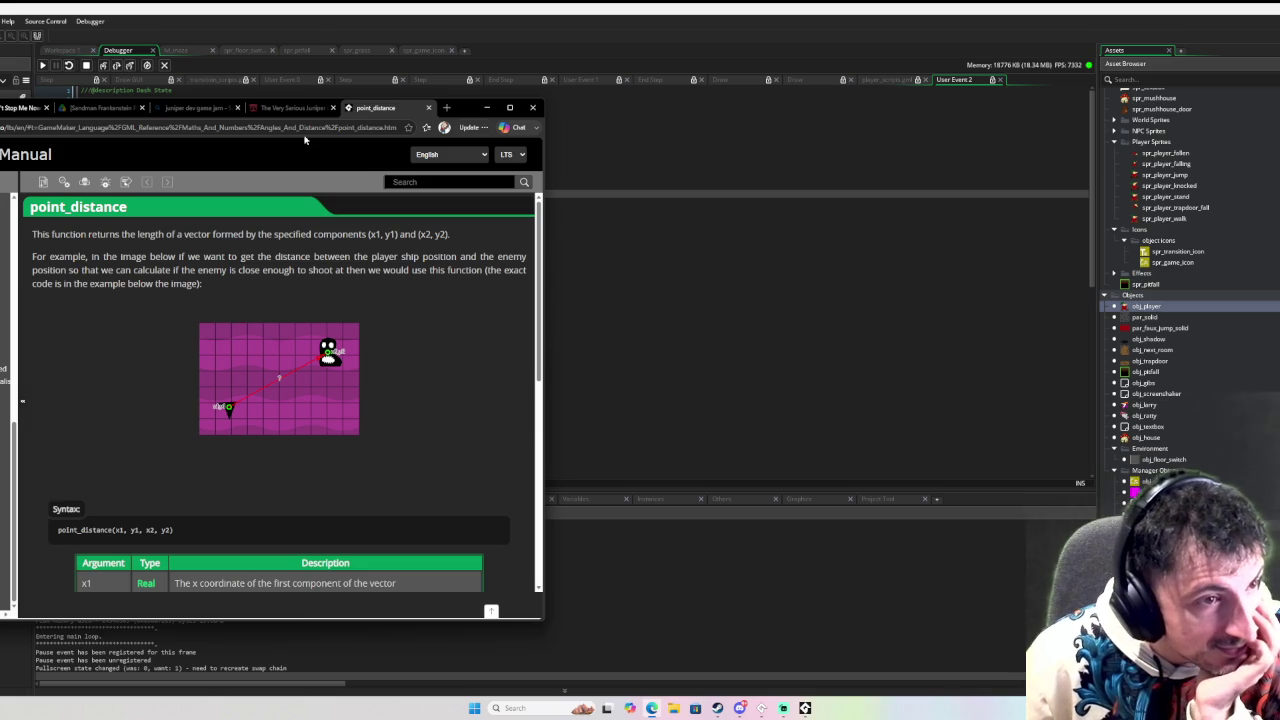
click(486, 107)
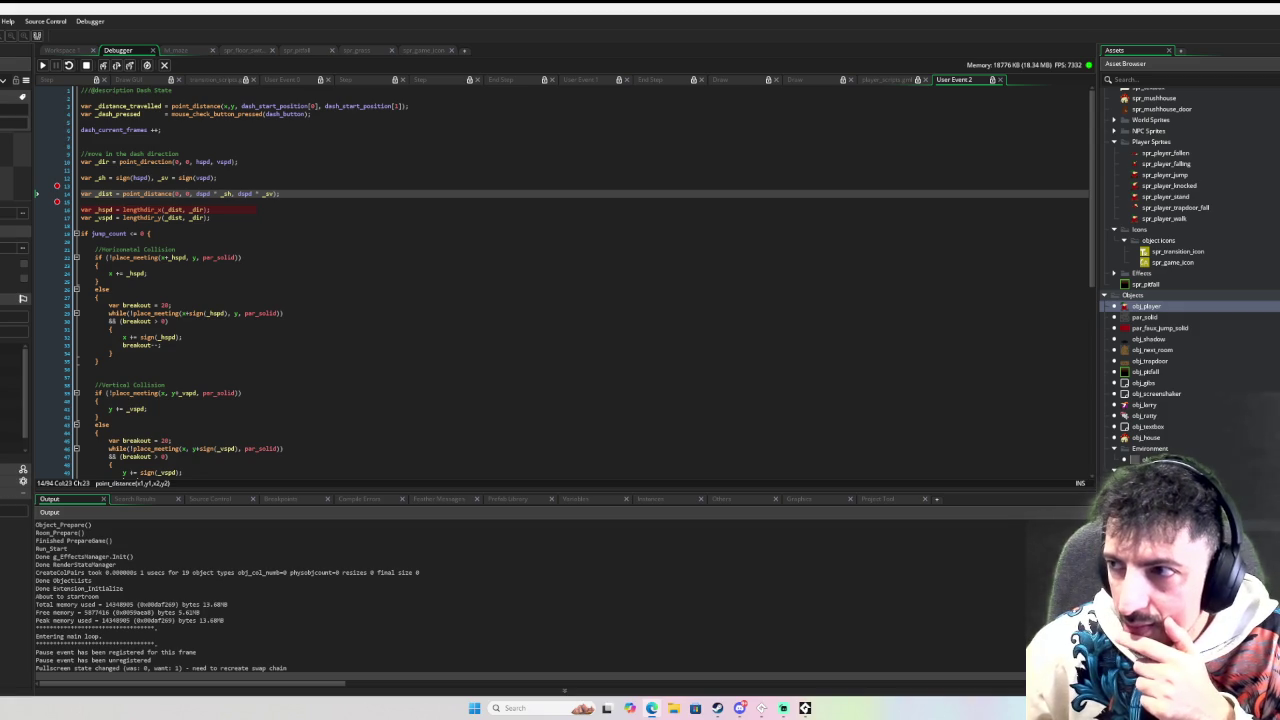
key(F1)
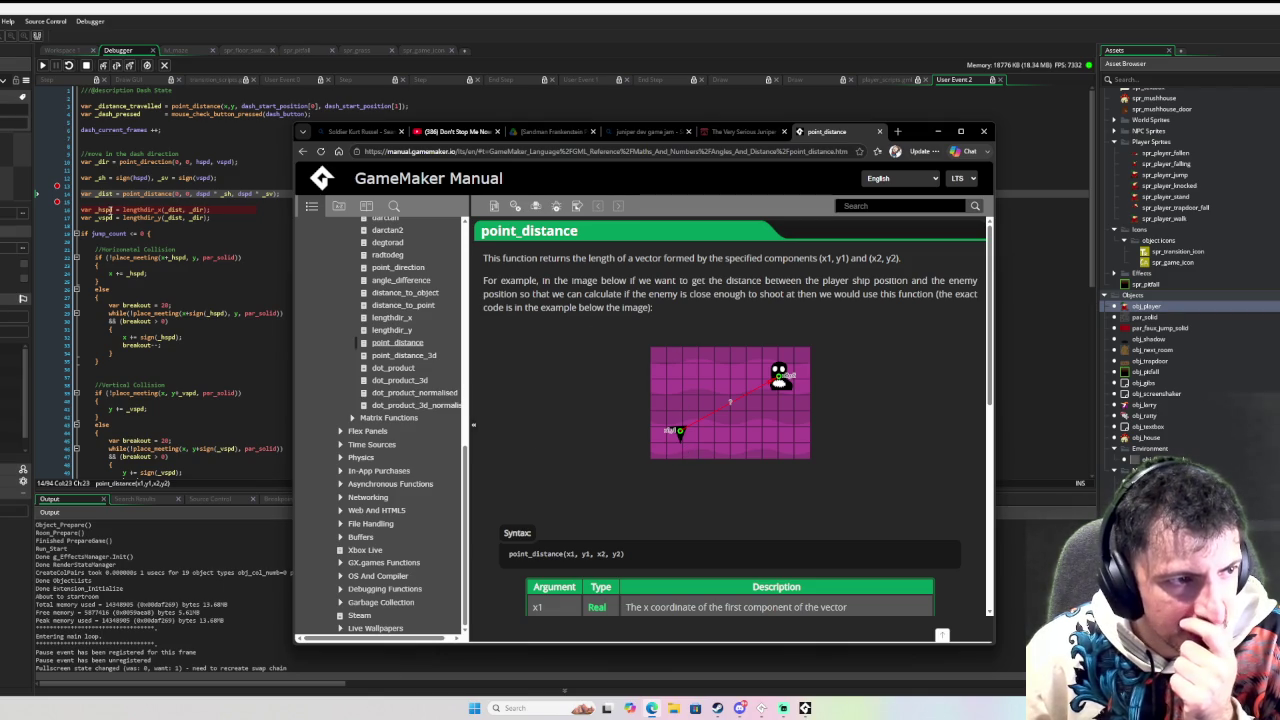
mouse_move(103, 211)
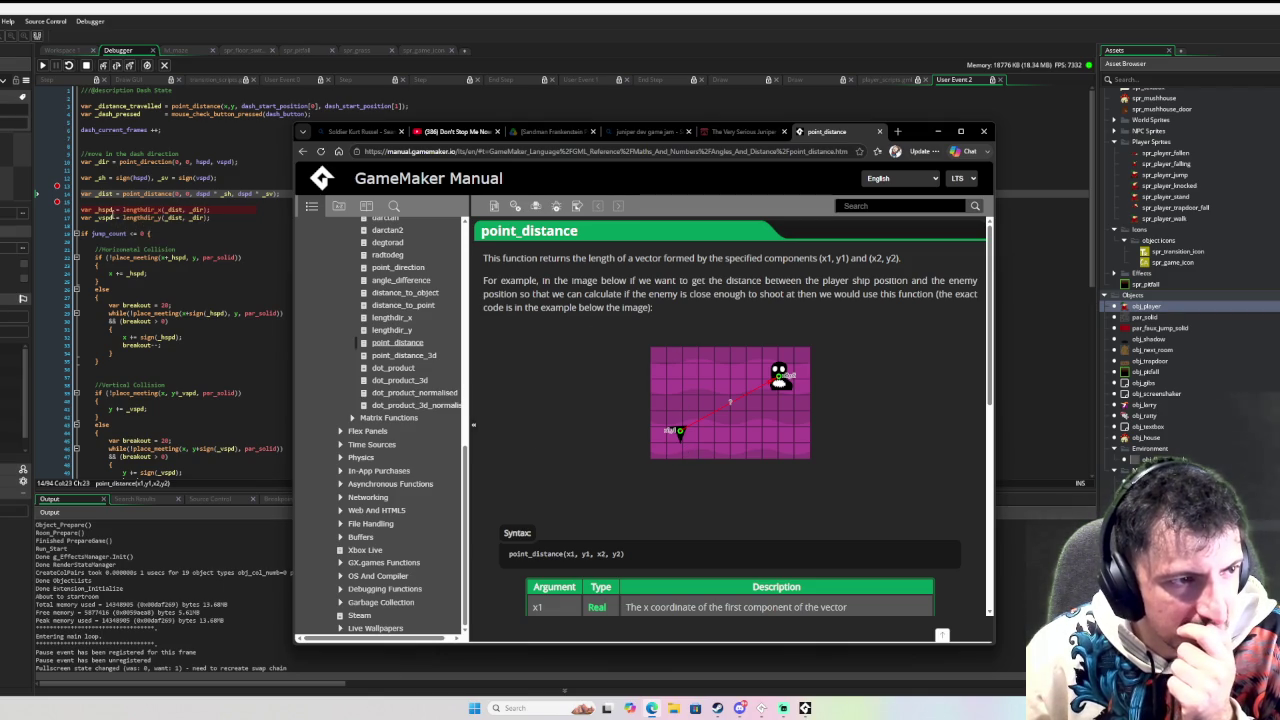
click(128, 69)
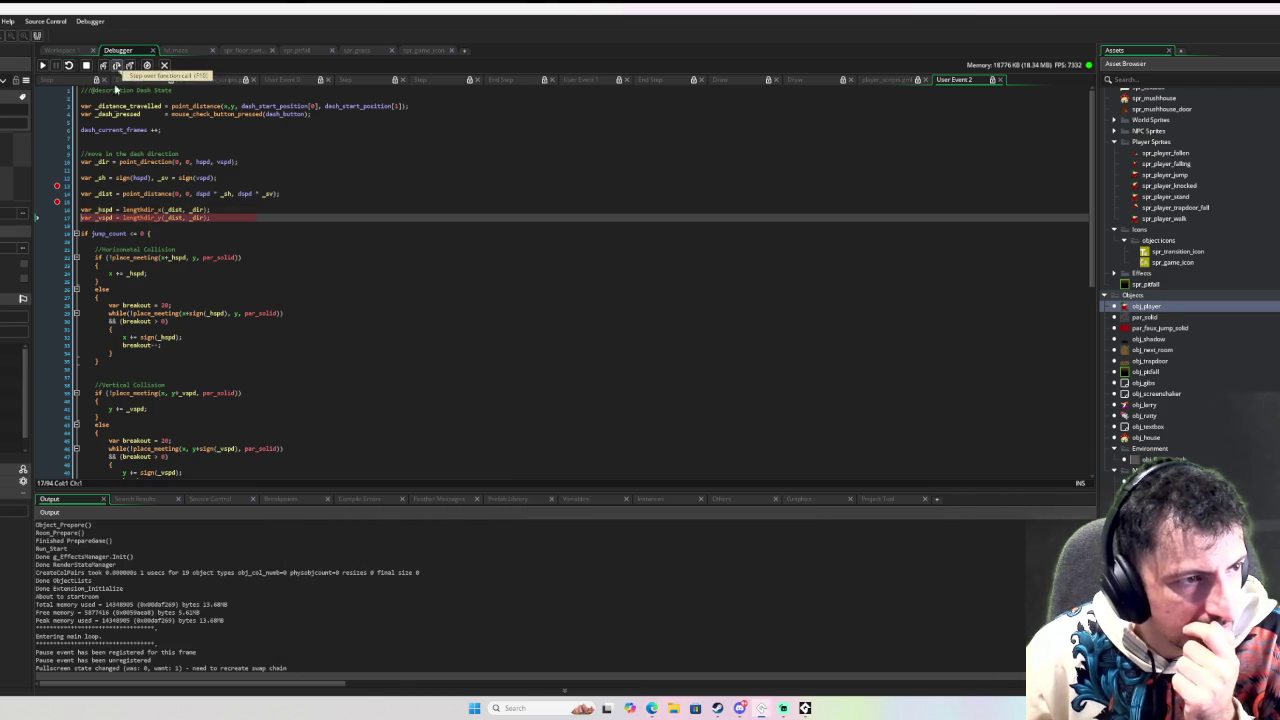
Step: Step to line 19, remove the breakpoints on lines 16 and 13, and stop the game
mouse_move(104, 211)
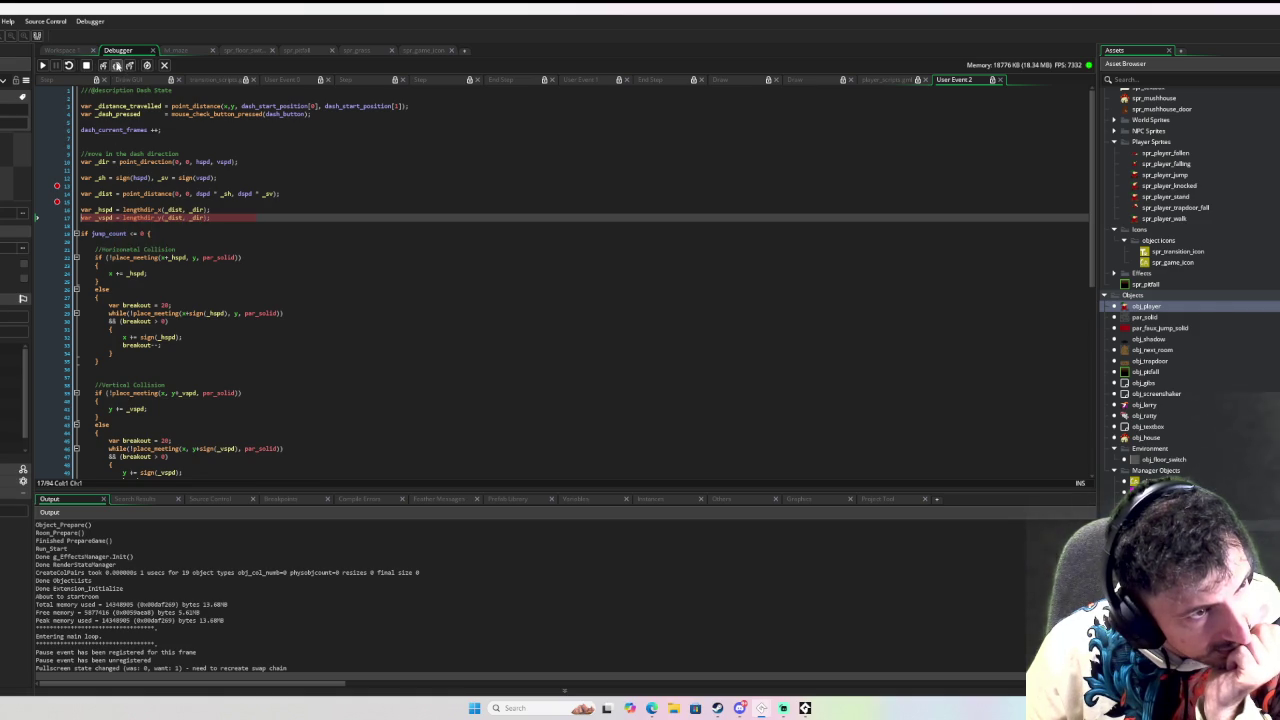
click(116, 65)
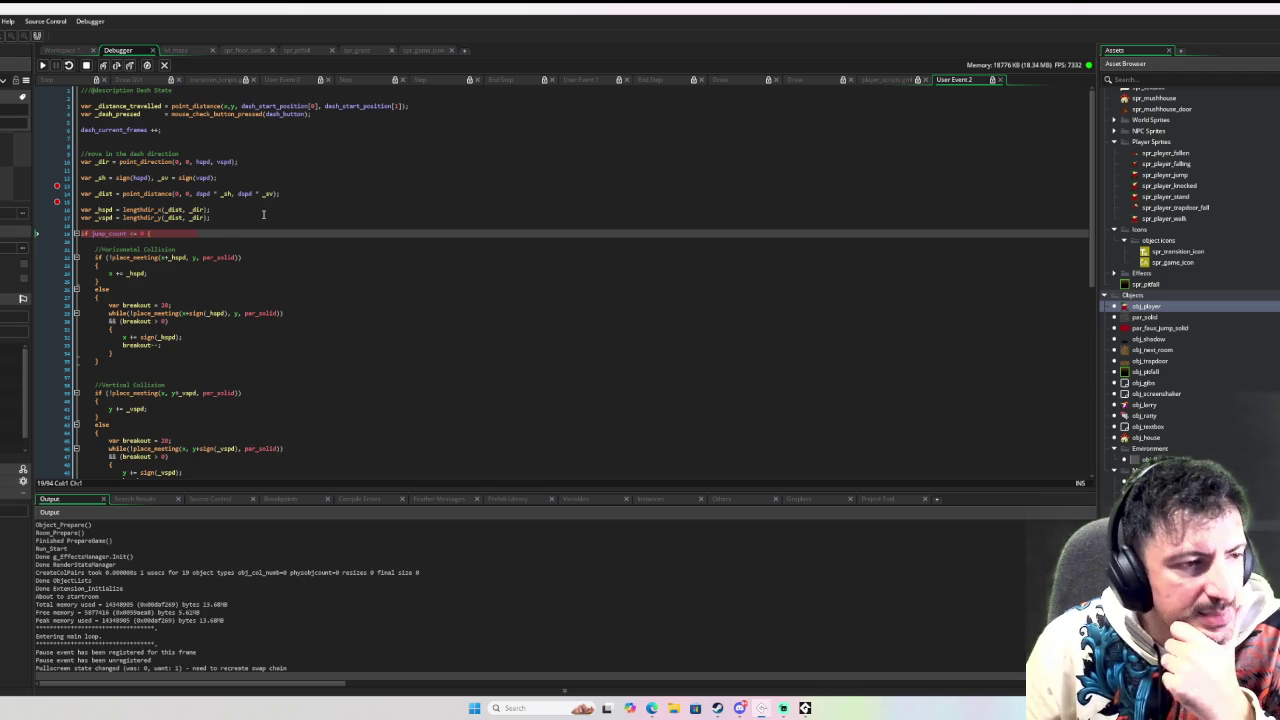
click(58, 202)
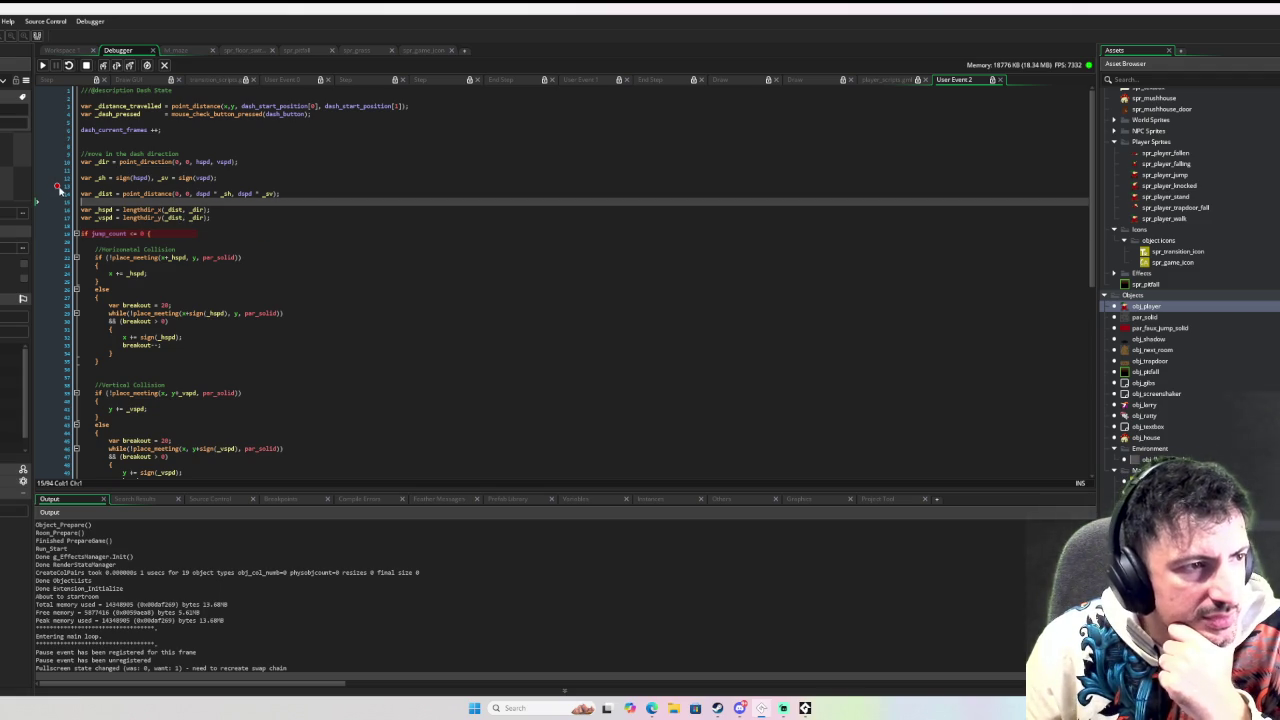
click(60, 187)
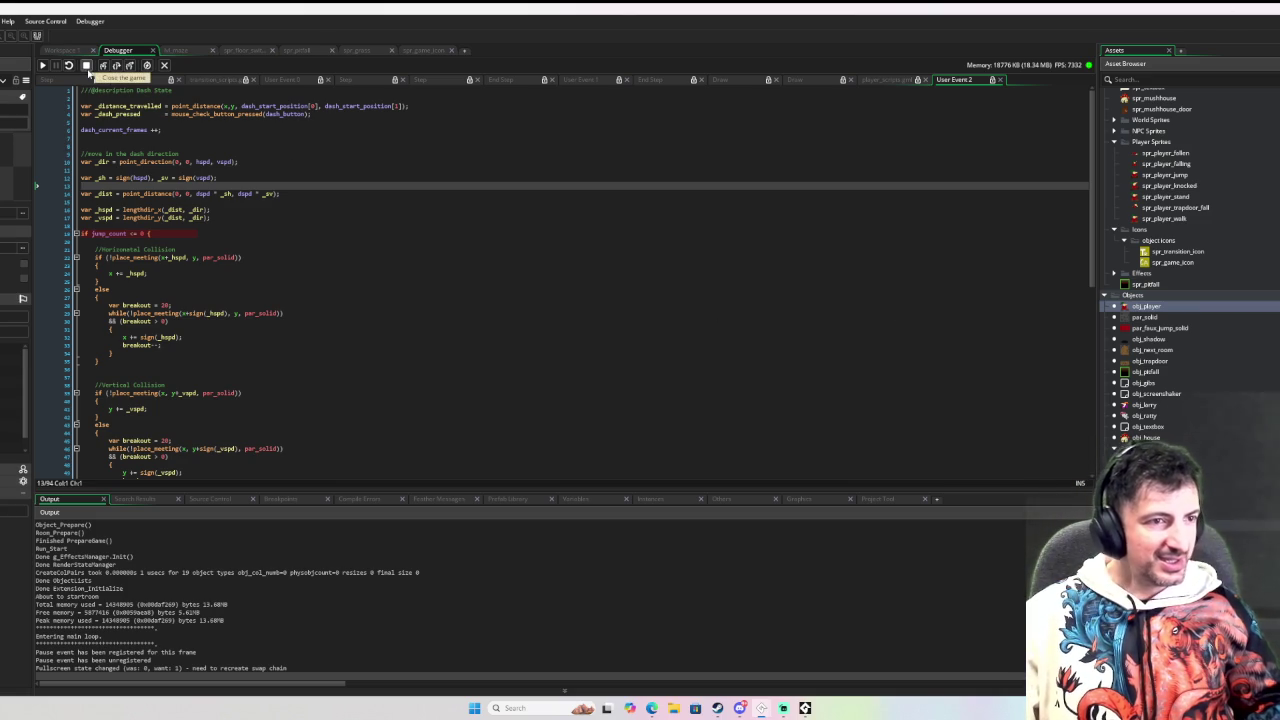
click(87, 67)
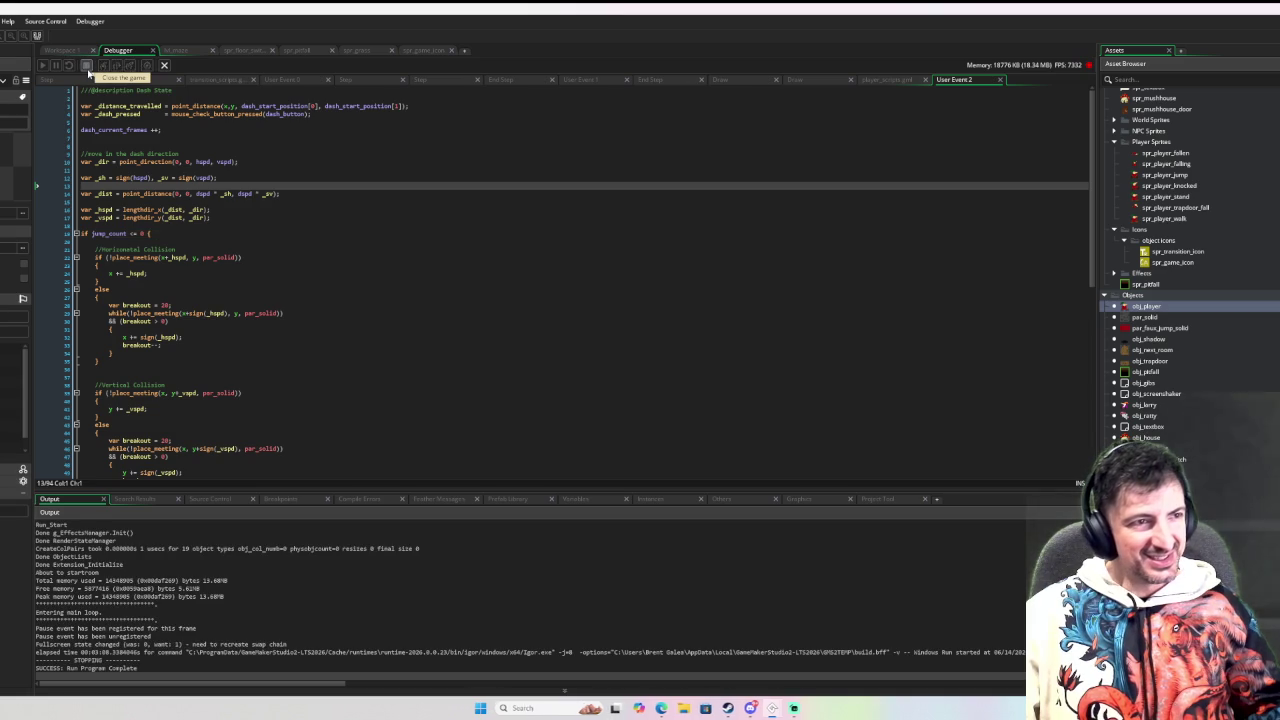
key(F6)
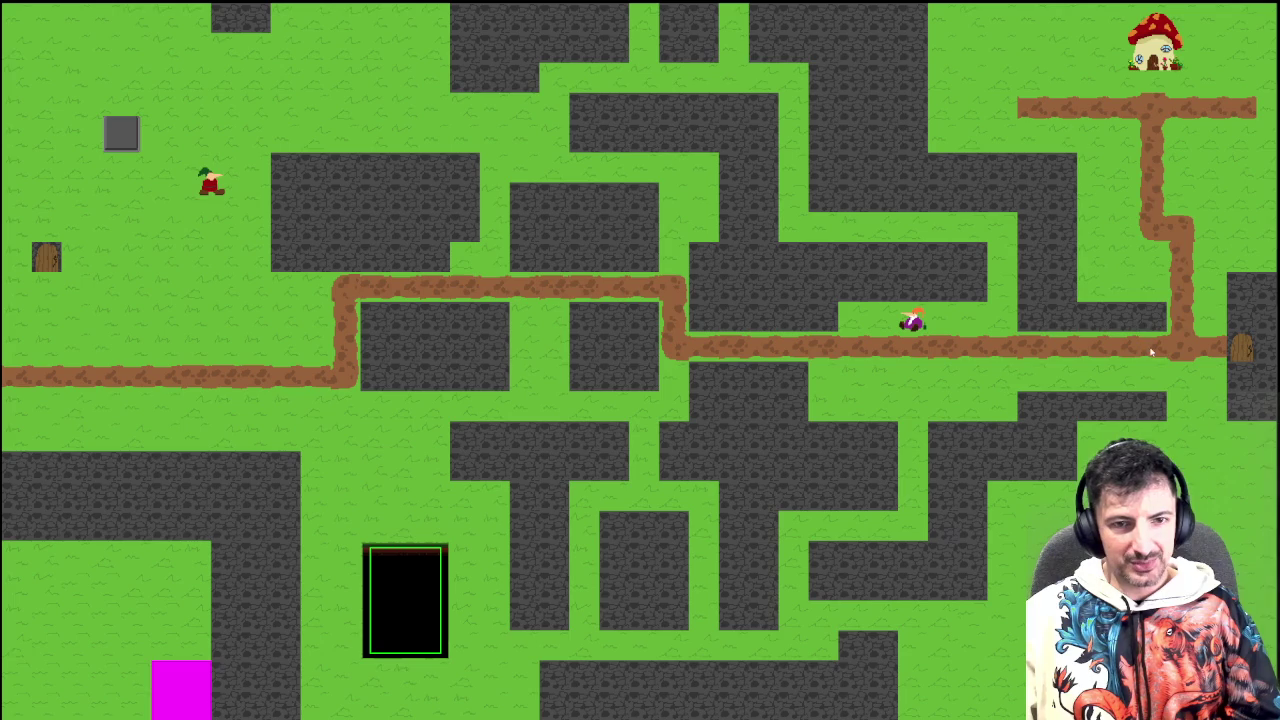
key(Right)
key(Left)
key(Right)
key(Left)
key(Left)
key(Up)
key(Right)
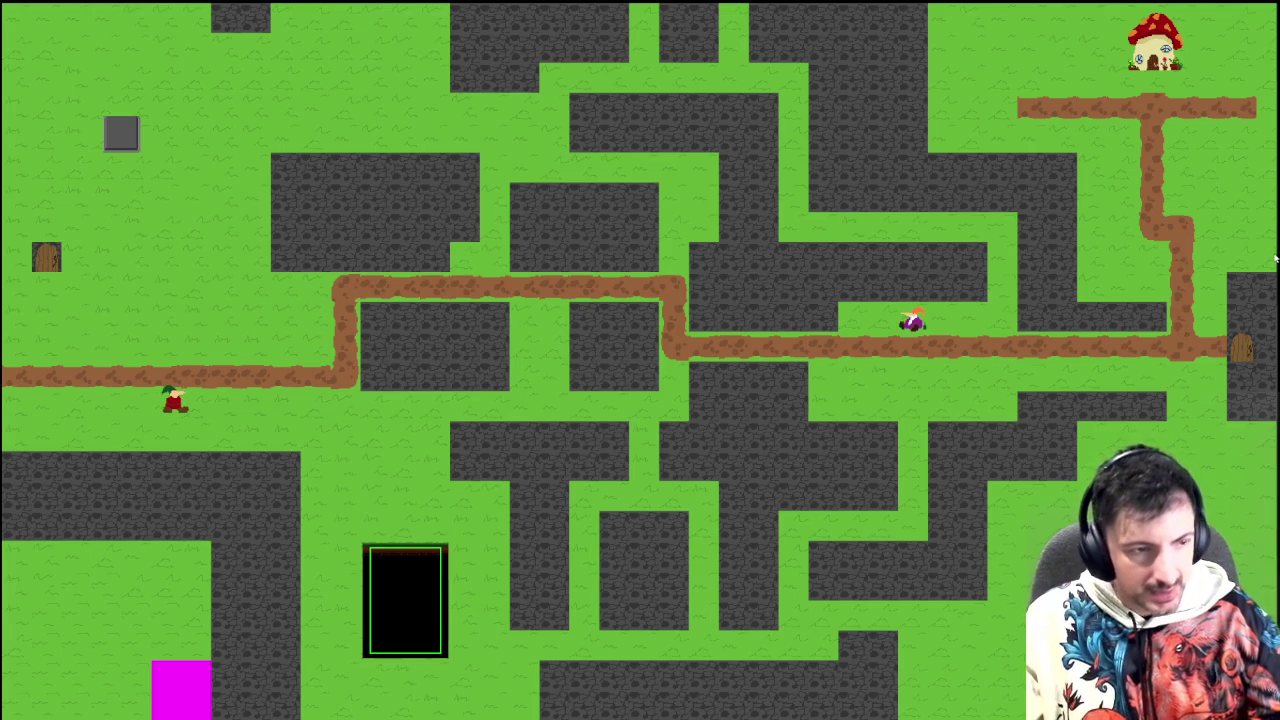
key(Escape)
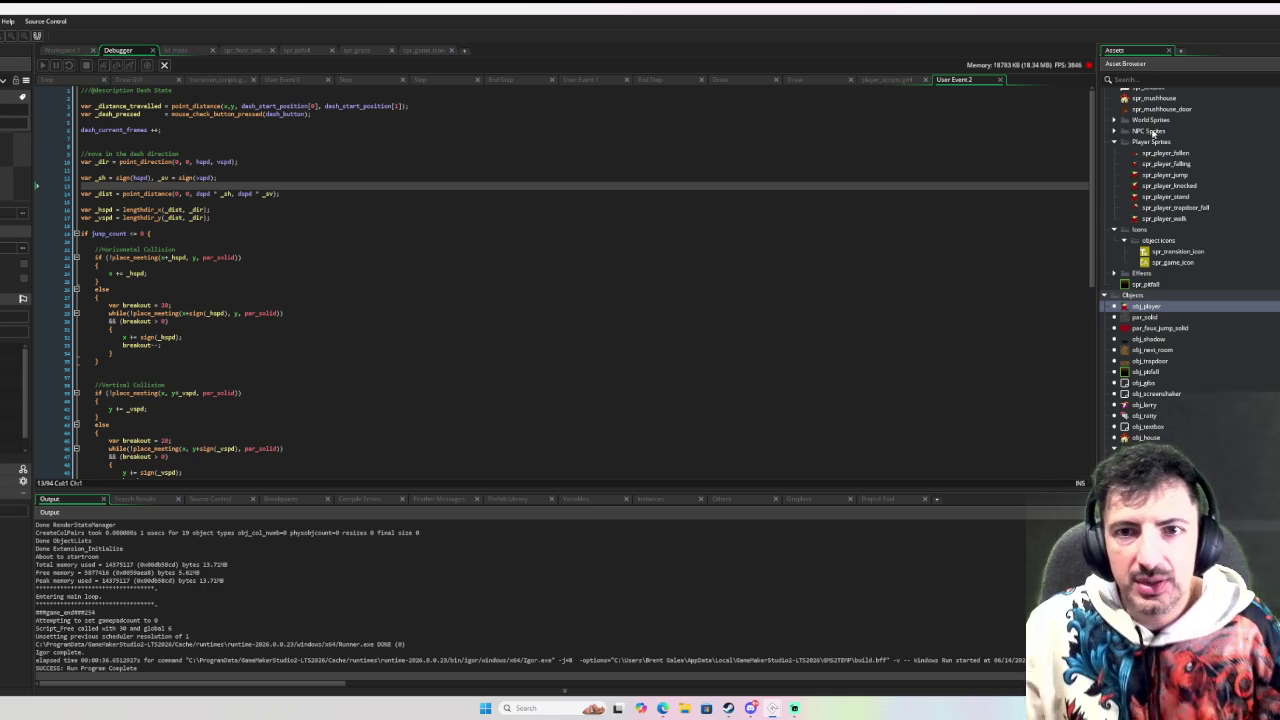
Step: Scroll up to the Player Sprites list and open spr_player_jump
scroll(1152, 131, up, 5)
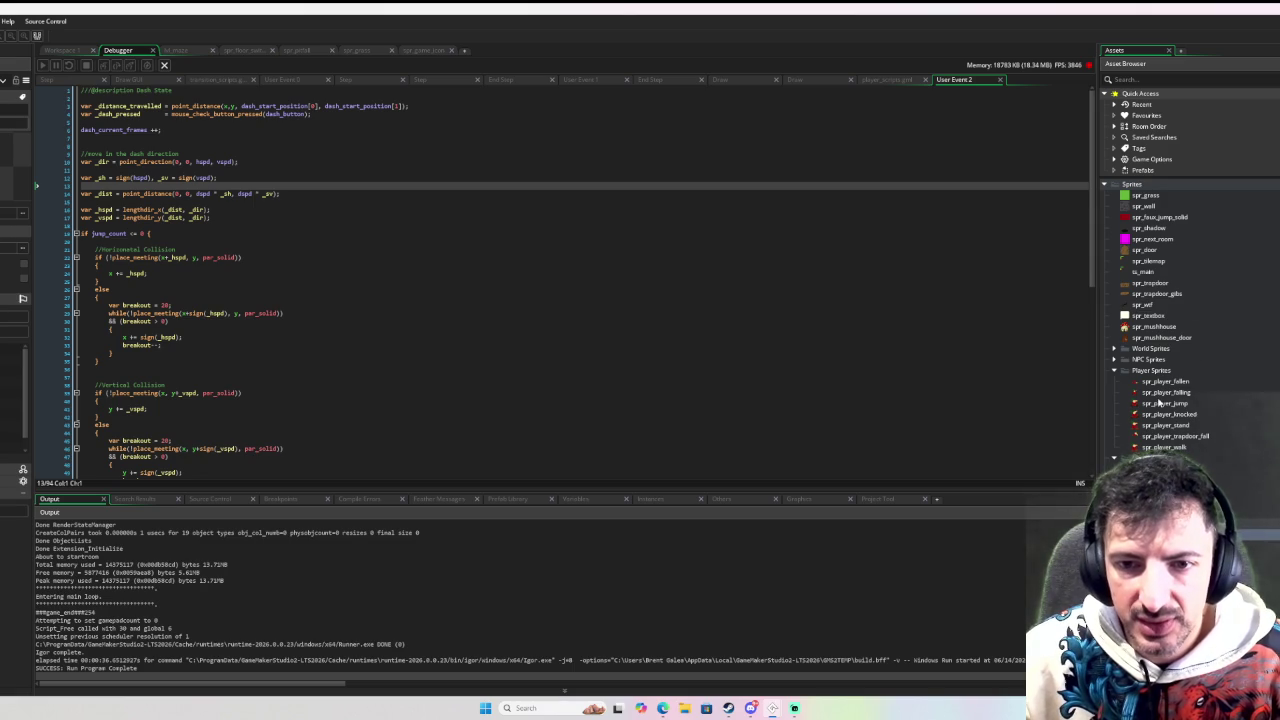
double_click(1164, 403)
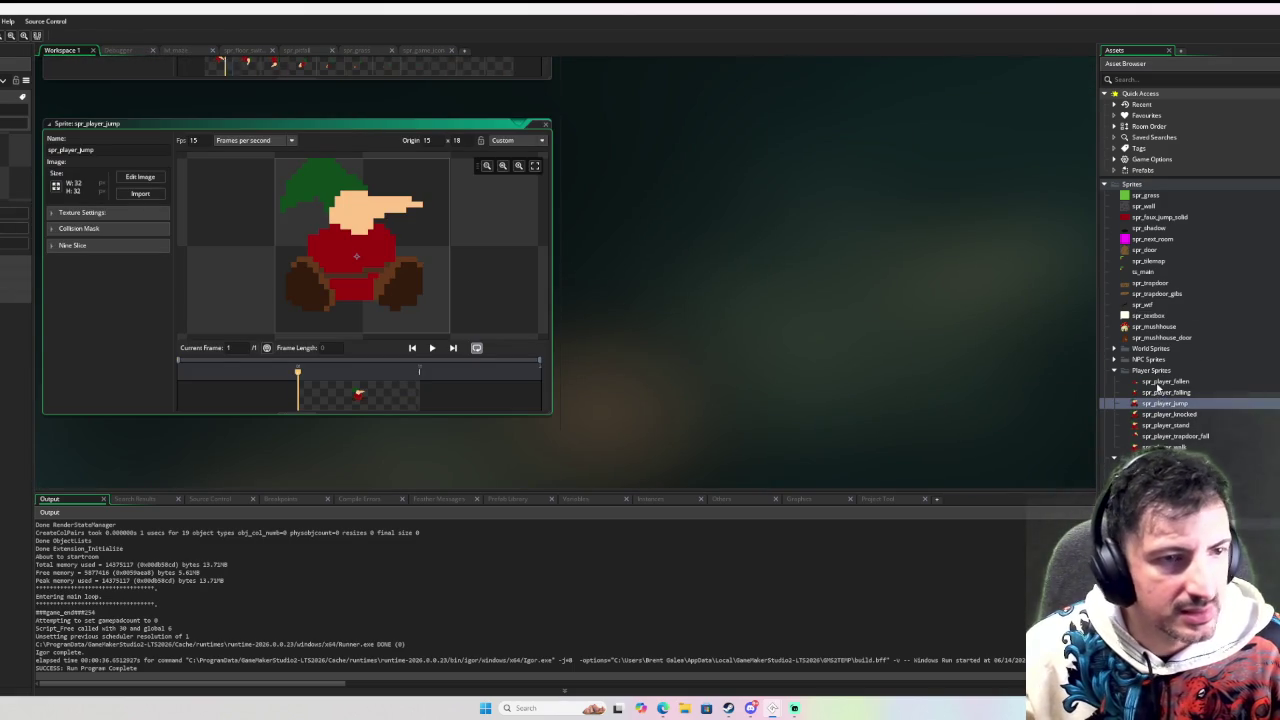
Step: Inspect spr_player_knocked and spr_player_trapdoor_fall, pausing the fall animation on frame 2
double_click(1169, 414)
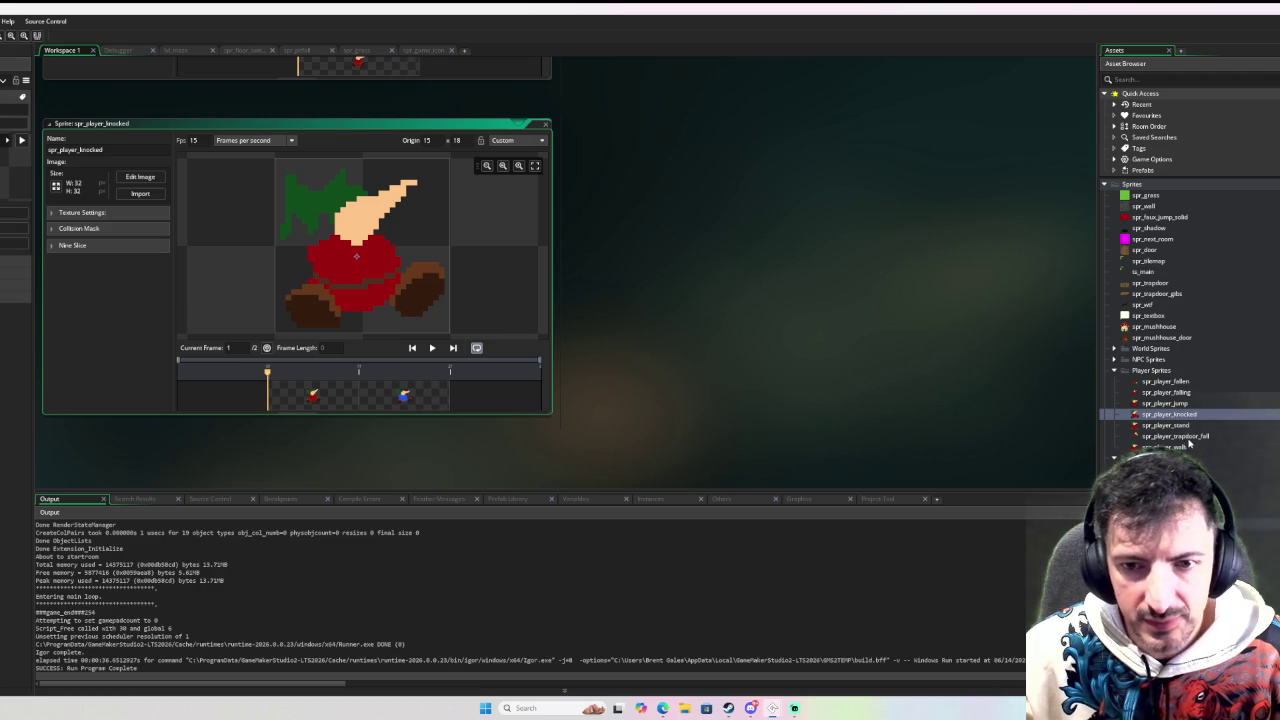
double_click(1178, 436)
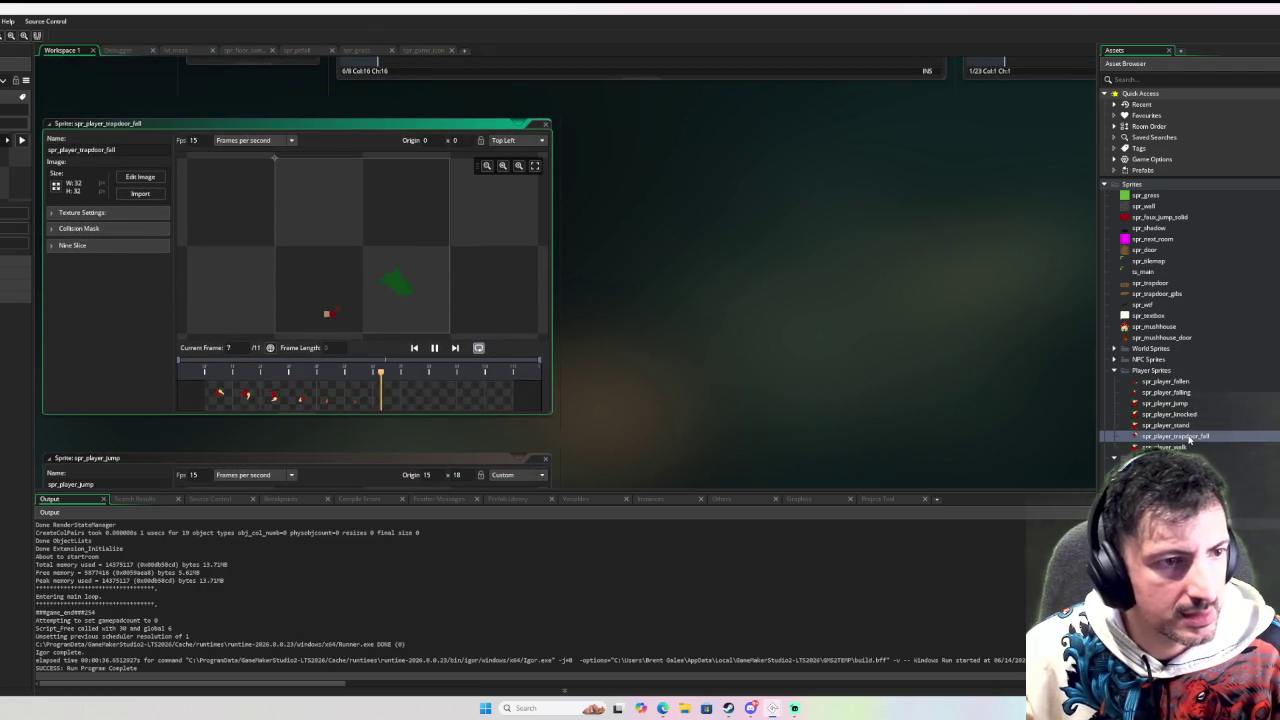
click(227, 394)
click(241, 399)
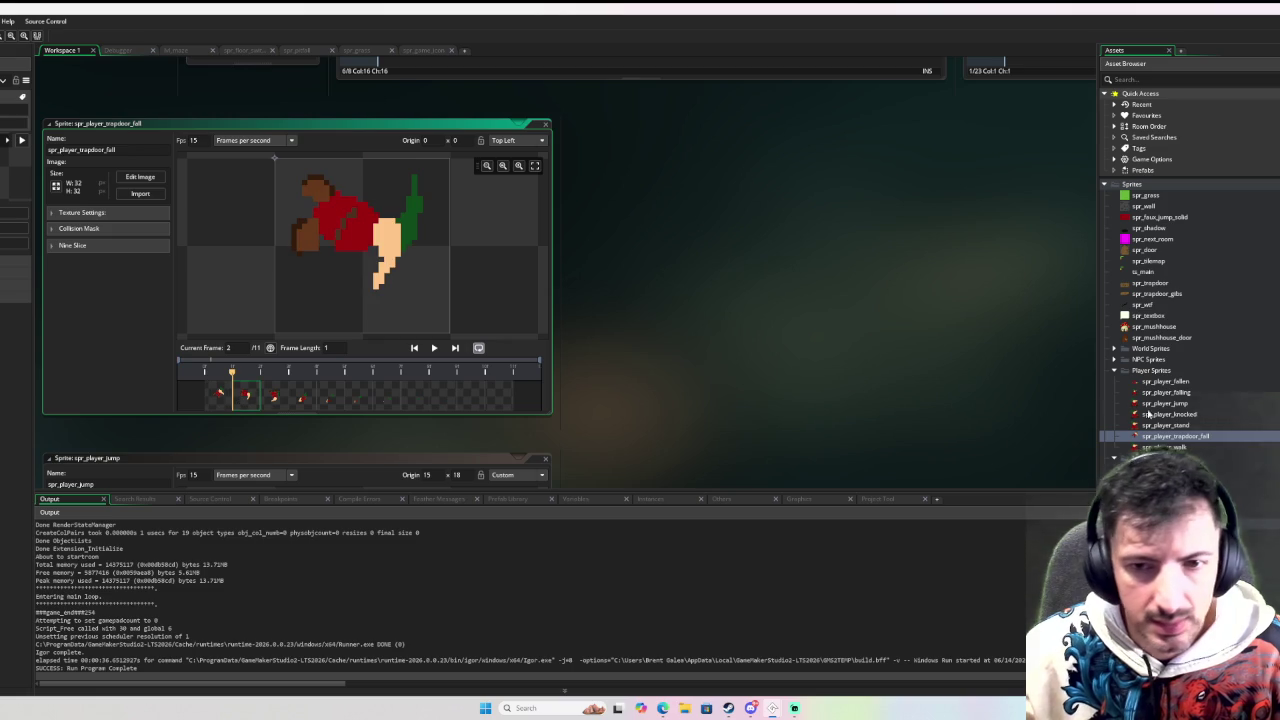
Step: Open spr_player_walk and bring up its duplicate and size options
double_click(1172, 447)
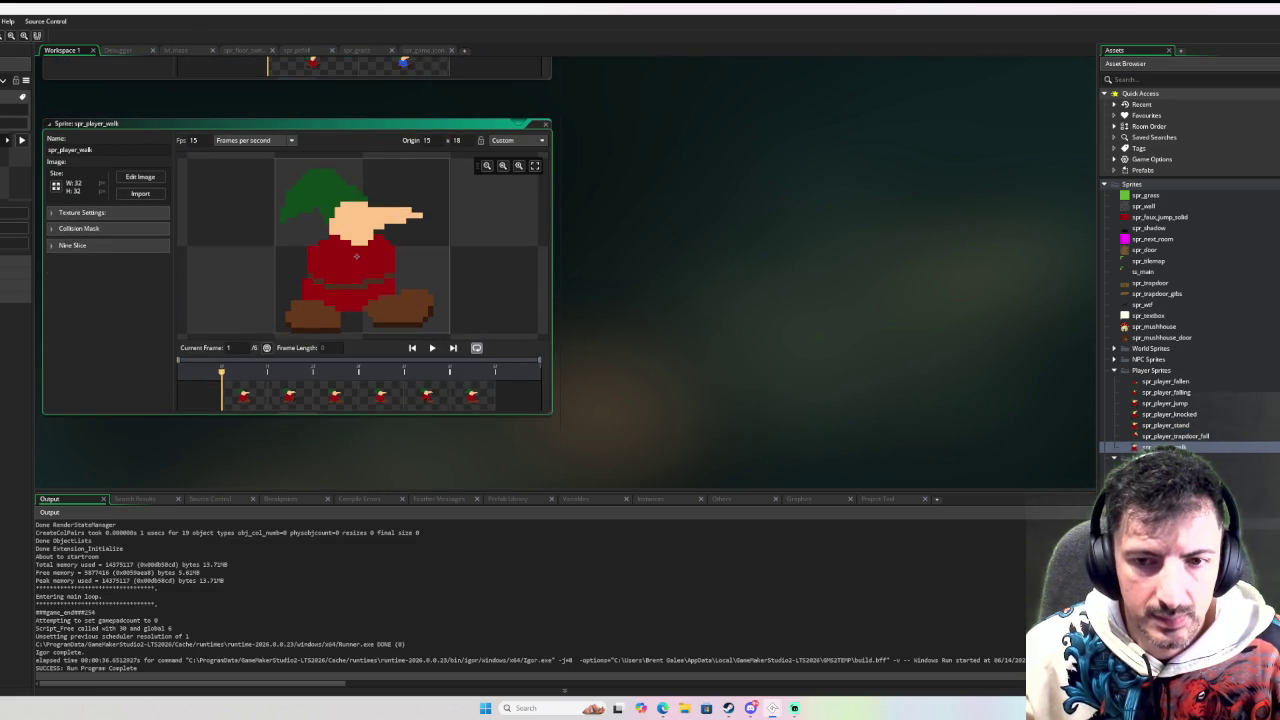
right_click(1172, 447)
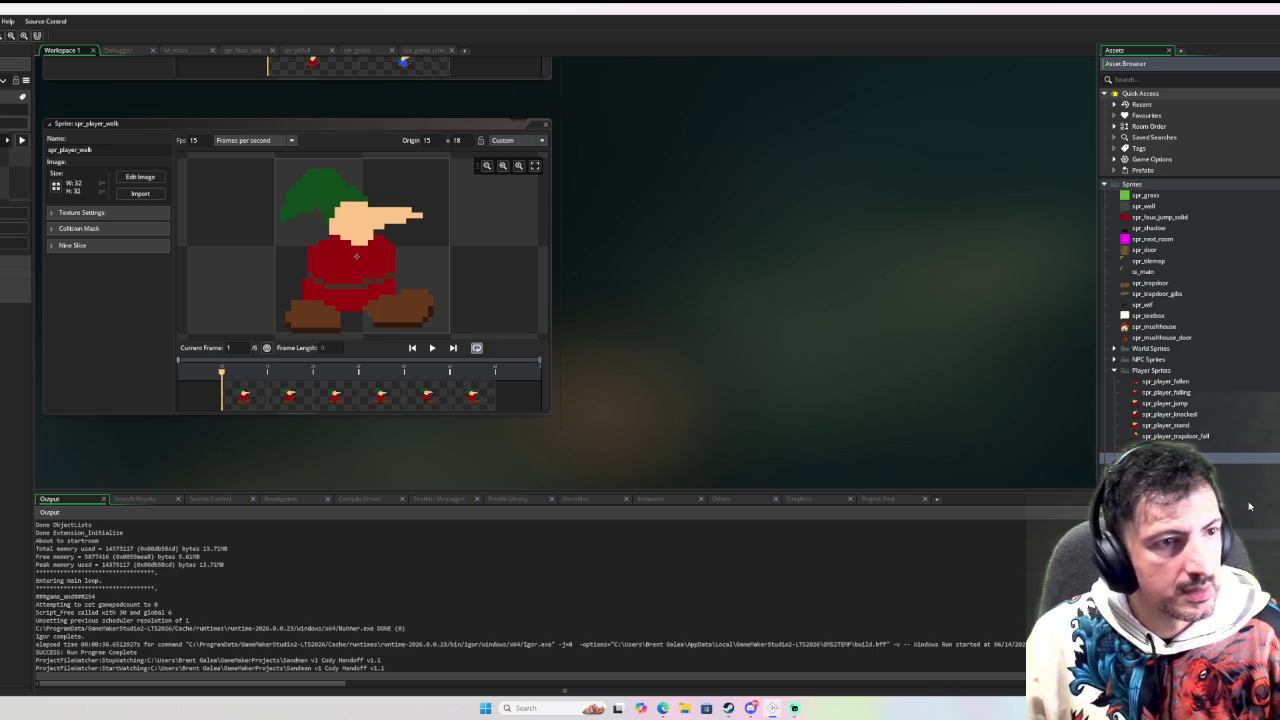
click(56, 186)
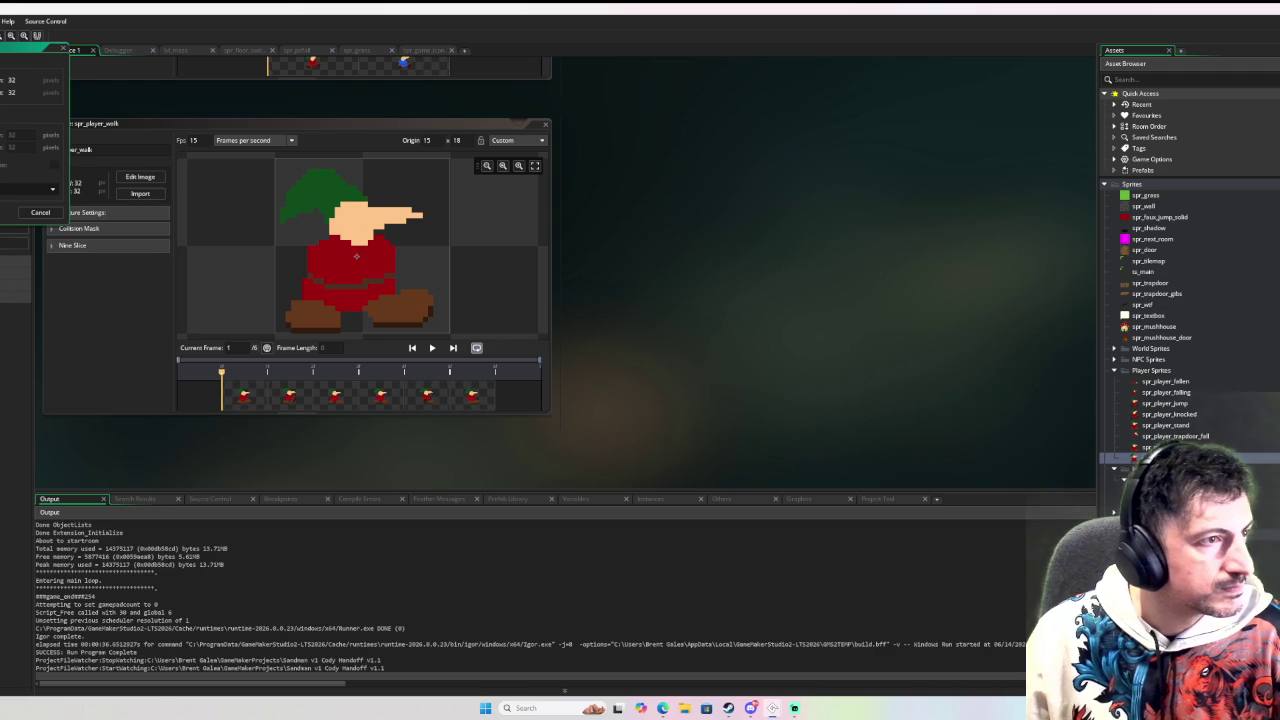
Step: Undo the accidental 38x38 resize so spr_player_walk stays at 32x32
click(60, 208)
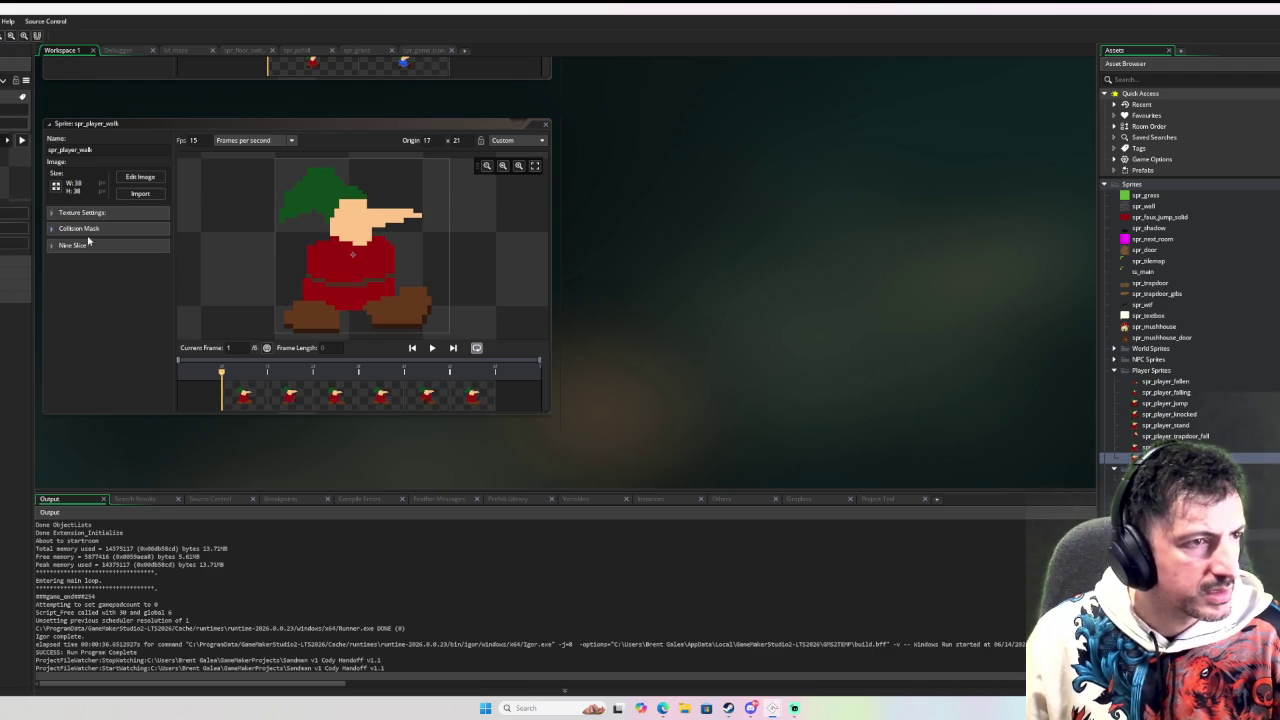
click(97, 308)
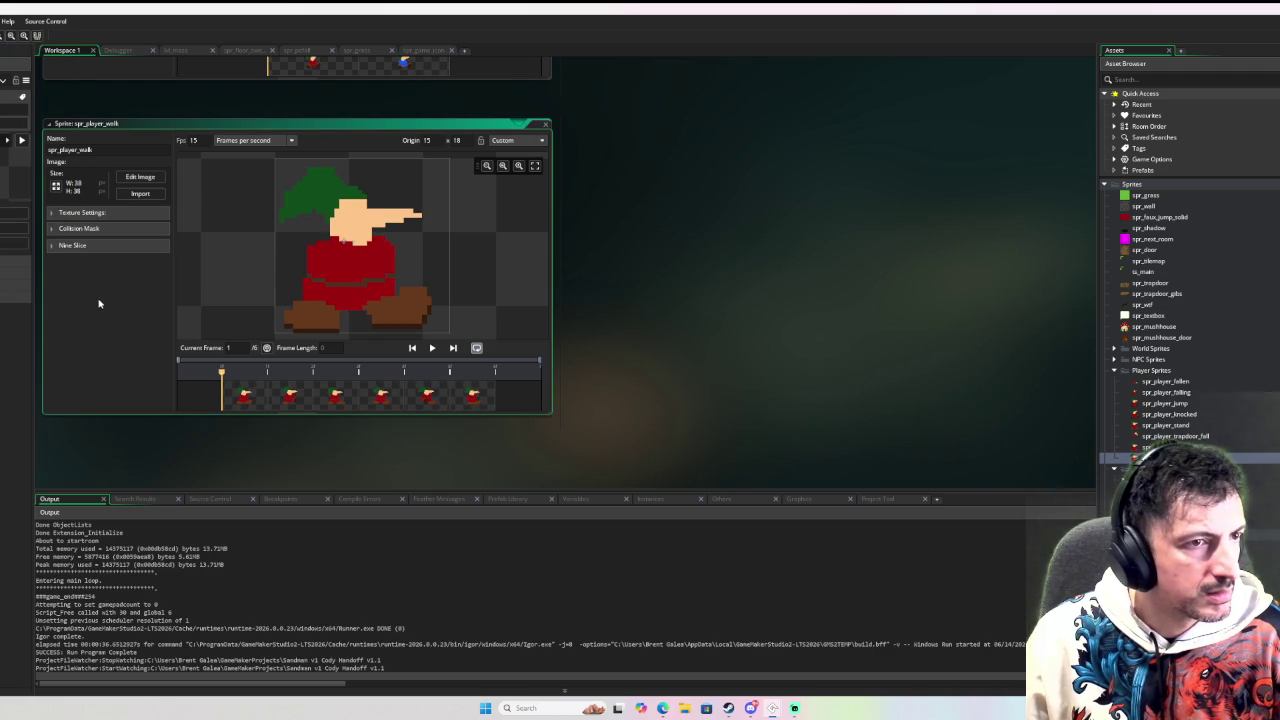
key(ctrl+z)
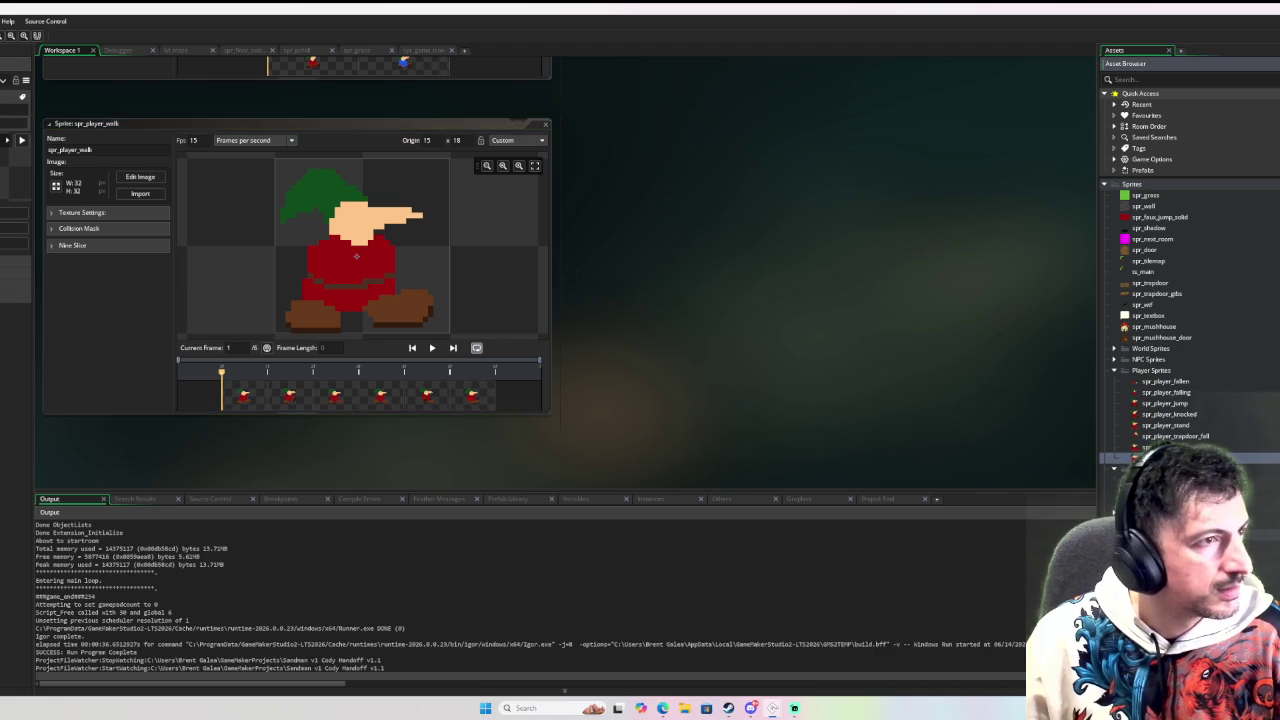
scroll(600, 165, up, 2)
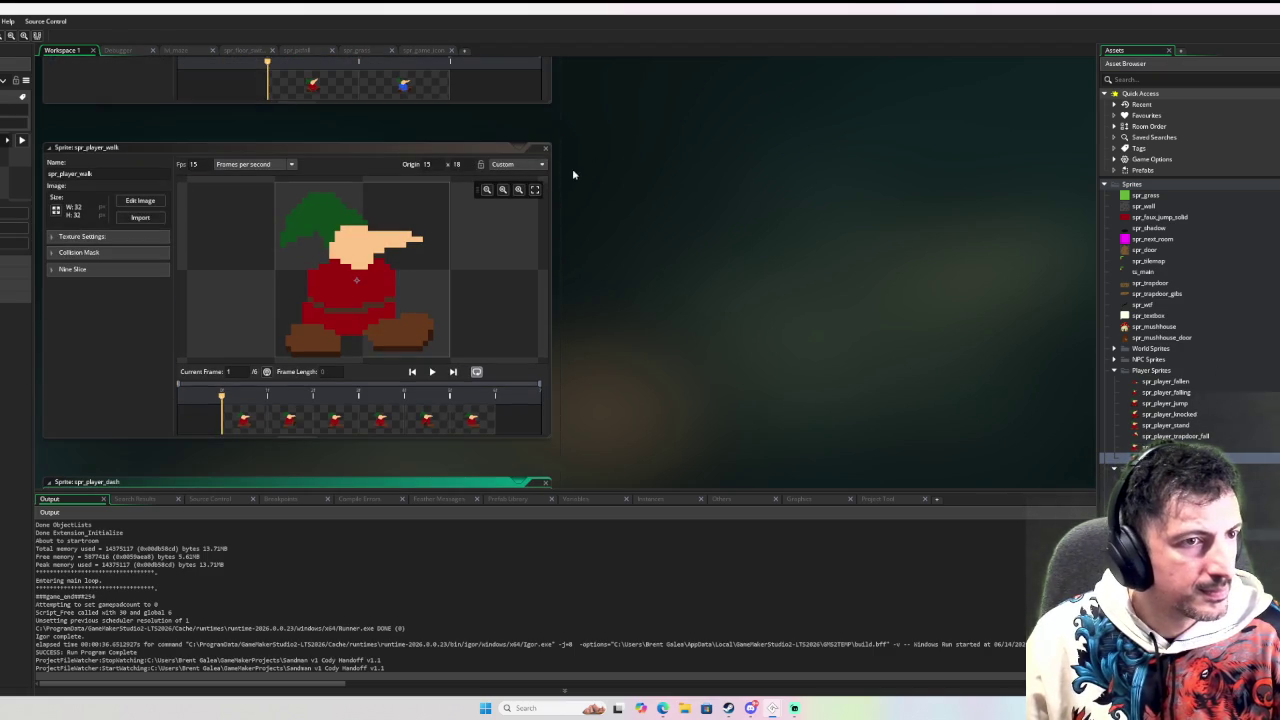
Step: Close spr_player_walk and resize the spr_player_dash canvas without scaling to 38x32, then 45x32
click(543, 152)
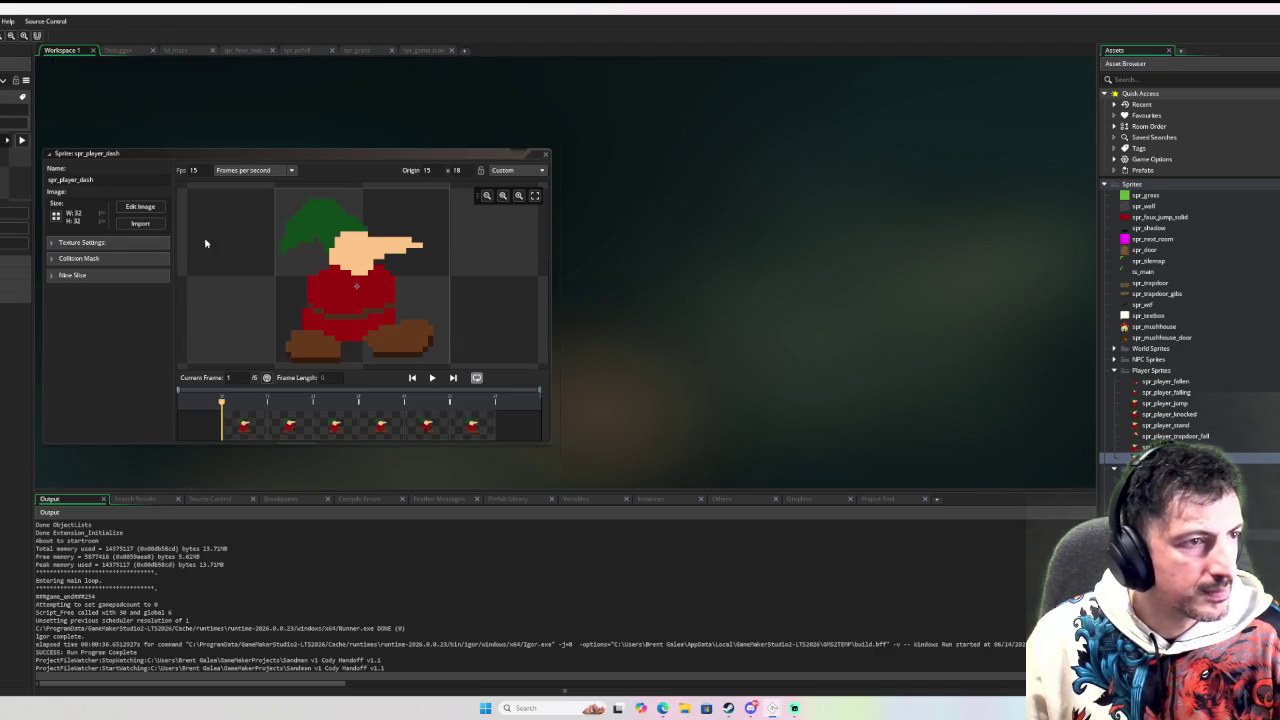
click(56, 216)
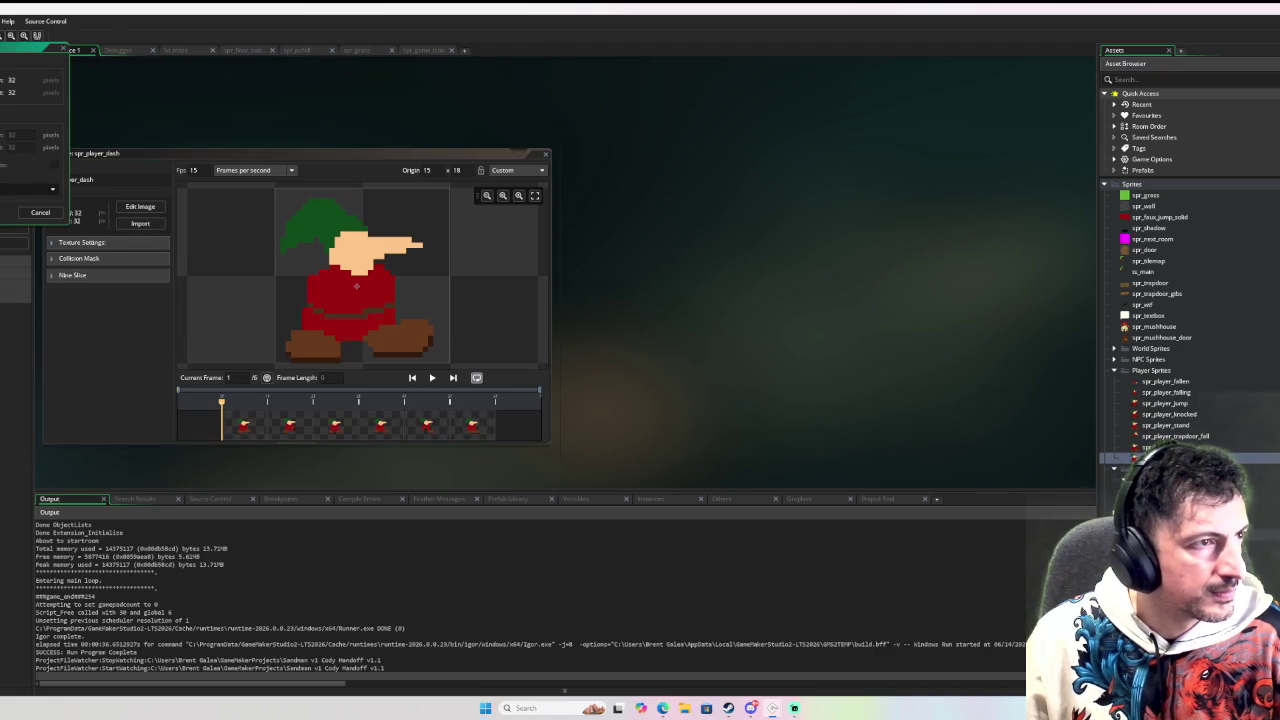
click(25, 146)
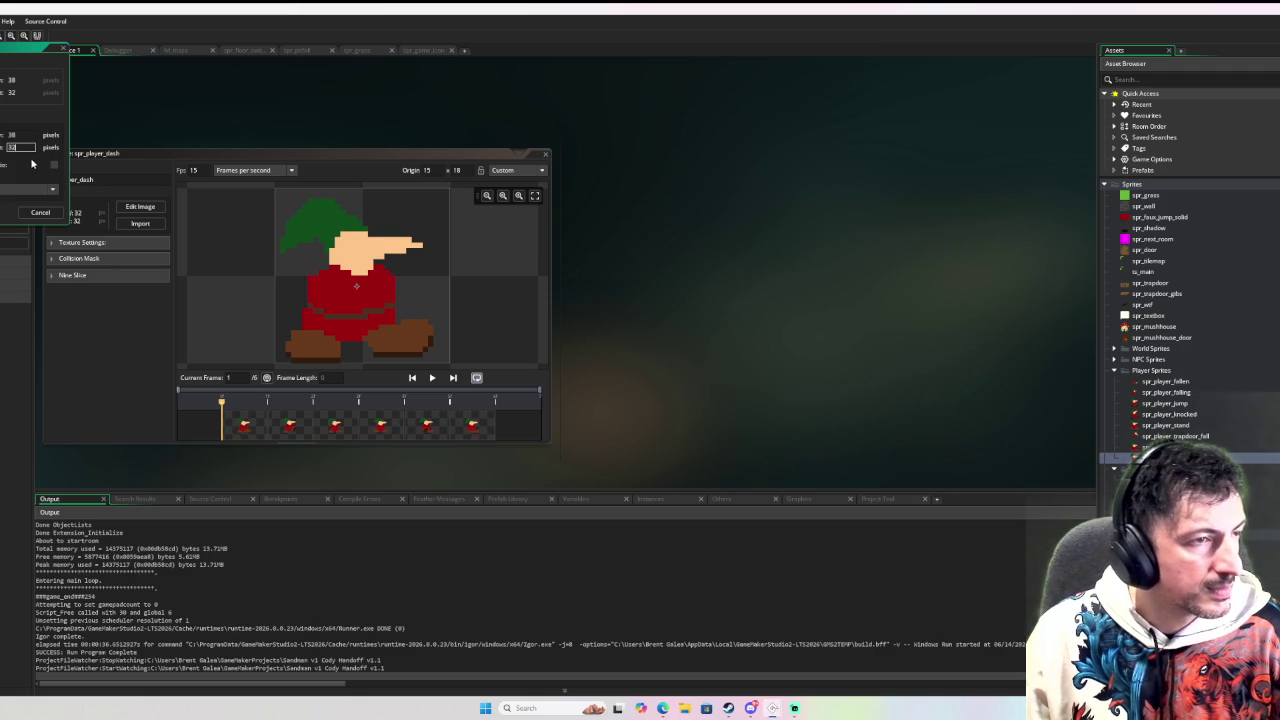
key(Return)
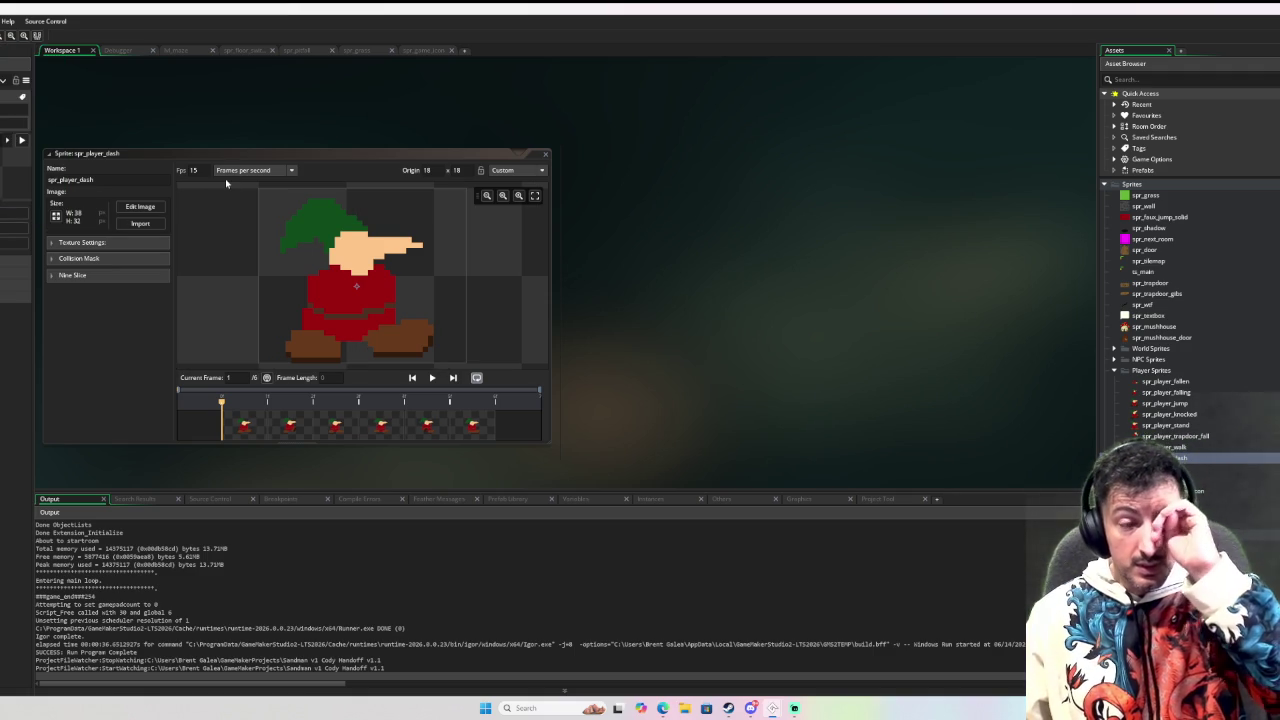
click(56, 215)
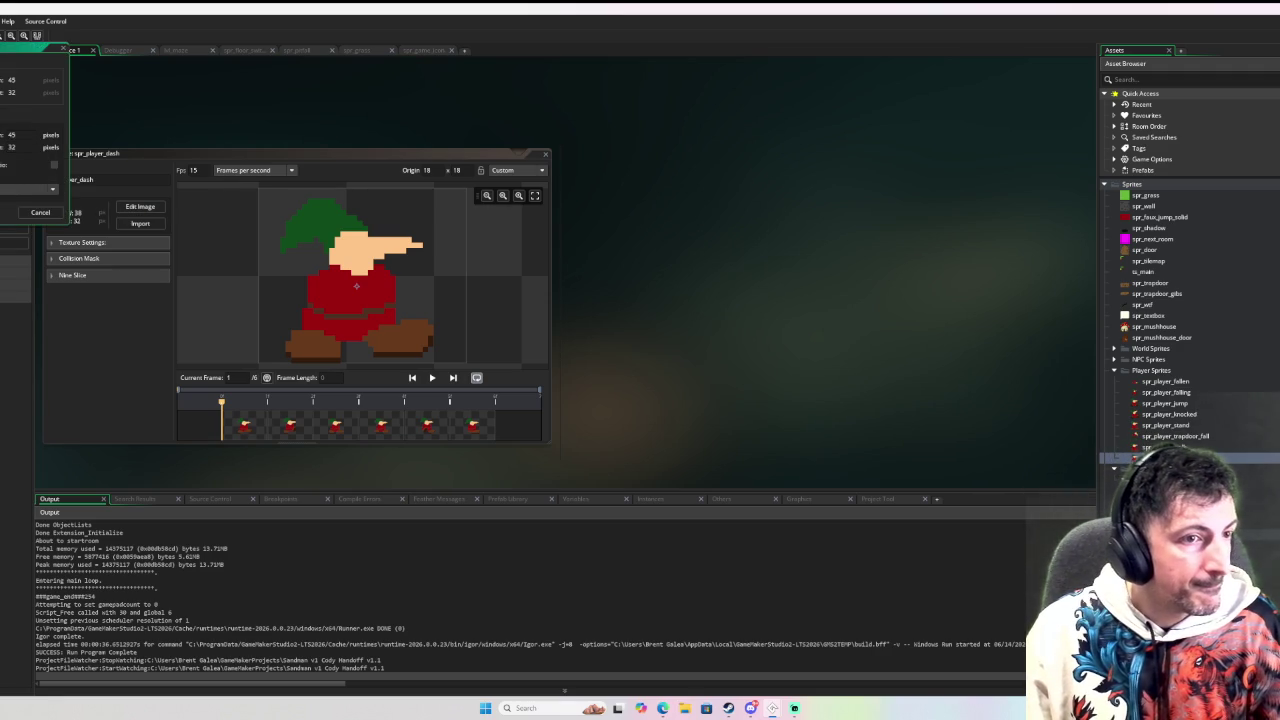
key(Return)
click(150, 208)
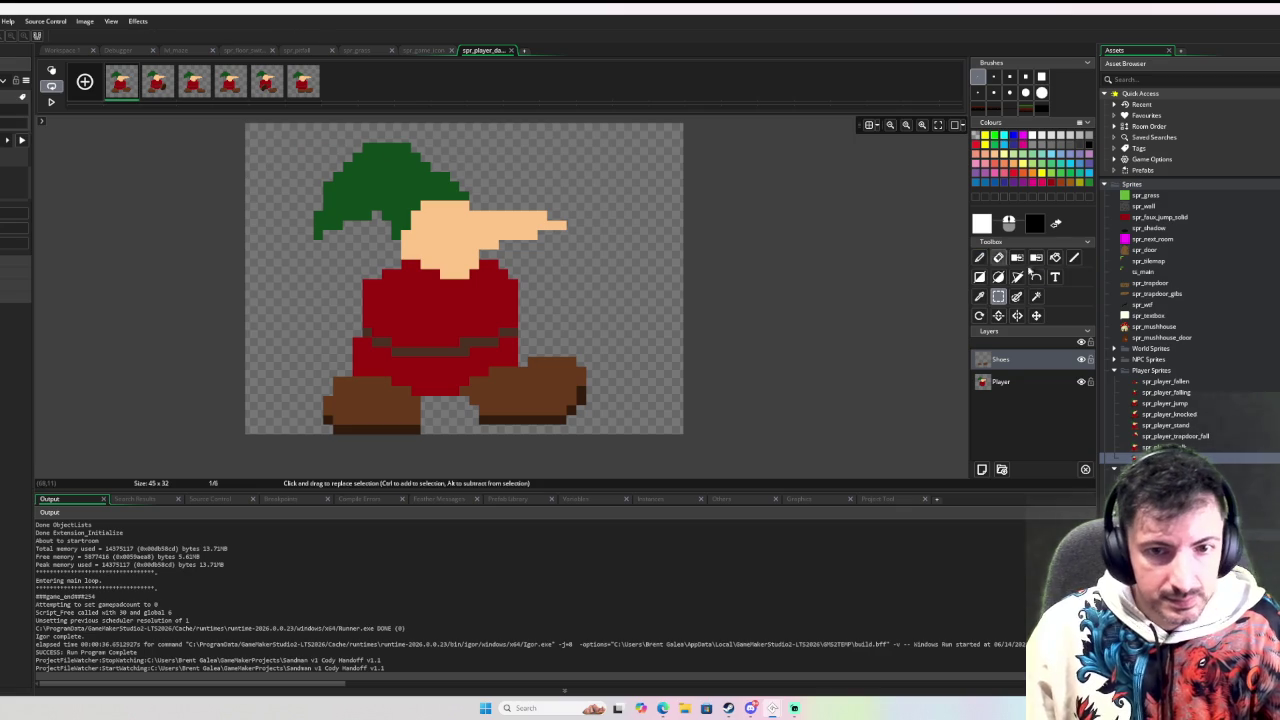
Step: On frame 1's Player layer, shift head and hat forward, shirt strip right, lower body one pixel left
click(1003, 384)
mouse_move(276, 125)
mouse_down()
mouse_move(557, 277)
mouse_move(634, 278)
mouse_up()
drag(506, 224, 526, 224)
click(352, 285)
mouse_move(362, 280)
mouse_down()
mouse_move(527, 308)
mouse_move(479, 289)
mouse_up()
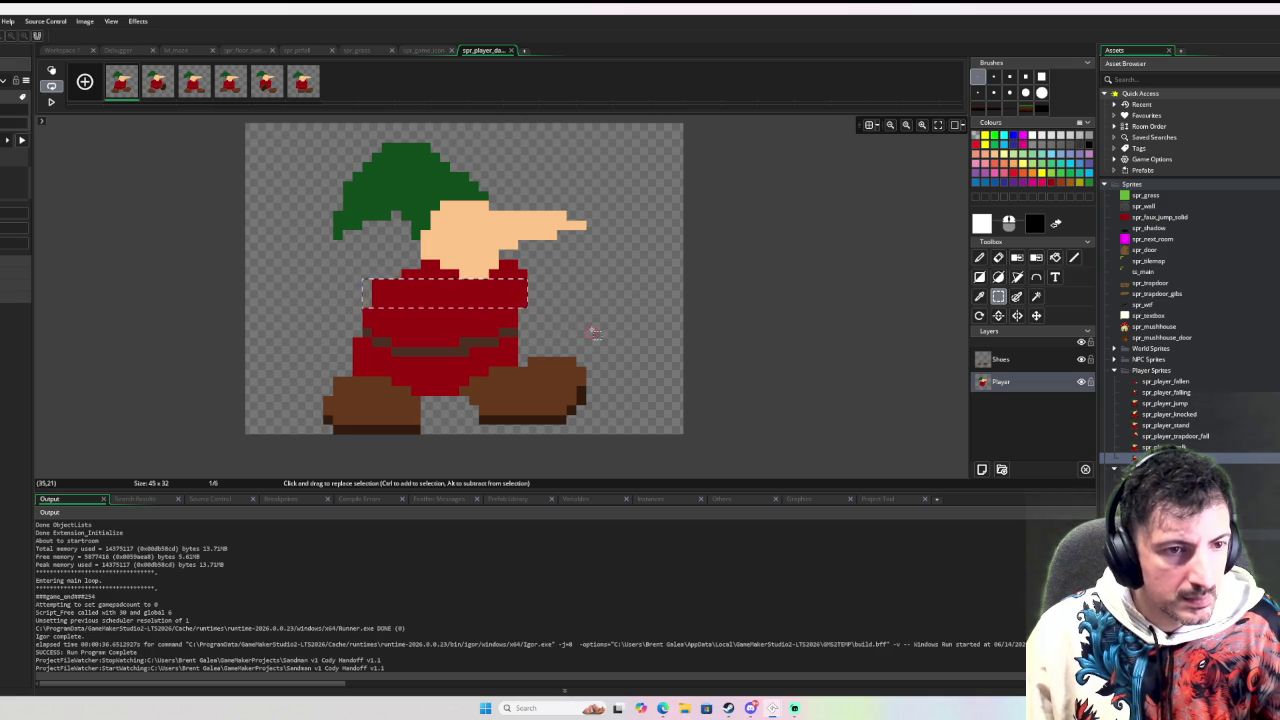
mouse_move(605, 327)
mouse_down()
mouse_move(586, 371)
mouse_move(335, 405)
mouse_move(303, 435)
mouse_up()
key(Left)
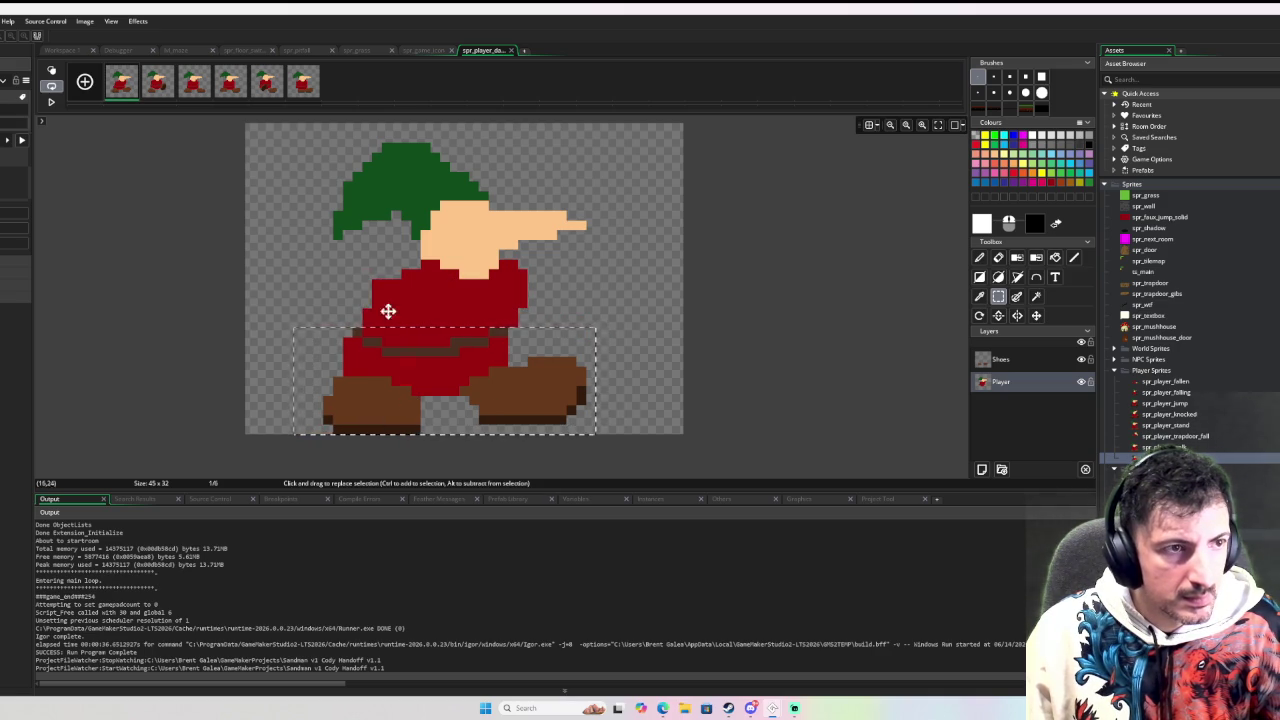
drag(440, 366, 316, 435)
Step: On the Shoes layer, move the left boot further back
key(d)
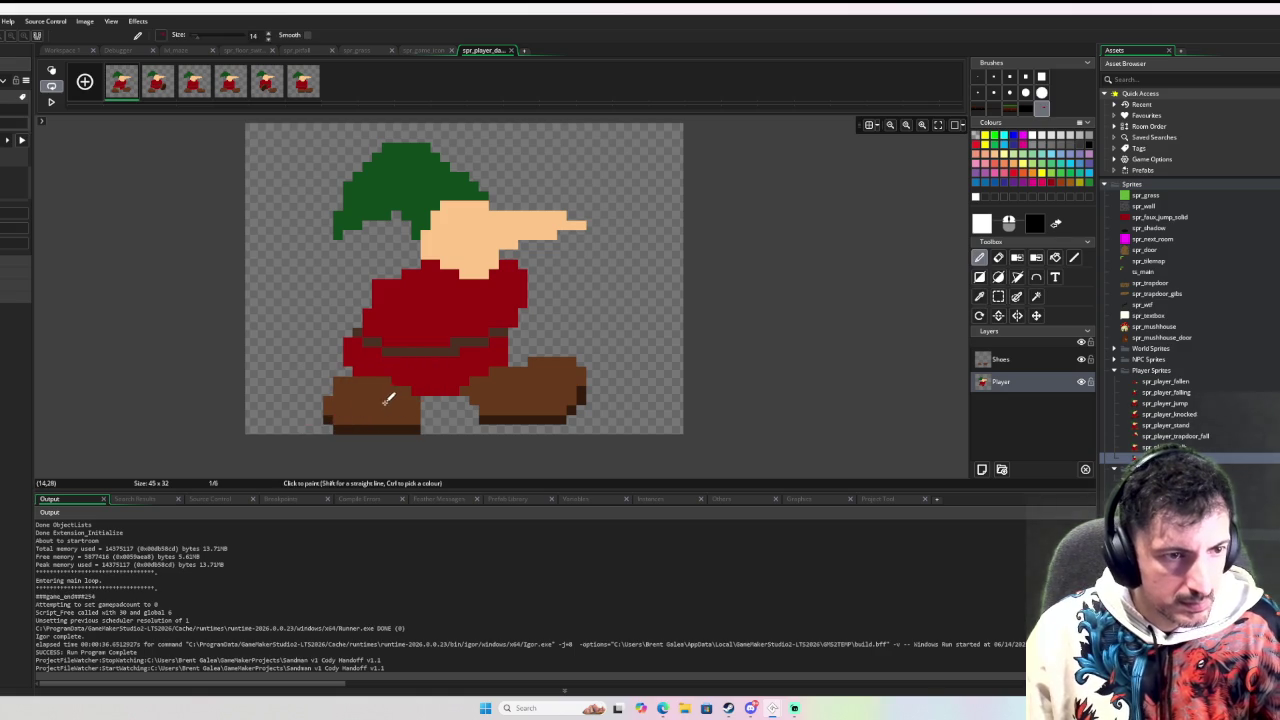
click(1000, 359)
key(s)
drag(430, 357, 295, 443)
drag(371, 400, 343, 400)
Step: Raise the right boot one pixel and move it back and slightly down
key(d)
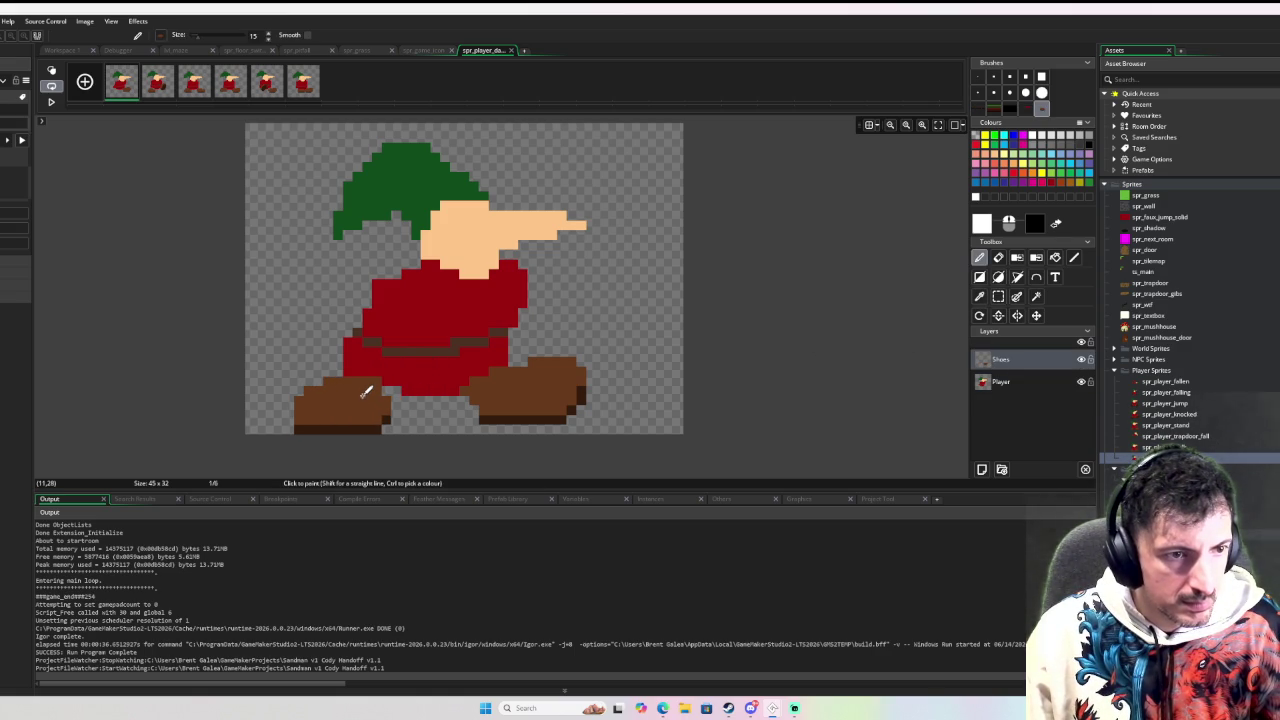
mouse_move(543, 371)
mouse_down()
mouse_move(636, 347)
mouse_move(523, 414)
mouse_move(527, 443)
mouse_up()
key(ctrl+z)
key(s)
click(592, 374)
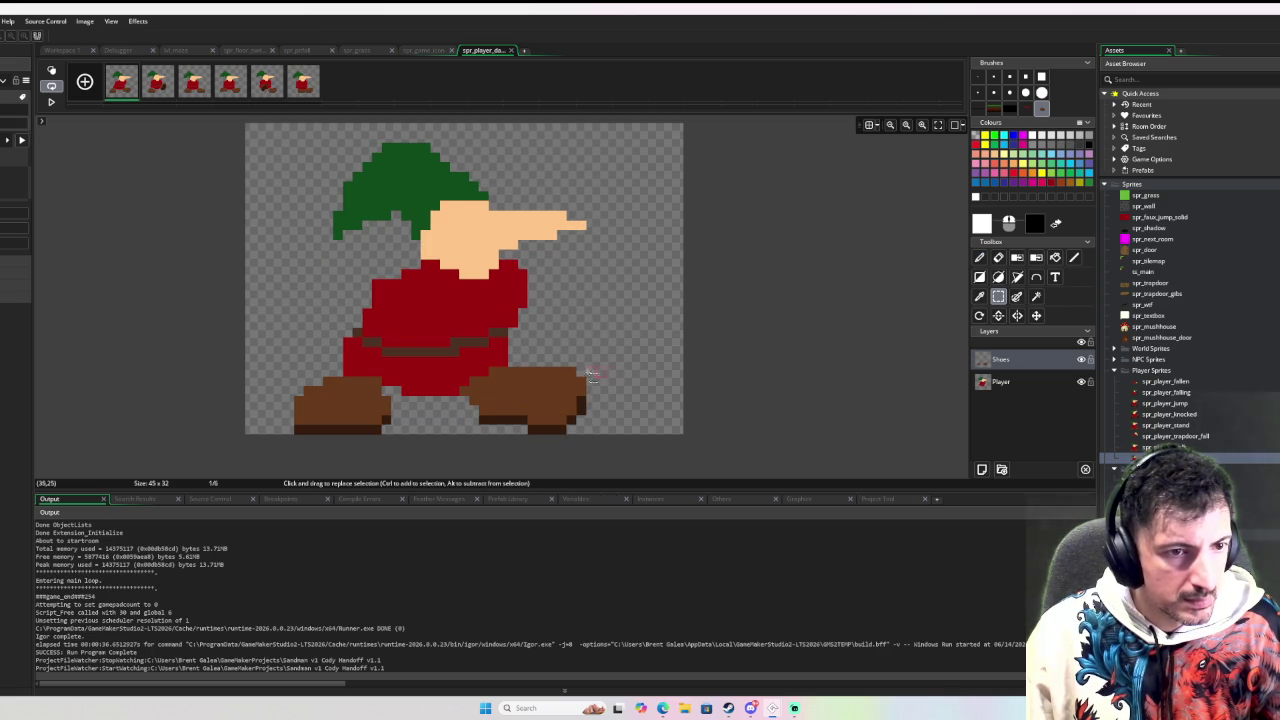
key(Up)
click(521, 376)
drag(594, 362, 460, 444)
drag(563, 401, 525, 411)
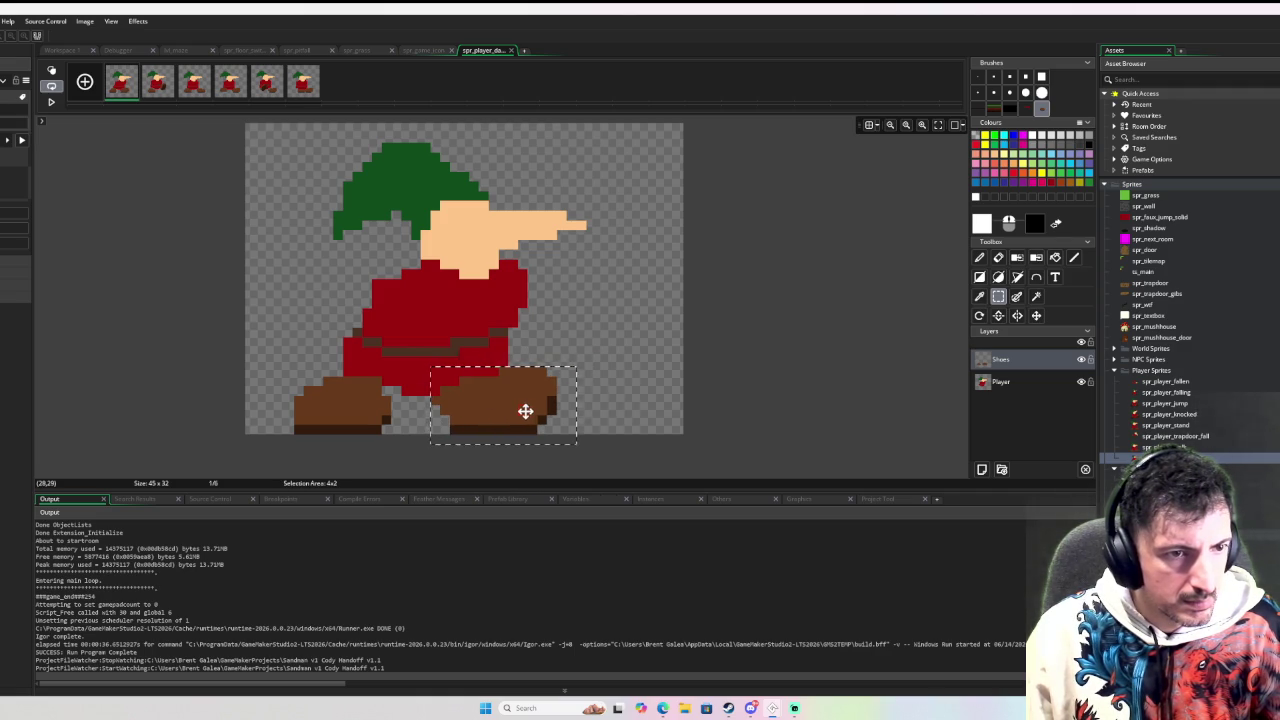
Step: On frame 2, move the head and hat forward and down and shift the upper shirt rows forward
click(150, 88)
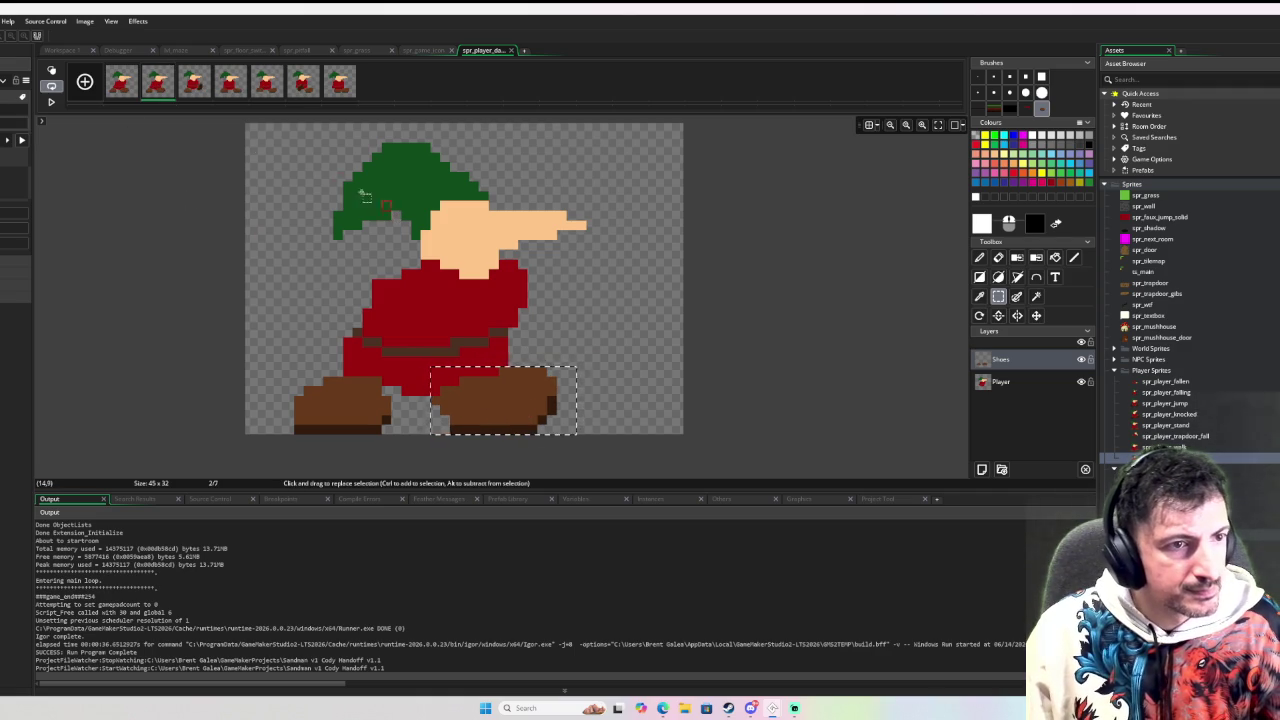
mouse_move(313, 133)
mouse_down()
mouse_move(404, 280)
mouse_move(594, 279)
mouse_up()
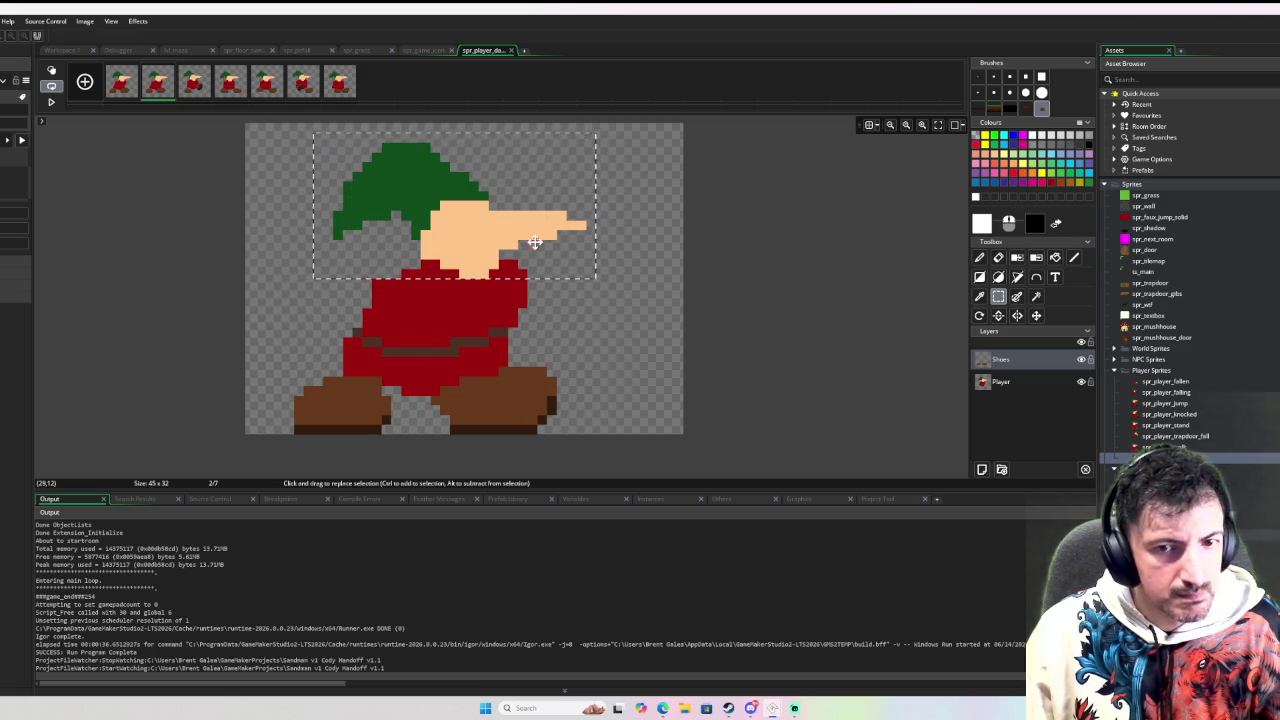
click(1000, 381)
drag(527, 227, 576, 236)
click(448, 291)
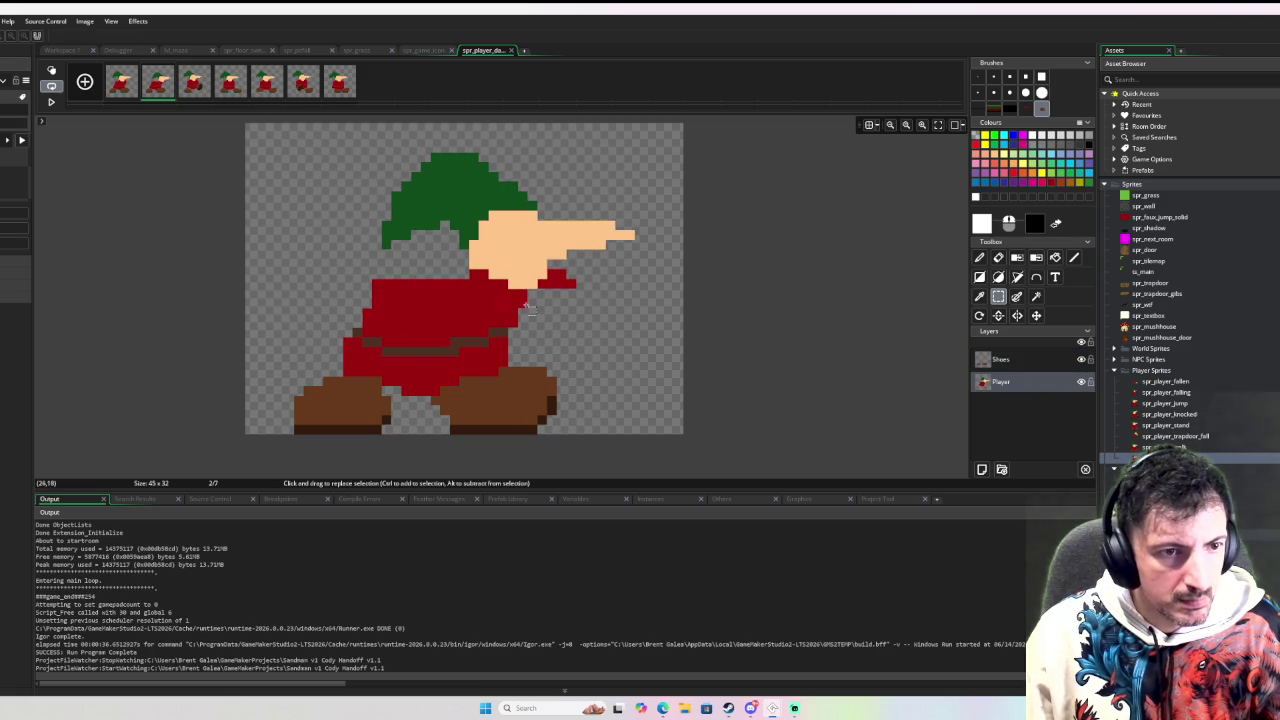
mouse_move(535, 289)
mouse_down()
mouse_move(350, 318)
mouse_move(451, 303)
mouse_up()
mouse_move(537, 320)
mouse_down()
mouse_move(333, 345)
mouse_move(427, 340)
mouse_up()
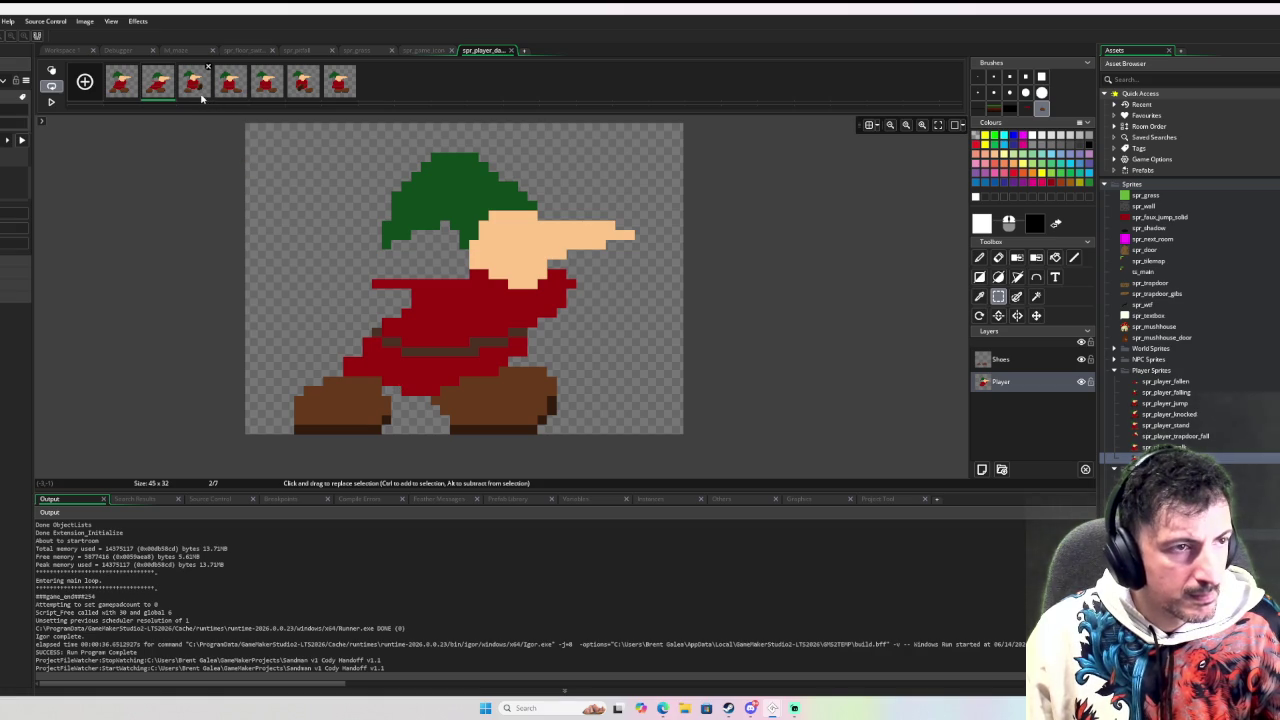
click(199, 91)
Step: Paint red along the left torso and select torso and arm areas, checking frames 3 and 6 for reference
drag(625, 295, 451, 432)
key(p)
drag(340, 300, 385, 205)
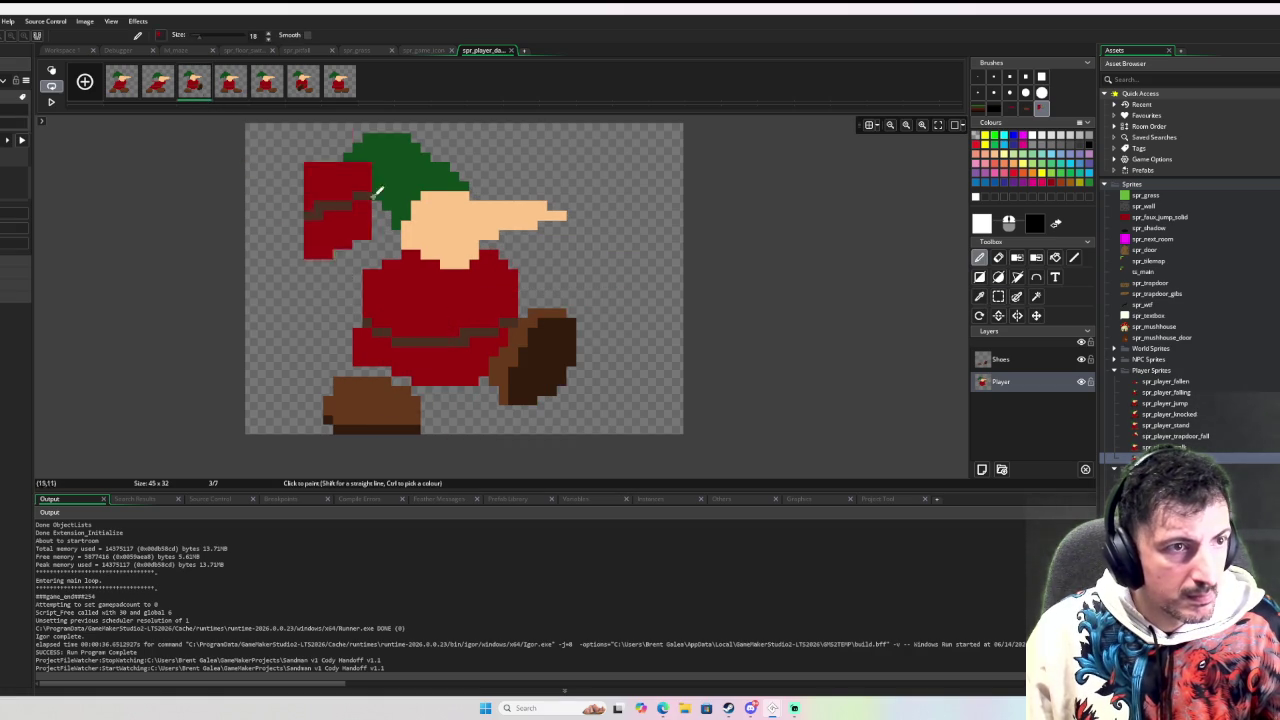
click(267, 82)
key(s)
click(303, 84)
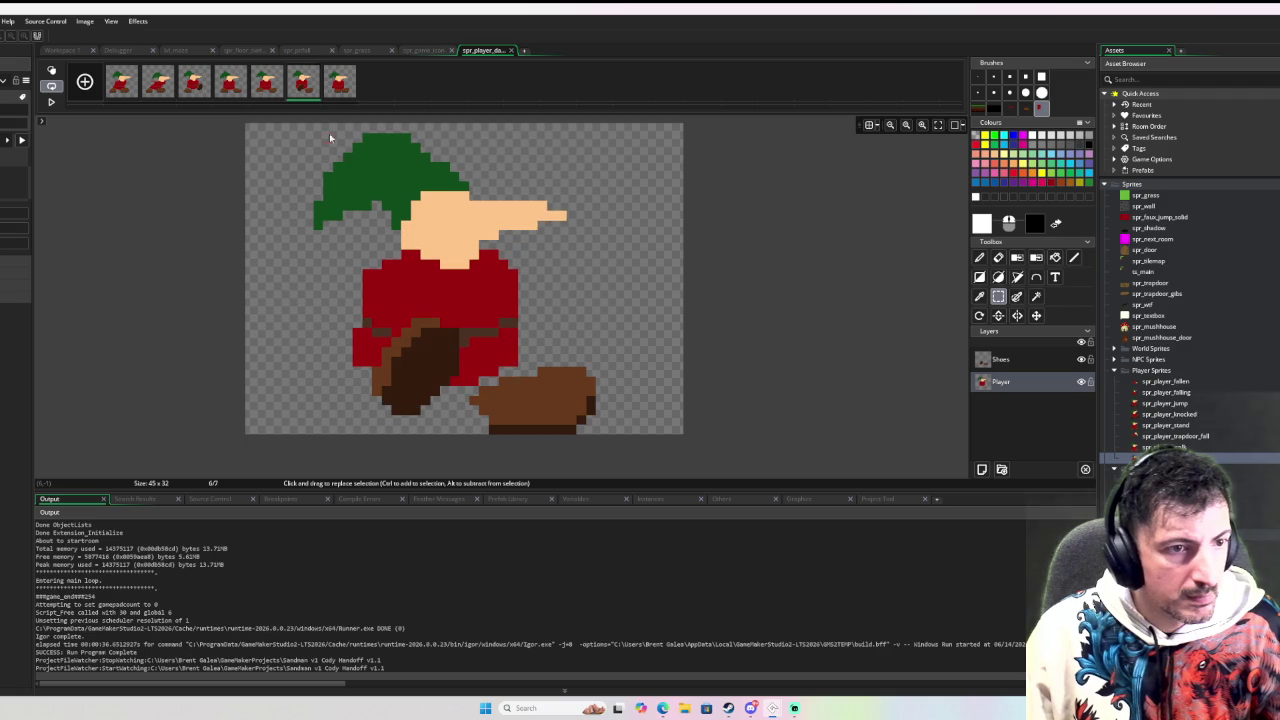
mouse_move(478, 309)
mouse_down()
mouse_move(400, 400)
mouse_move(352, 424)
mouse_up()
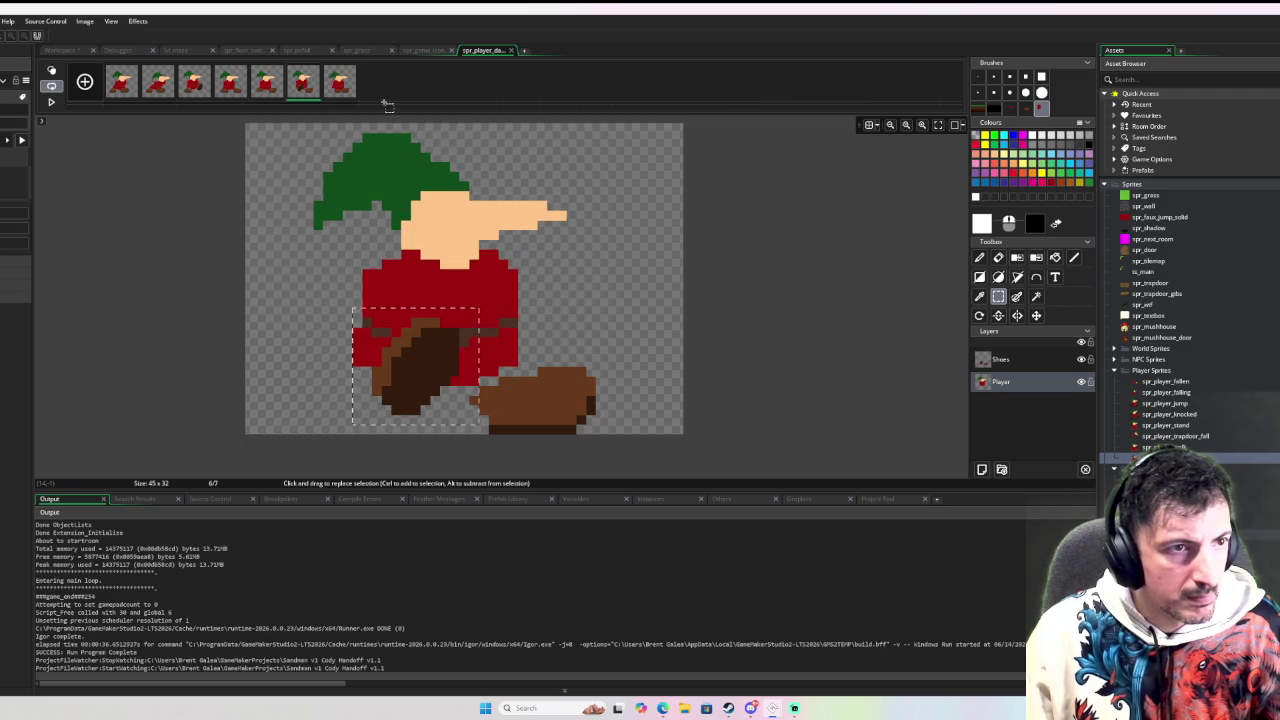
click(197, 88)
mouse_move(478, 298)
mouse_down()
mouse_move(600, 386)
mouse_move(606, 416)
mouse_up()
click(1000, 359)
click(979, 257)
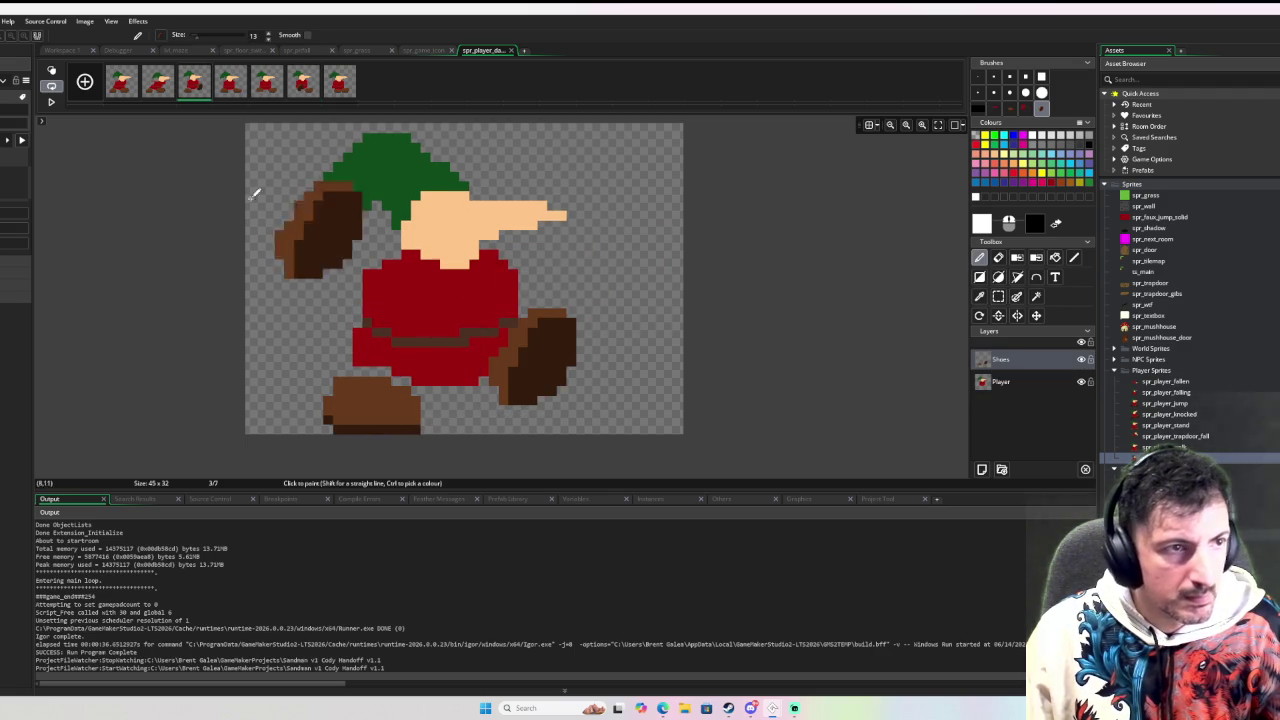
Step: On frame 2's Shoes layer, draw the back boot raised behind and nudge the front boot one pixel left
click(157, 88)
mouse_move(320, 300)
mouse_down()
mouse_move(340, 380)
mouse_move(257, 400)
mouse_move(313, 352)
mouse_move(337, 357)
mouse_up()
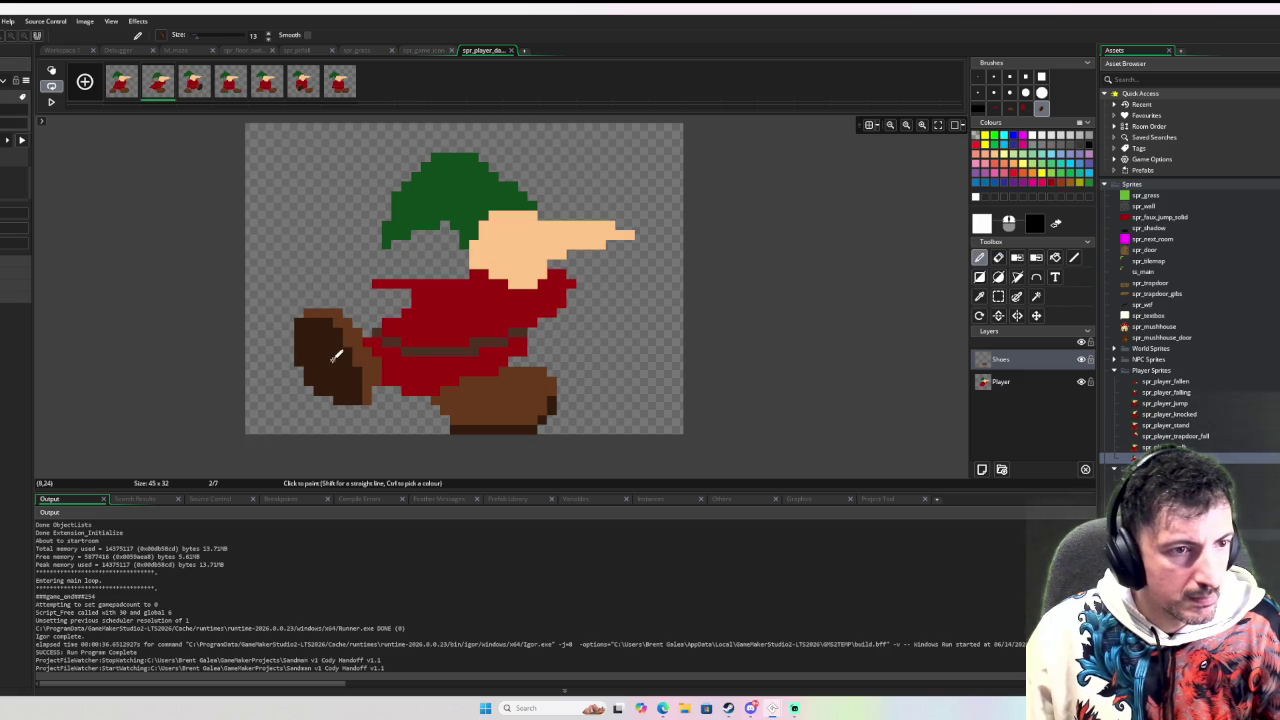
click(349, 357)
key(ctrl+v)
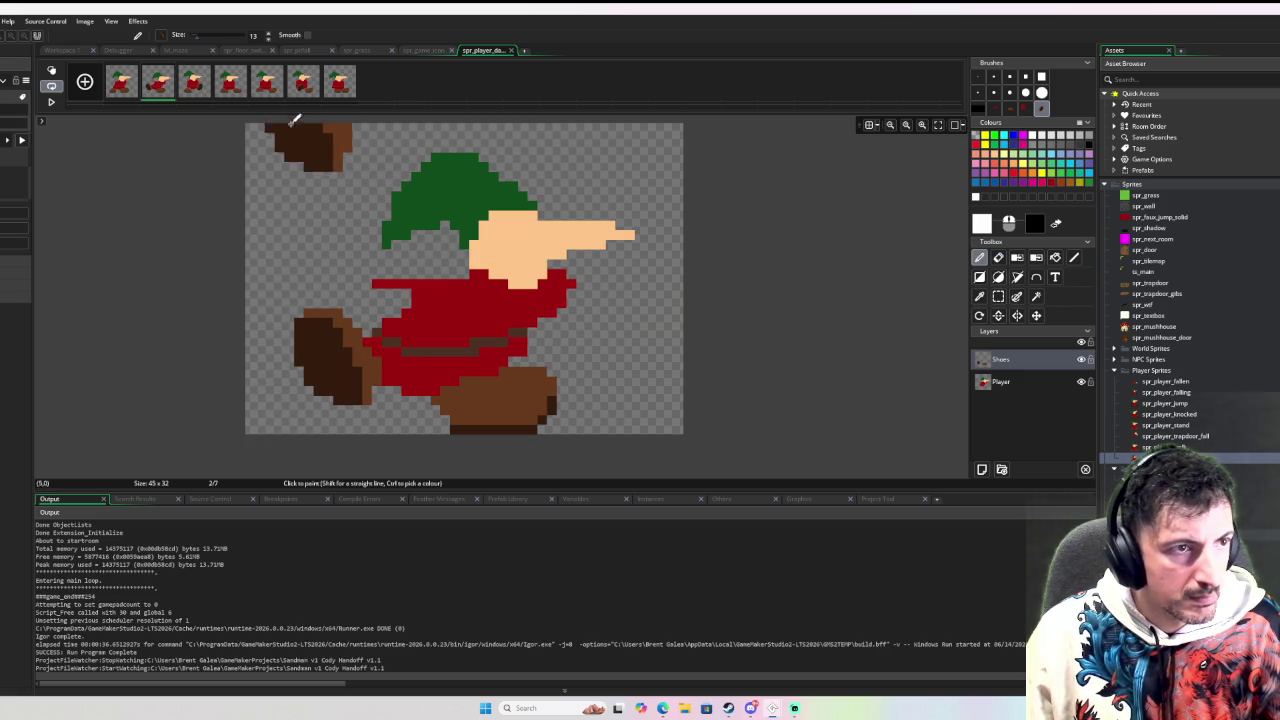
key(s)
mouse_move(566, 366)
mouse_down()
mouse_move(428, 443)
mouse_move(401, 434)
mouse_up()
mouse_move(500, 420)
mouse_down()
mouse_move(486, 420)
mouse_move(497, 420)
mouse_up()
click(557, 397)
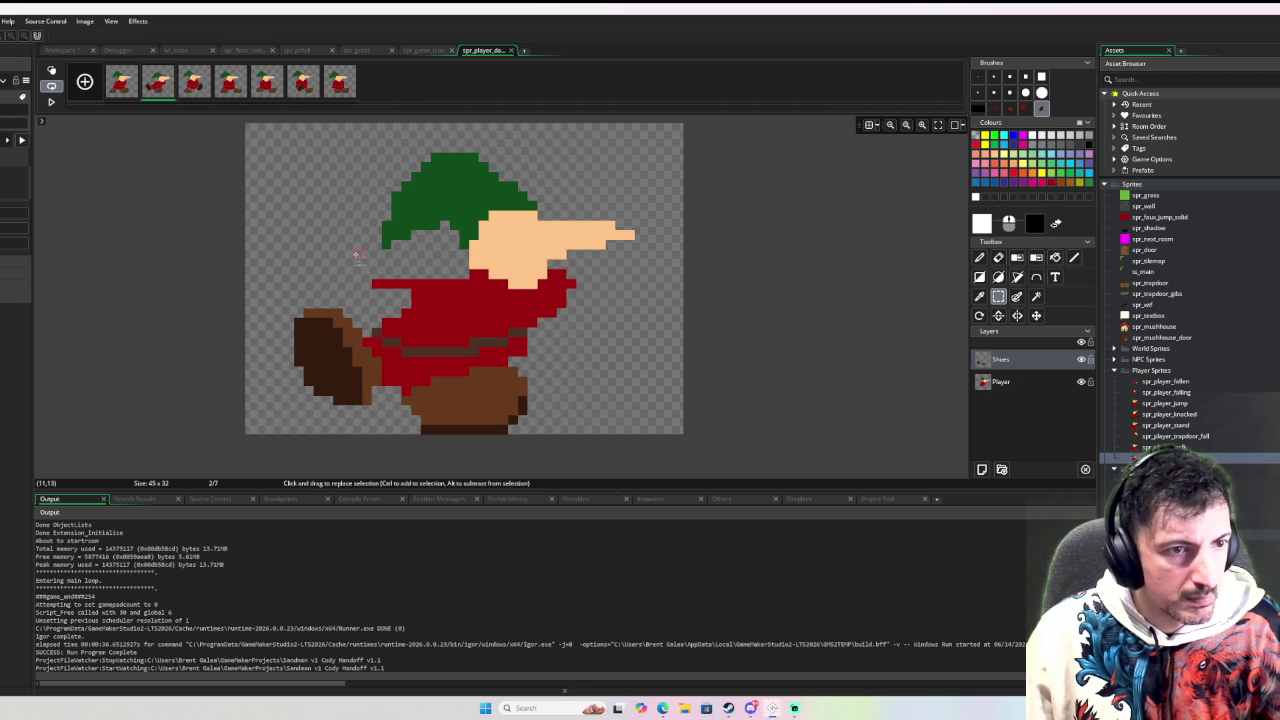
Step: Erase the stray red arm pixels on the Player layer with a size-1 eraser
key(e)
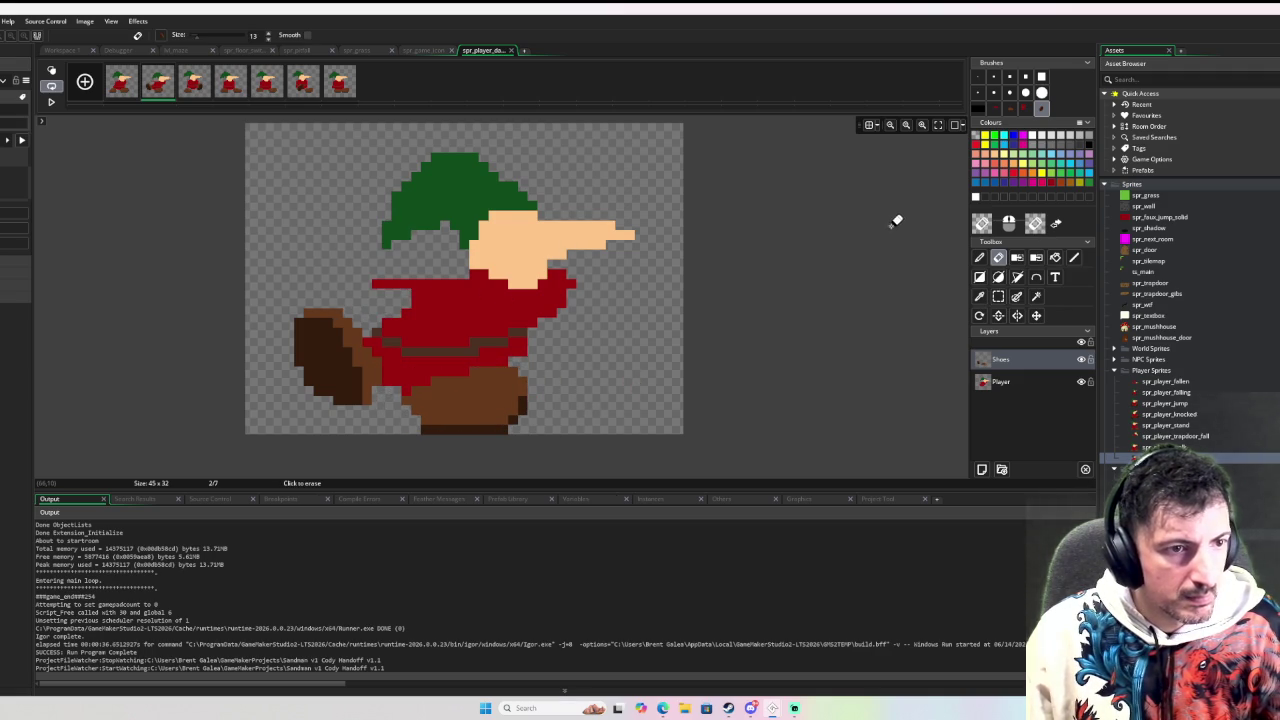
click(1059, 381)
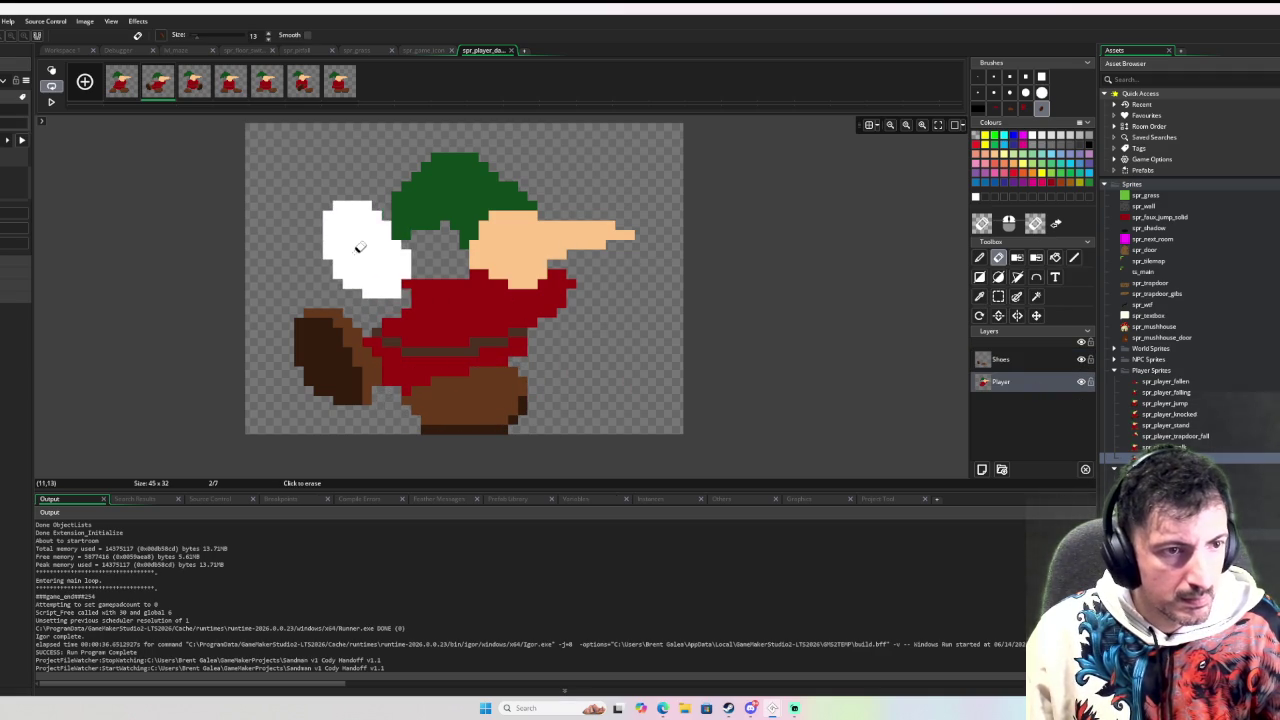
click(978, 78)
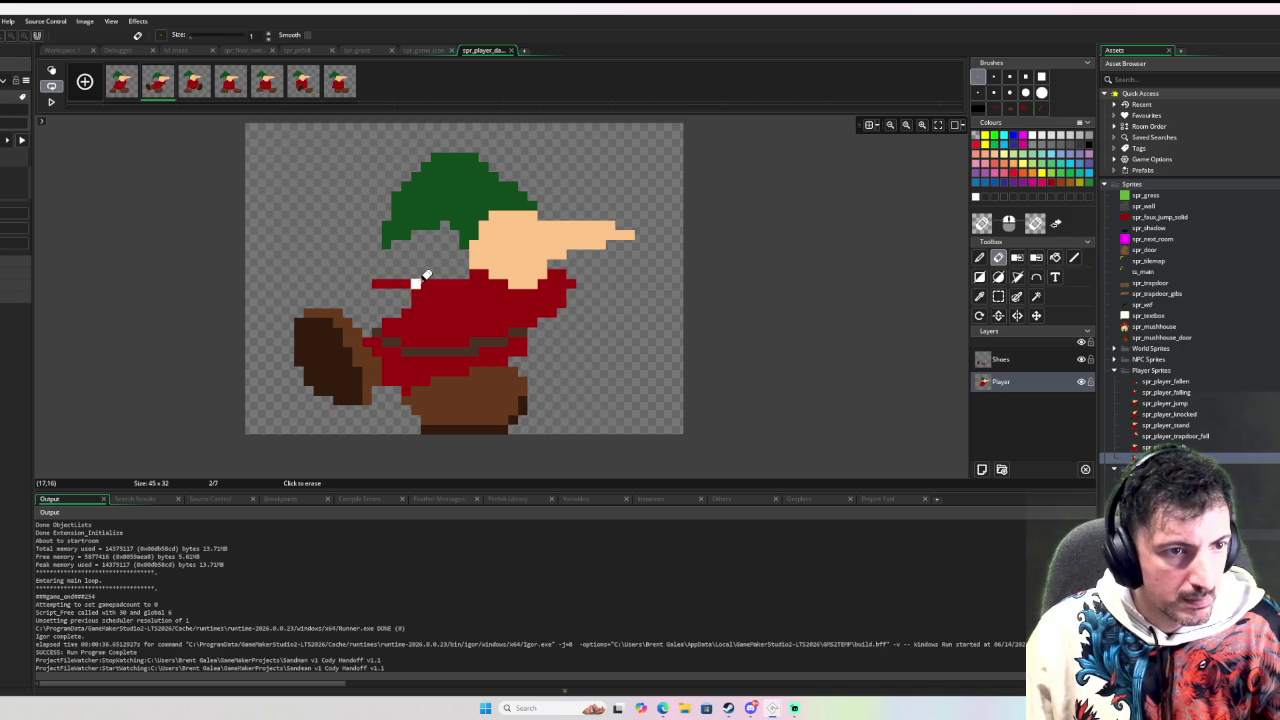
drag(425, 283, 346, 283)
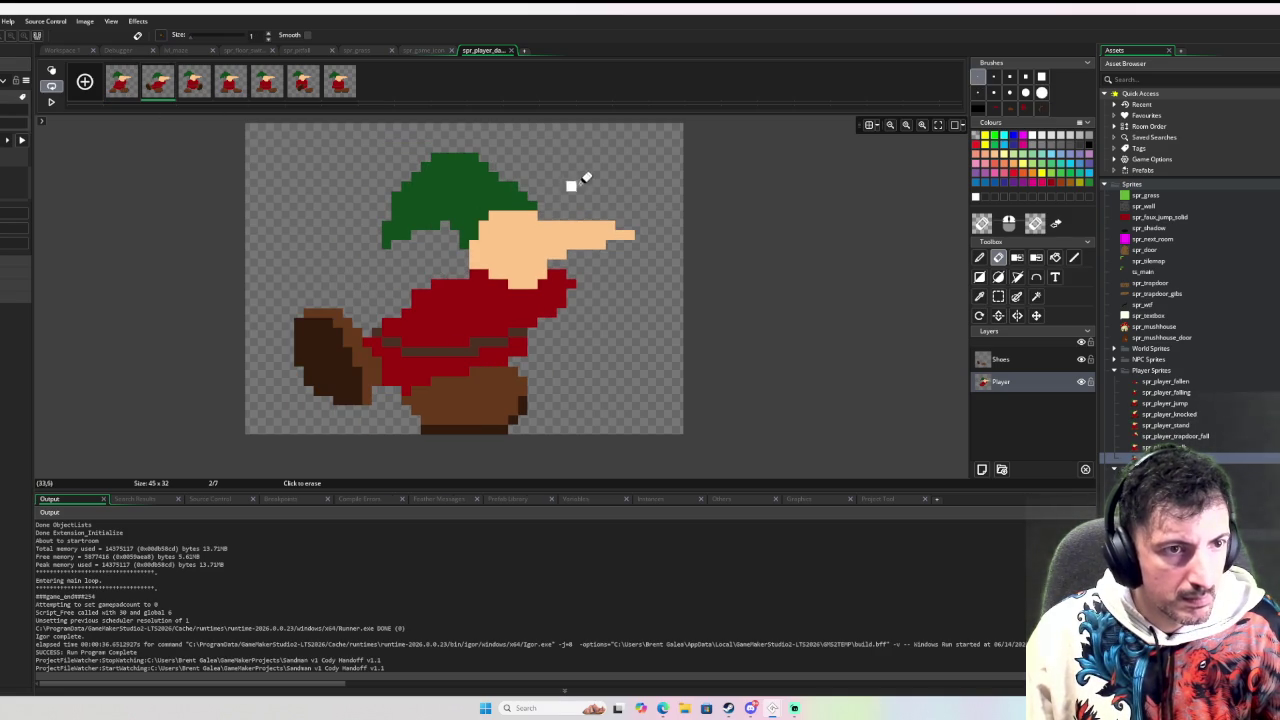
Step: Lower the hat top one pixel and rework the hat's left piece and brim using its green
key(s)
drag(498, 133, 372, 181)
mouse_move(462, 162)
mouse_down()
mouse_move(405, 196)
mouse_move(362, 260)
mouse_move(389, 233)
mouse_move(342, 252)
mouse_move(373, 246)
mouse_move(357, 235)
mouse_up()
click(366, 246)
mouse_move(372, 182)
mouse_down()
mouse_move(420, 210)
mouse_move(414, 186)
mouse_up()
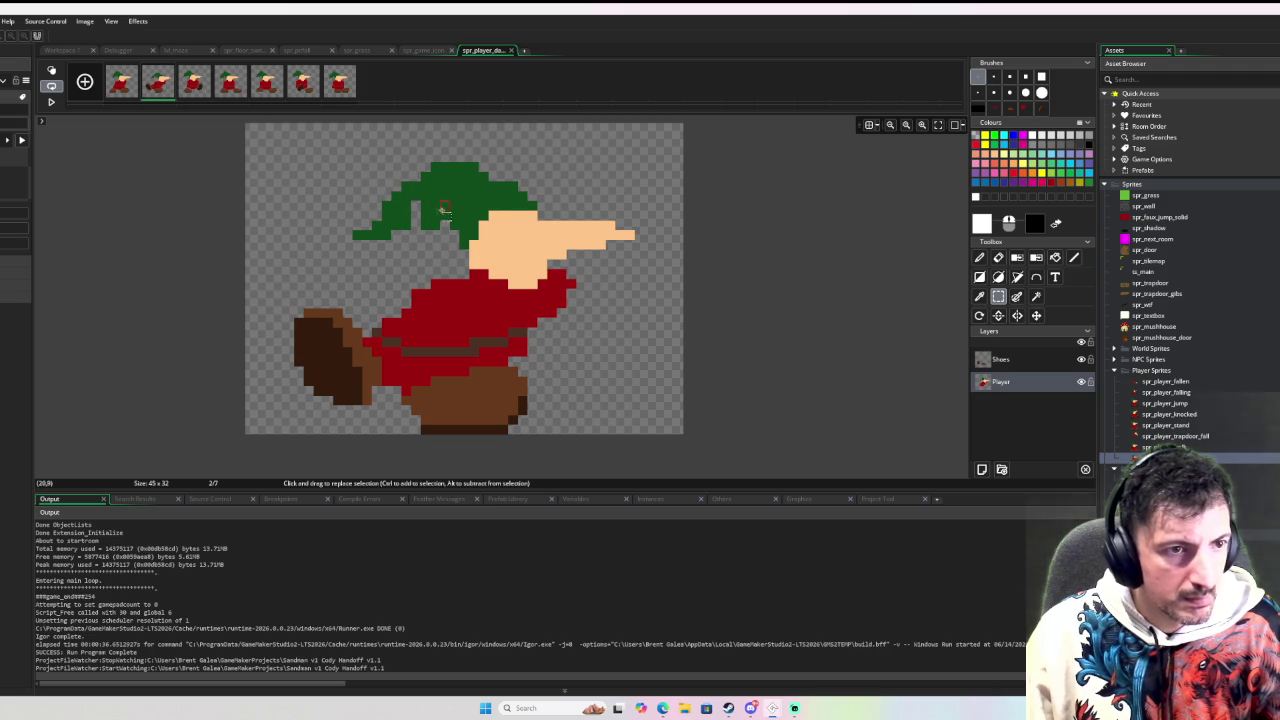
key(d)
ctrl+click(425, 212)
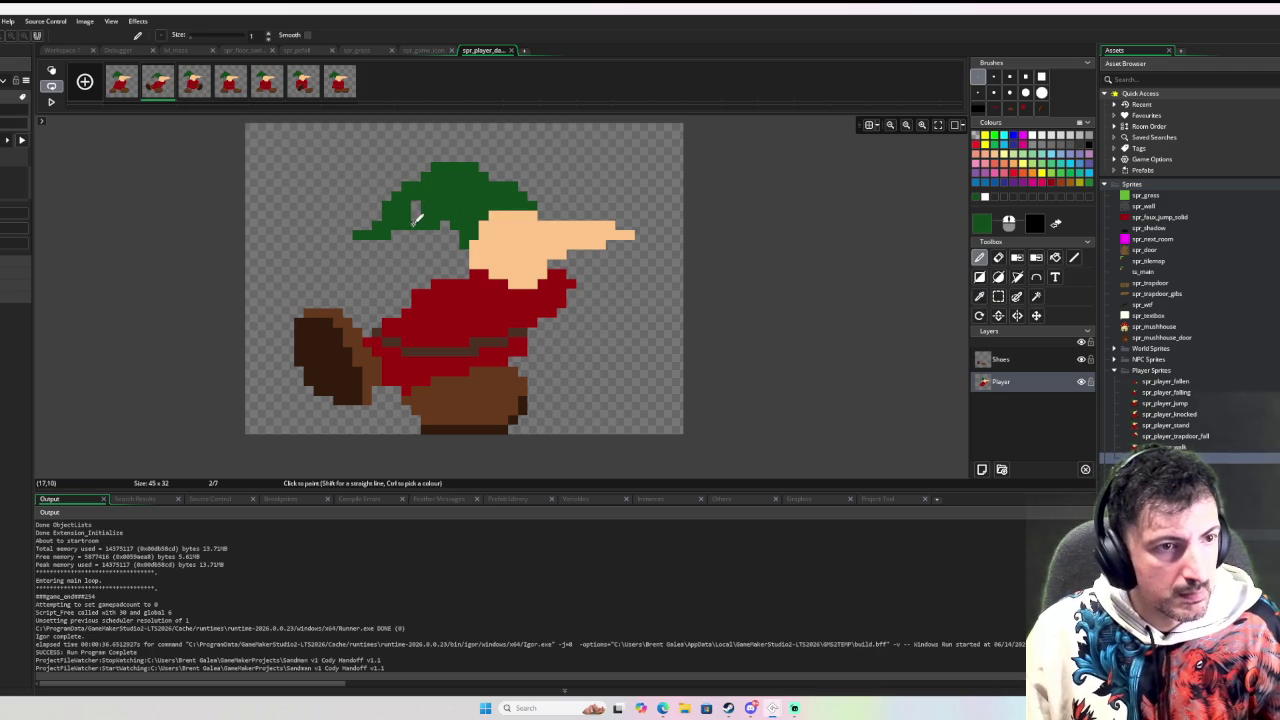
key(s)
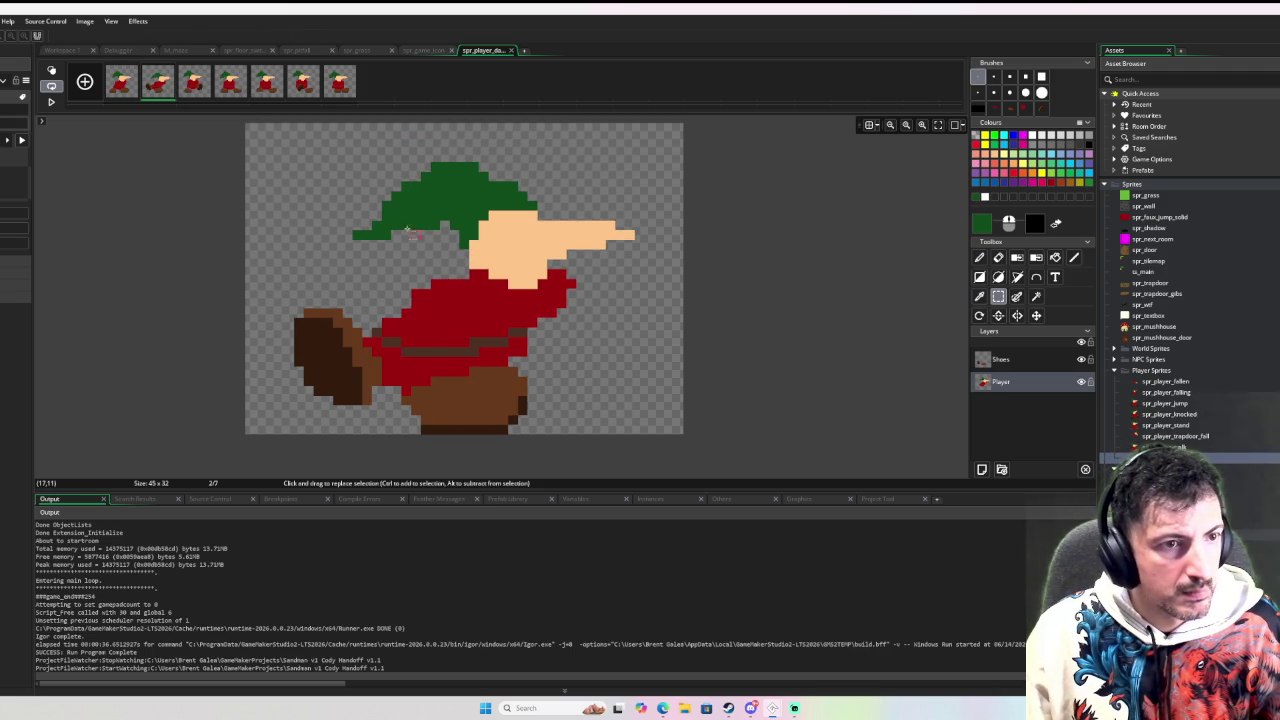
drag(322, 210, 401, 238)
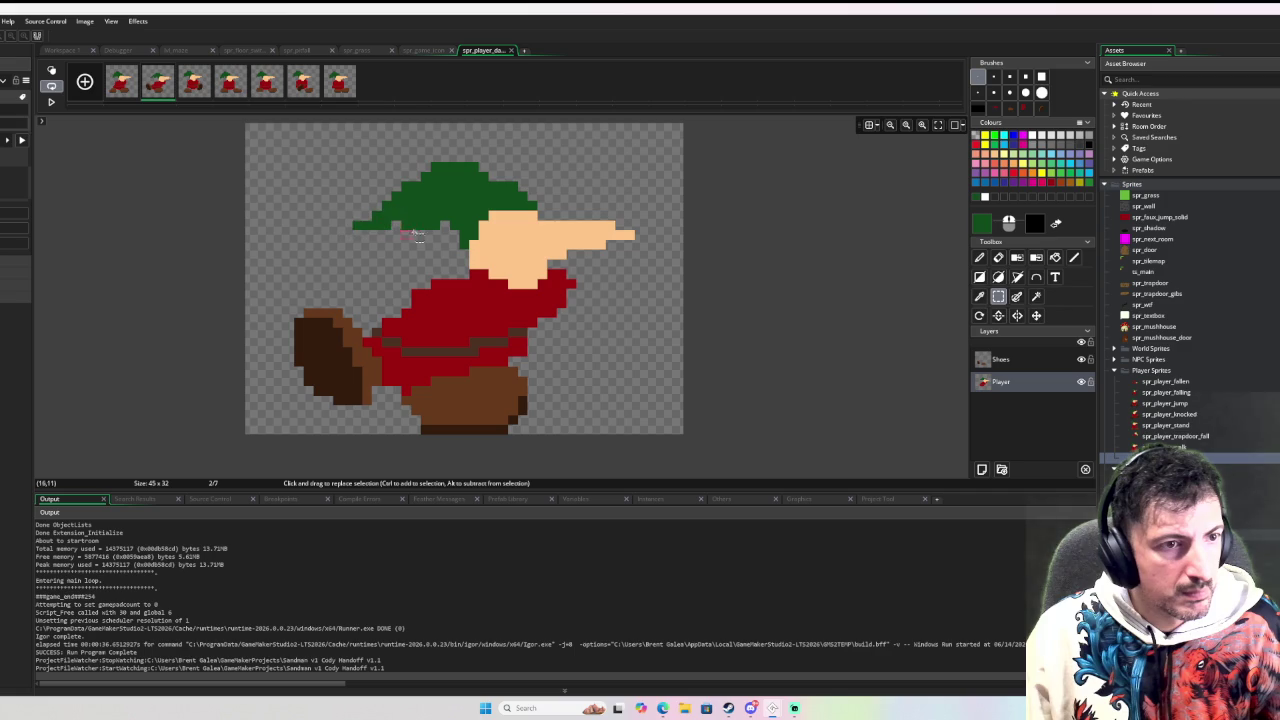